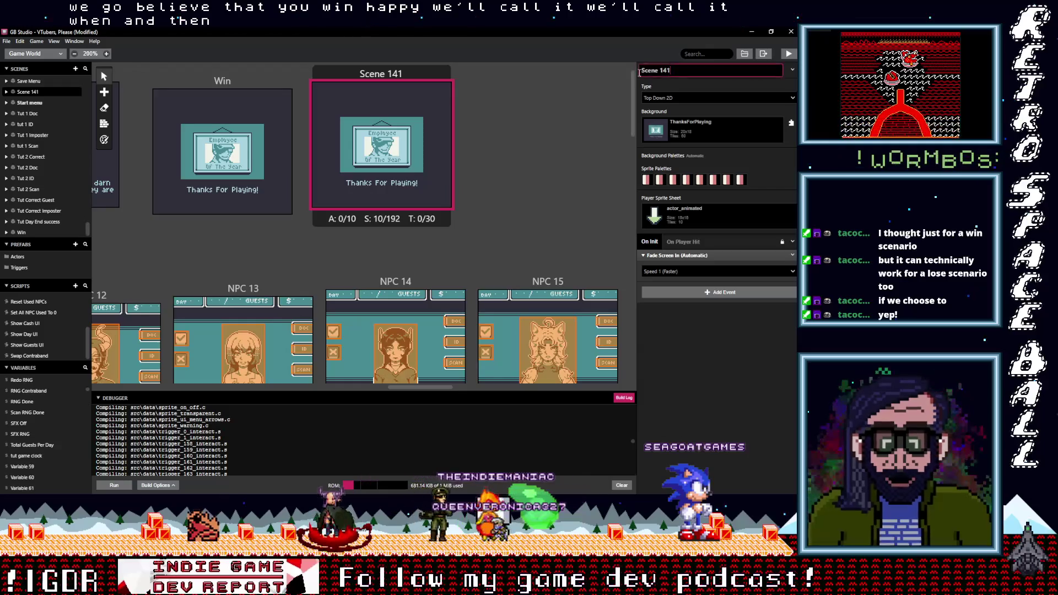
Step: Rename Scene 141 to 'Lose' and select it
{"action": "type", "text": "Lose"}
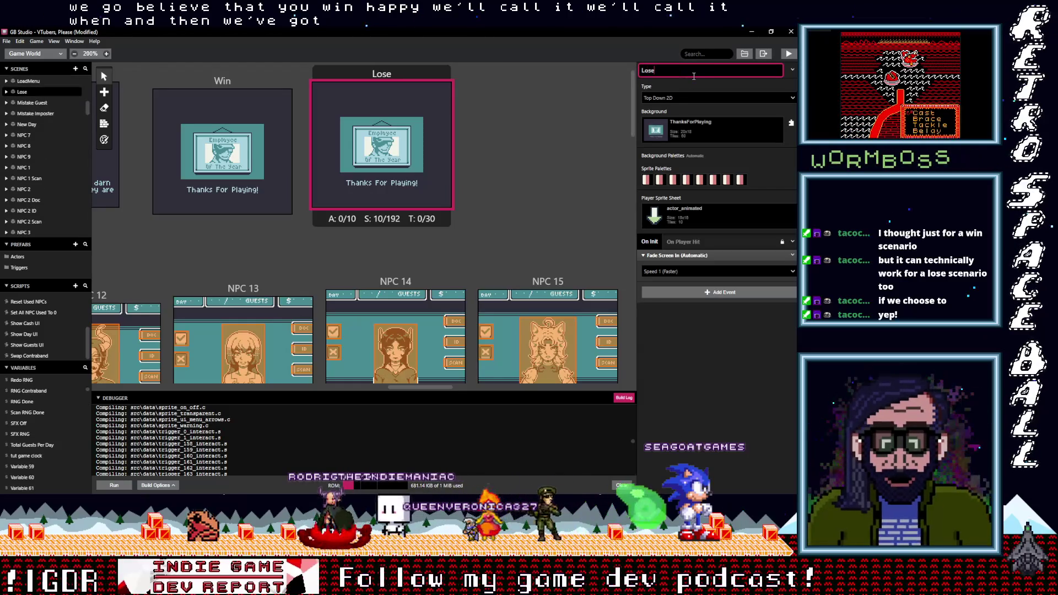
{"action": "left_click", "coordinate": [541, 151]}
{"action": "left_click", "coordinate": [411, 147]}
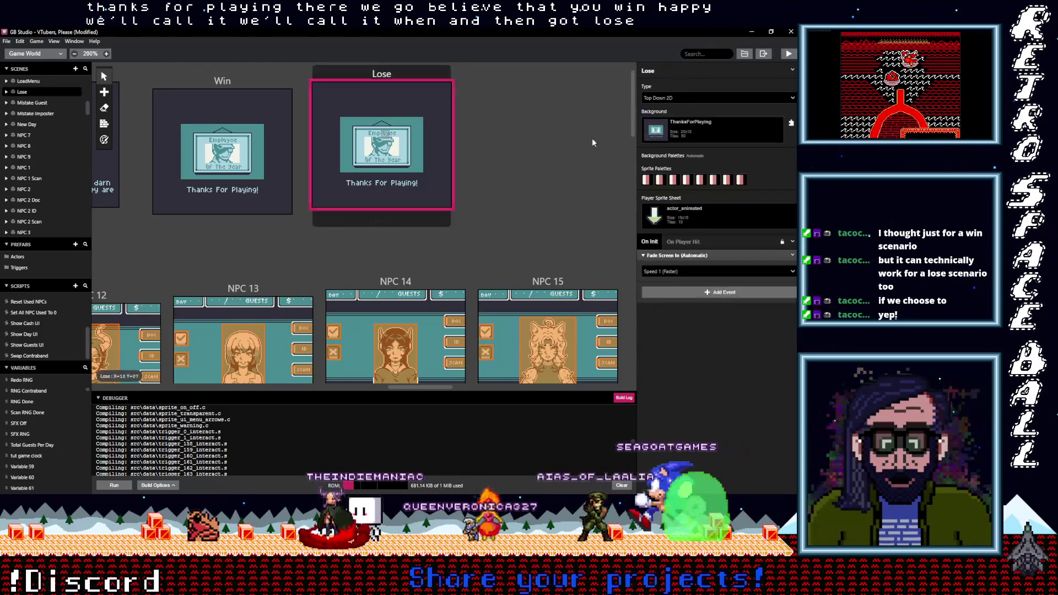
Step: Scroll through the Lose scene's Background list looking for a game-over image
{"action": "left_click", "coordinate": [716, 157]}
{"action": "scroll", "coordinate": [711, 246], "scroll_direction": "down", "scroll_amount": 15}
{"action": "scroll", "coordinate": [711, 254], "scroll_direction": "down", "scroll_amount": 10}
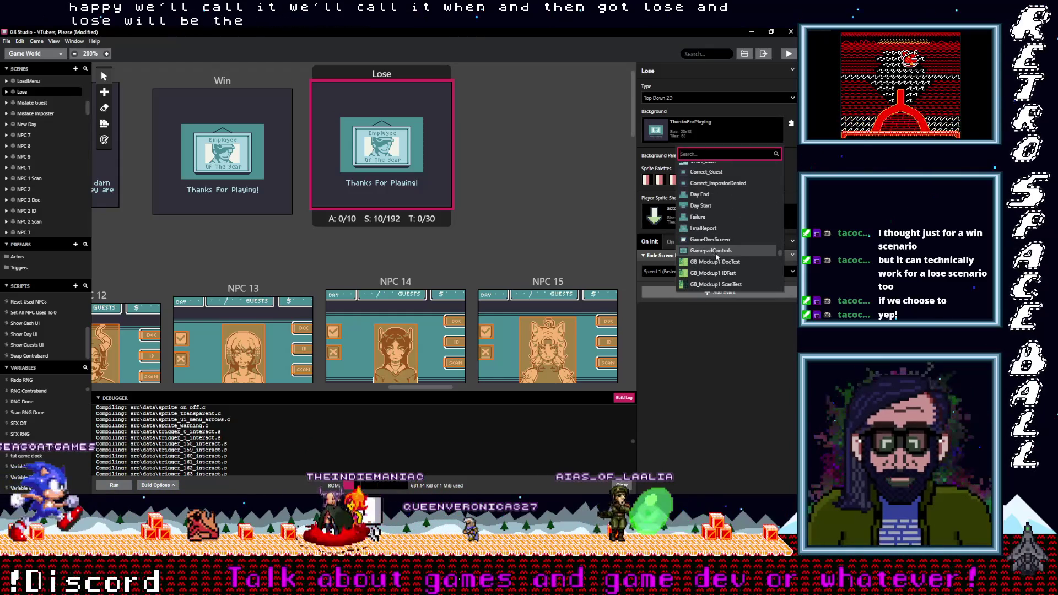
{"action": "scroll", "coordinate": [716, 253], "scroll_direction": "up", "scroll_amount": 2}
{"action": "scroll", "coordinate": [719, 257], "scroll_direction": "down", "scroll_amount": 10}
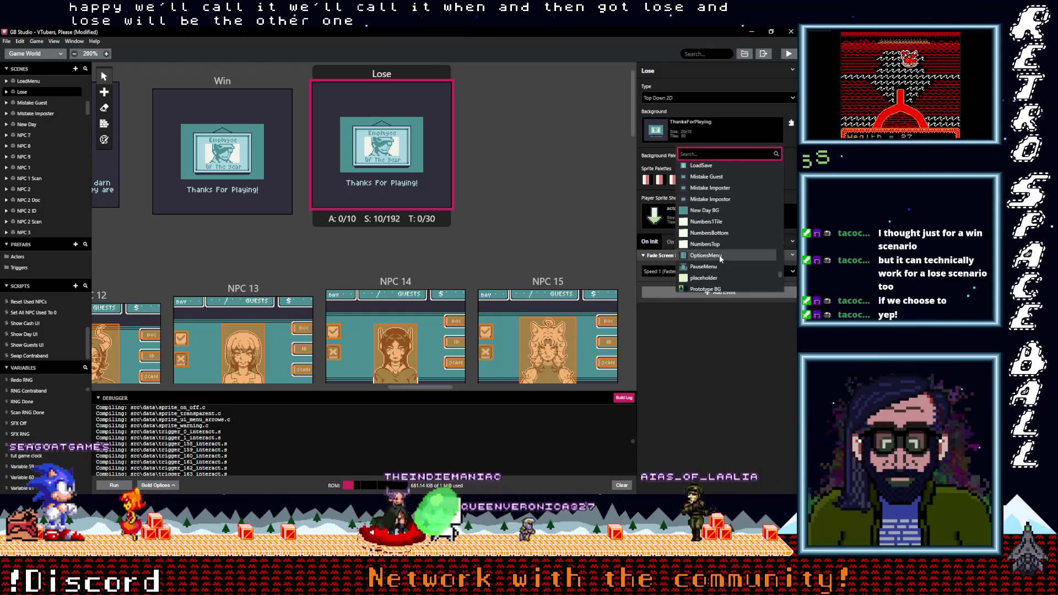
{"action": "scroll", "coordinate": [719, 255], "scroll_direction": "down", "scroll_amount": 3}
{"action": "scroll", "coordinate": [719, 254], "scroll_direction": "down", "scroll_amount": 5}
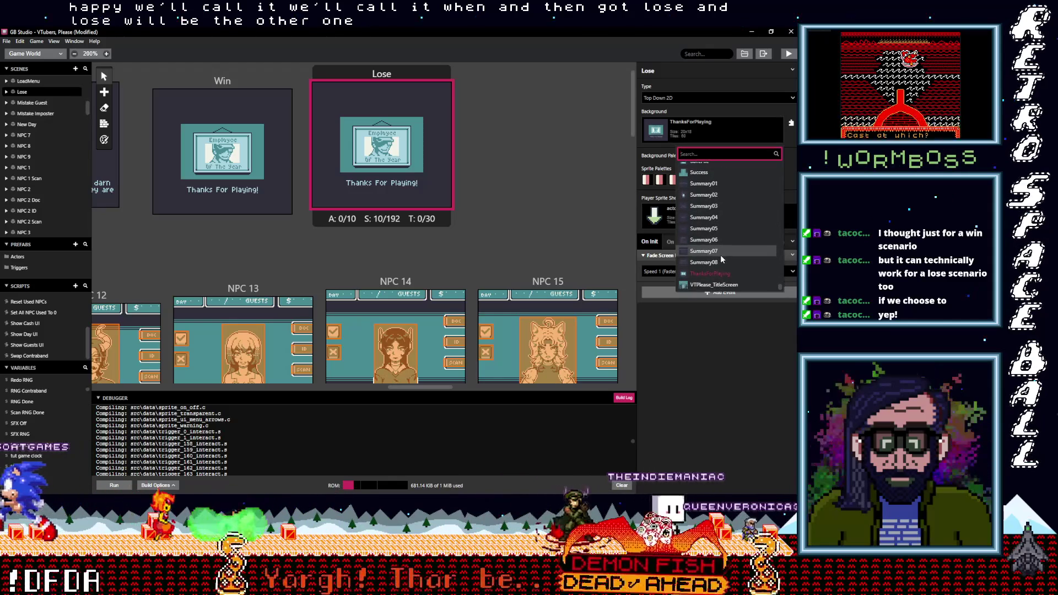
{"action": "scroll", "coordinate": [720, 255], "scroll_direction": "up", "scroll_amount": 20}
{"action": "scroll", "coordinate": [720, 259], "scroll_direction": "up", "scroll_amount": 10}
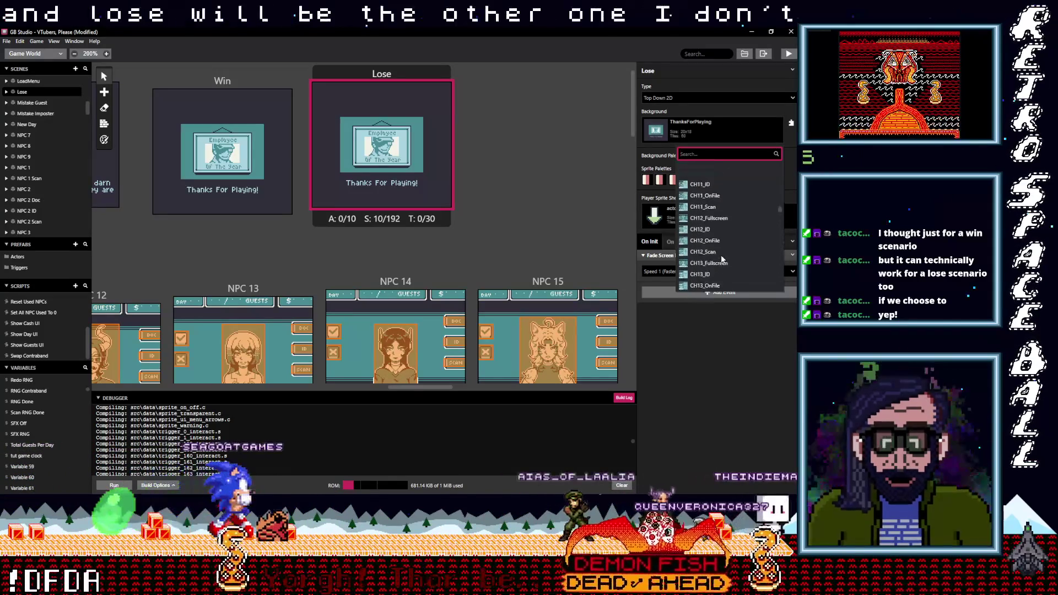
{"action": "scroll", "coordinate": [720, 259], "scroll_direction": "up", "scroll_amount": 5}
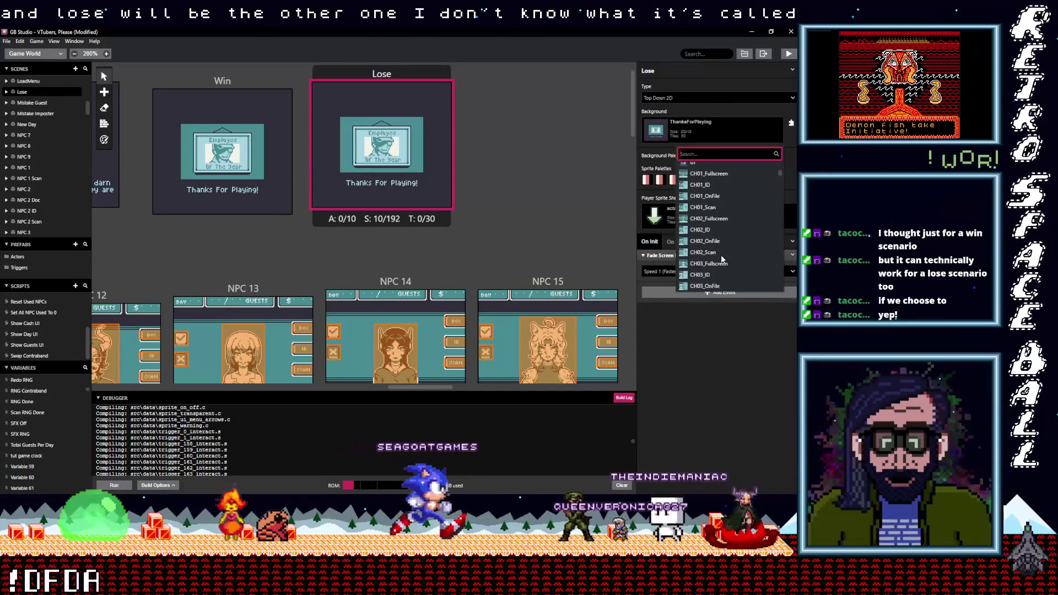
{"action": "scroll", "coordinate": [722, 260], "scroll_direction": "down", "scroll_amount": 8}
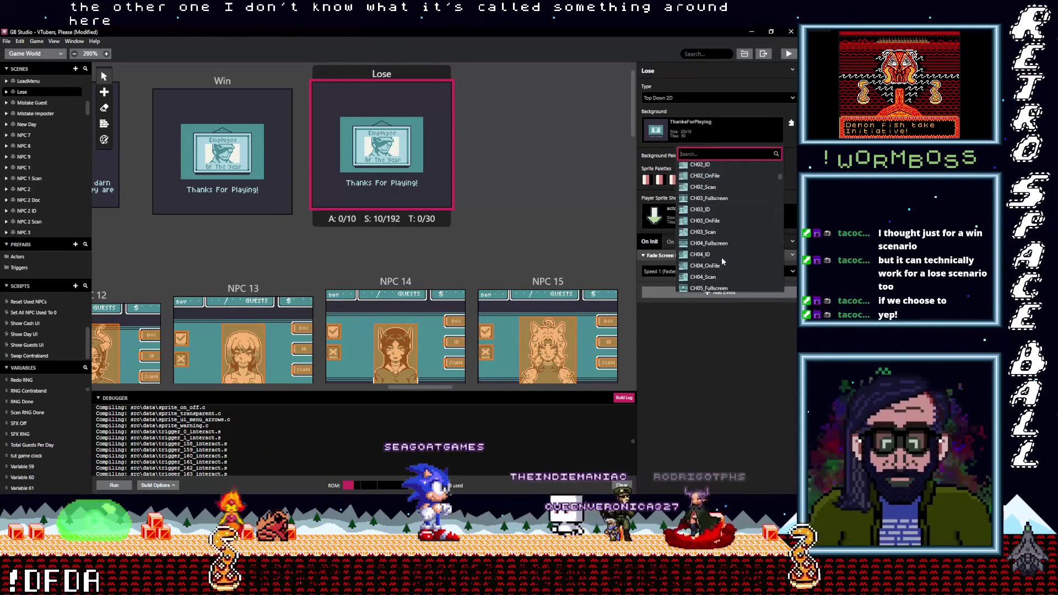
{"action": "scroll", "coordinate": [721, 260], "scroll_direction": "down", "scroll_amount": 10}
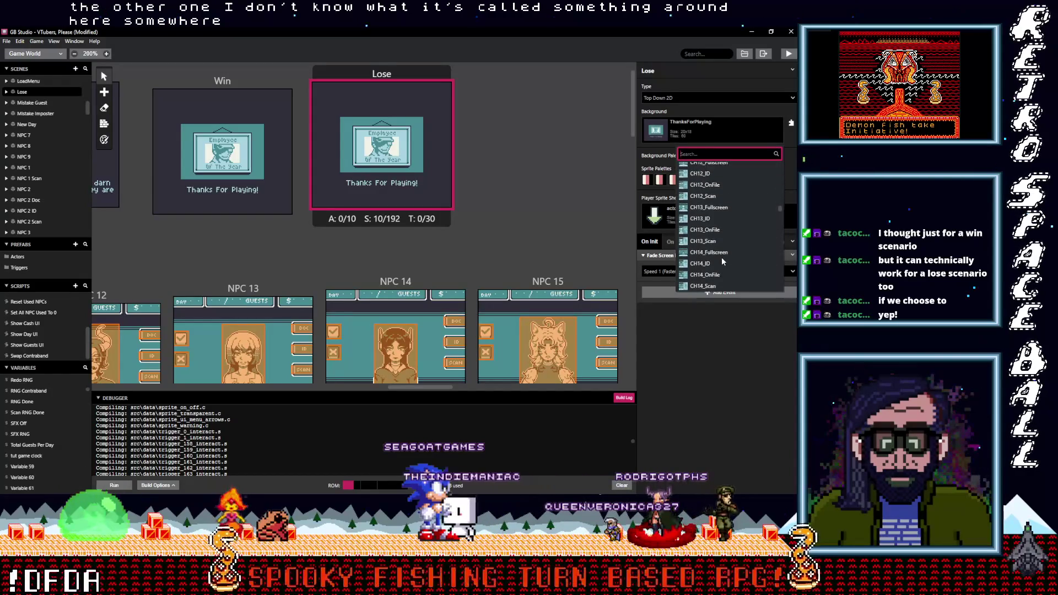
{"action": "scroll", "coordinate": [722, 260], "scroll_direction": "down", "scroll_amount": 10}
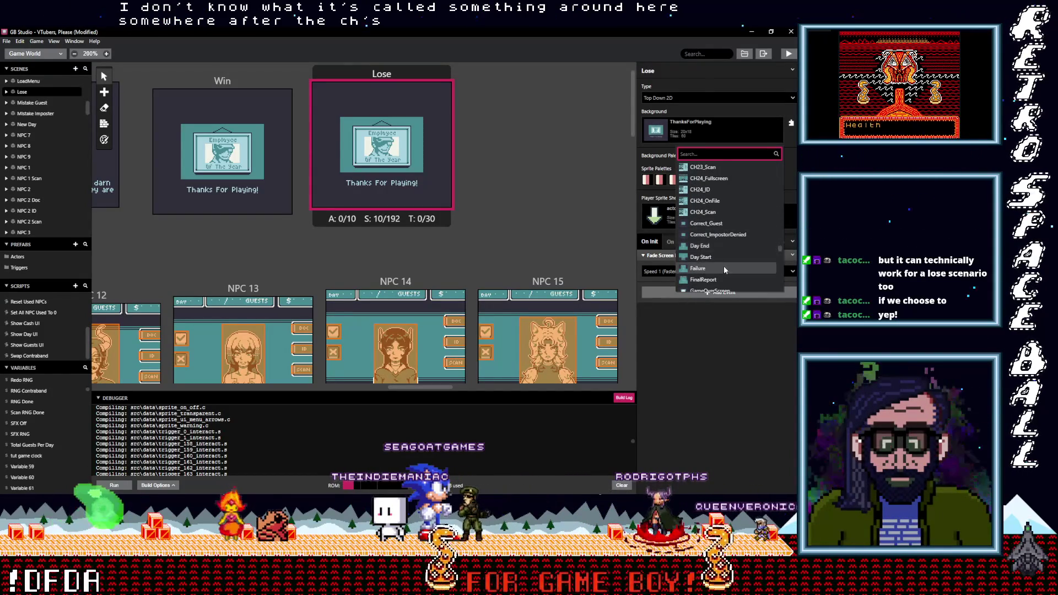
{"action": "scroll", "coordinate": [723, 266], "scroll_direction": "down", "scroll_amount": 2}
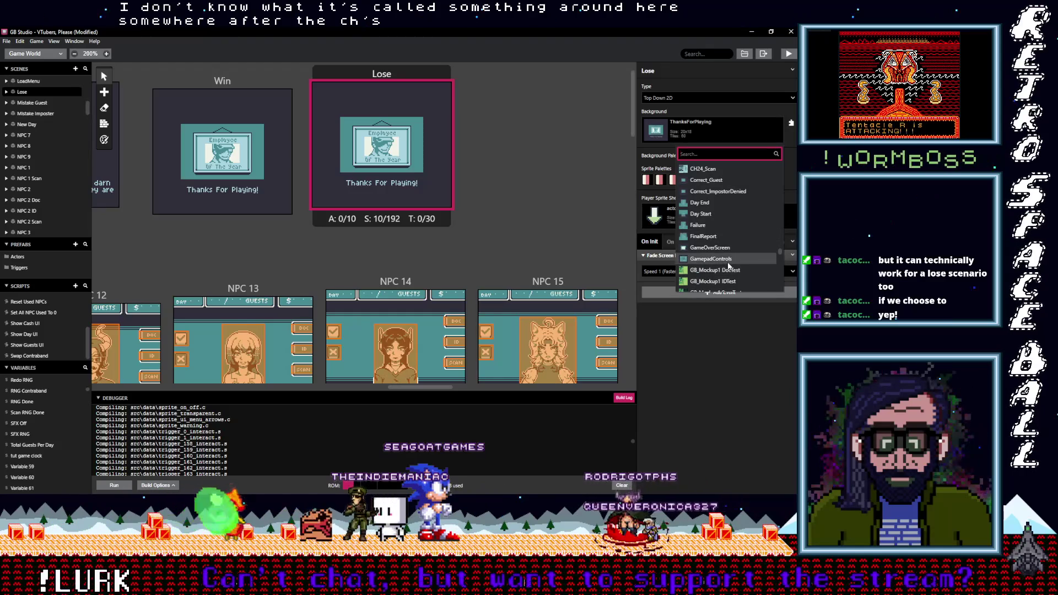
{"action": "scroll", "coordinate": [728, 266], "scroll_direction": "down", "scroll_amount": 5}
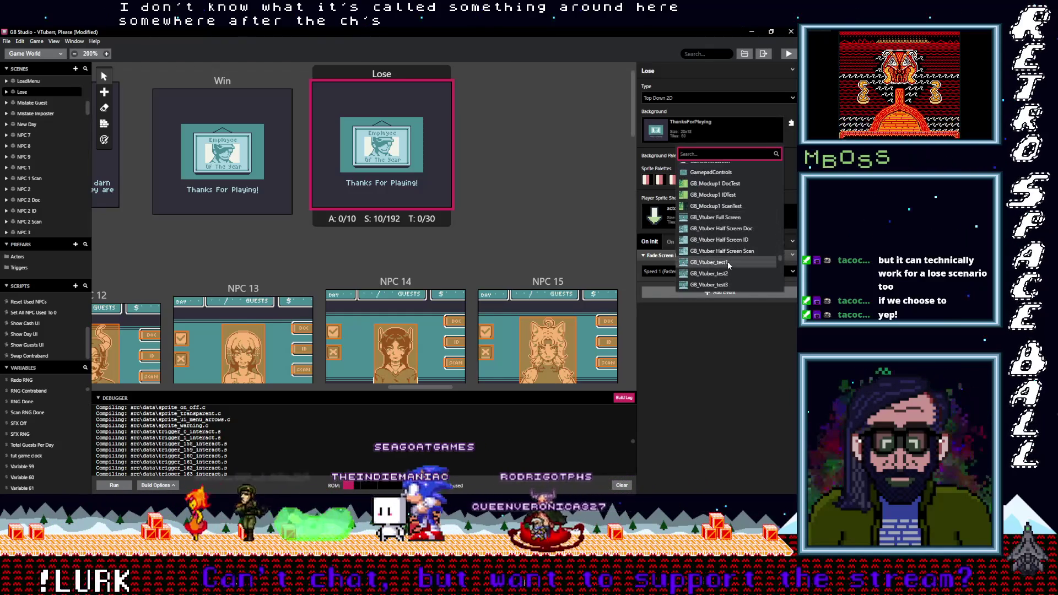
{"action": "scroll", "coordinate": [727, 264], "scroll_direction": "down", "scroll_amount": 4}
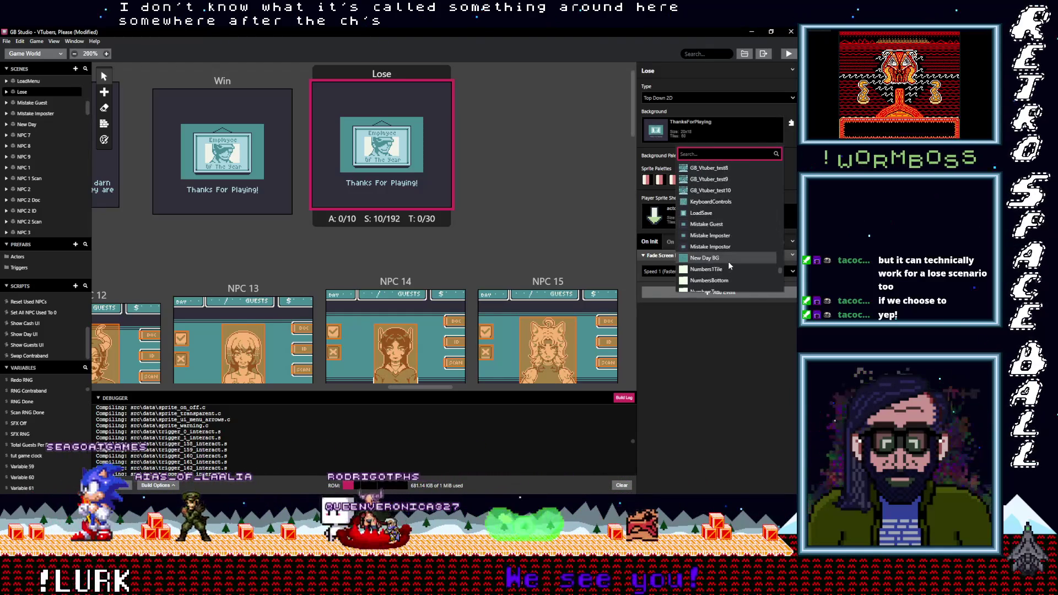
{"action": "scroll", "coordinate": [728, 265], "scroll_direction": "down", "scroll_amount": 2}
{"action": "scroll", "coordinate": [729, 265], "scroll_direction": "down", "scroll_amount": 4}
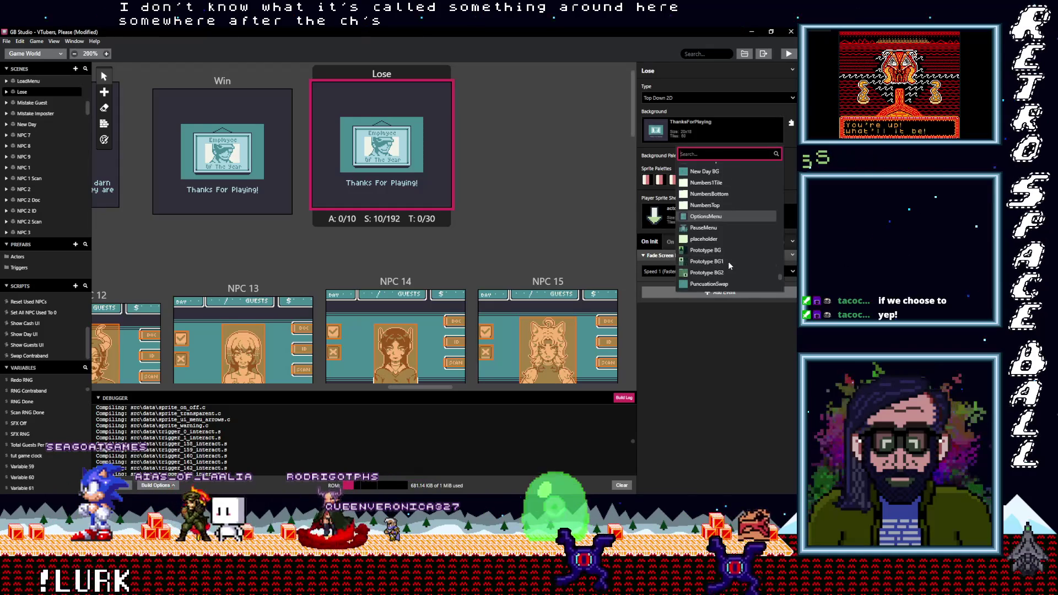
{"action": "scroll", "coordinate": [729, 265], "scroll_direction": "down", "scroll_amount": 4}
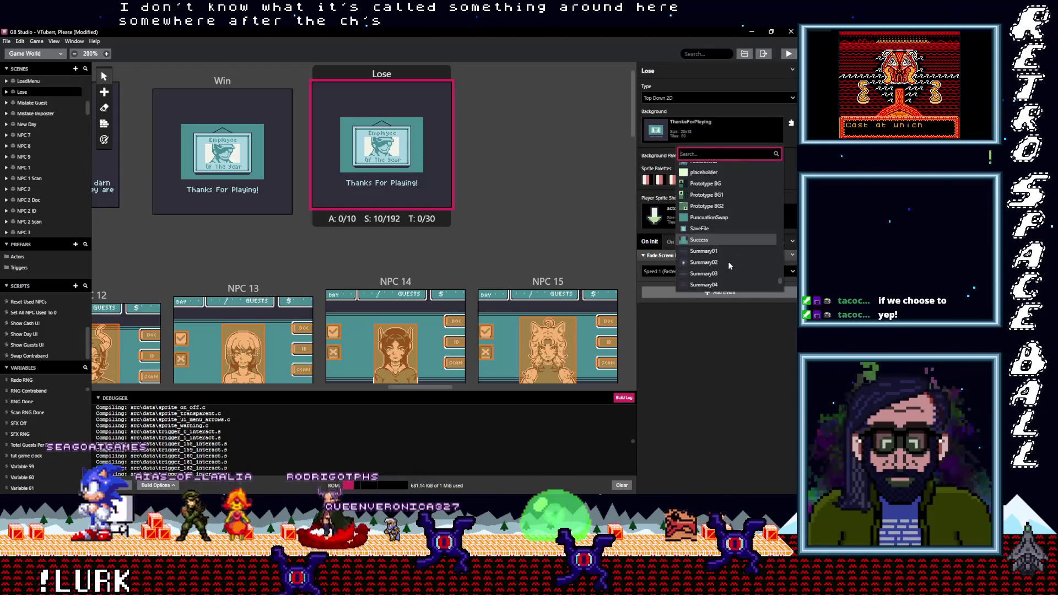
{"action": "scroll", "coordinate": [728, 264], "scroll_direction": "down", "scroll_amount": 2}
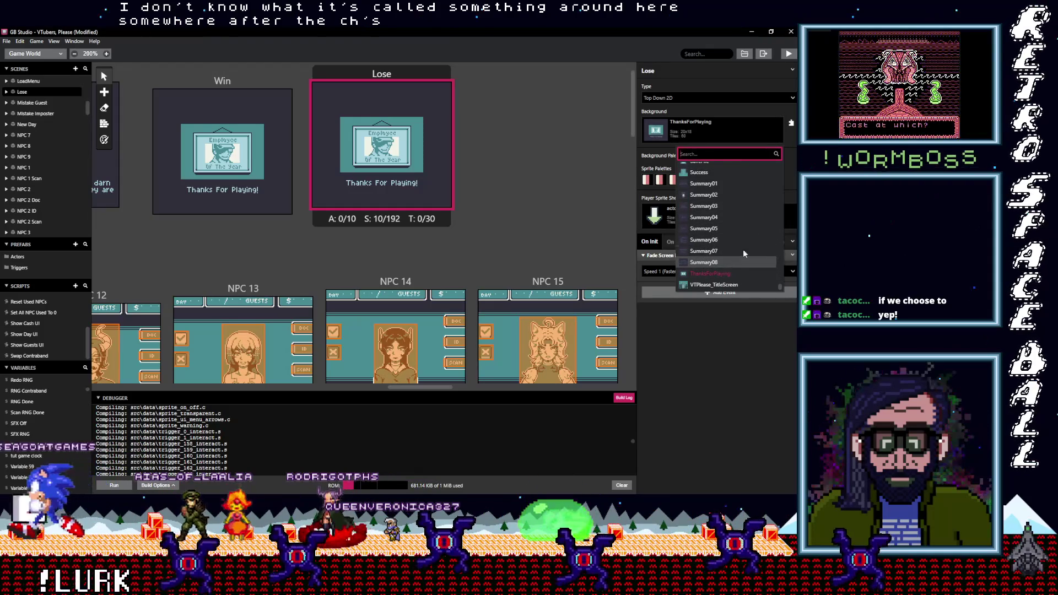
{"action": "key", "text": "alt+Tab"}
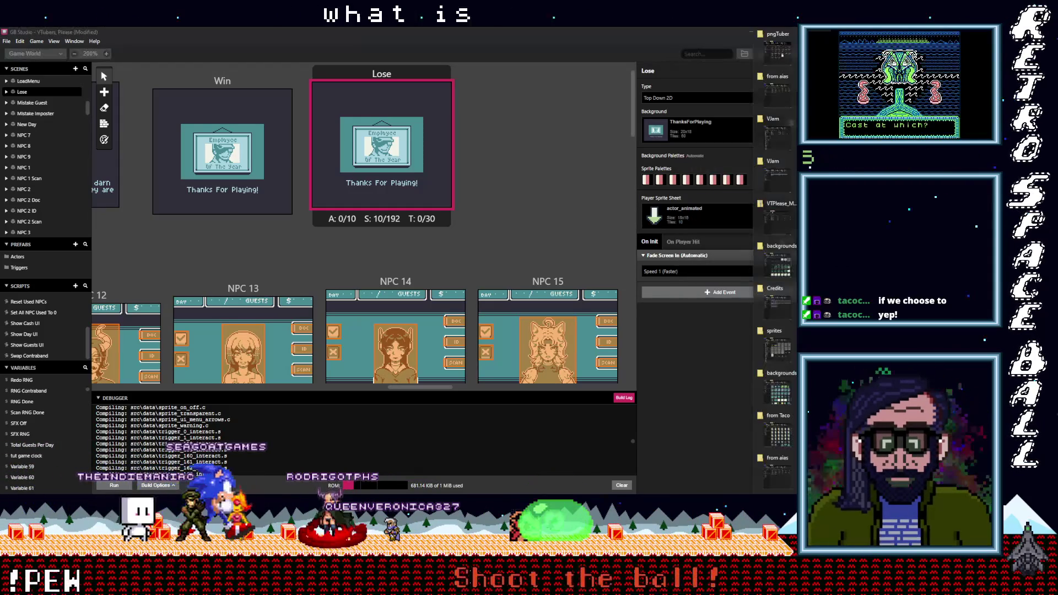
Step: Find GameOverScreen.png in the from Taco folder, then reopen the Lose background list
{"action": "double_click", "coordinate": [780, 414]}
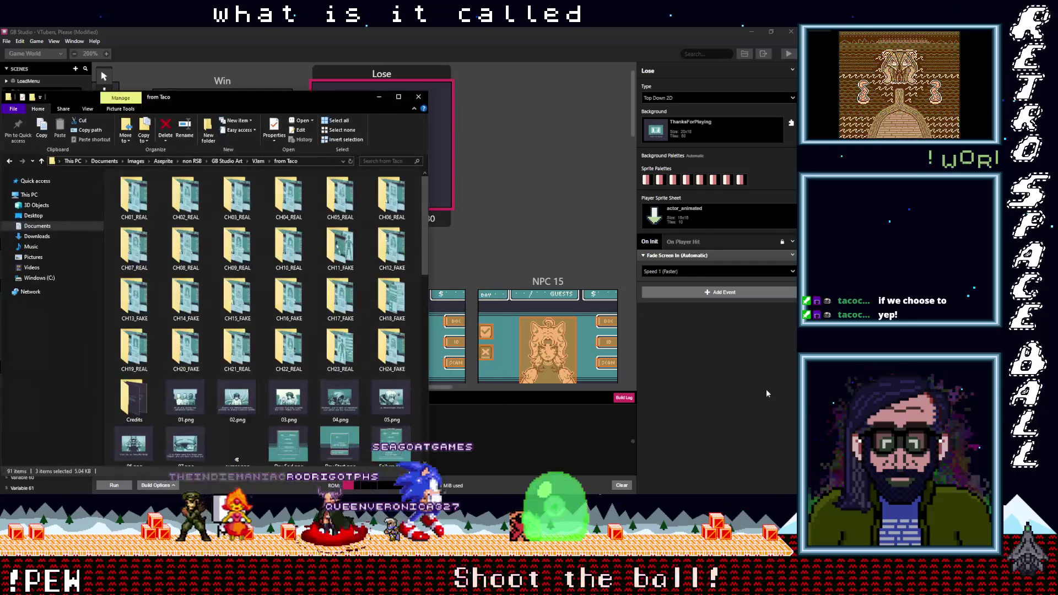
{"action": "scroll", "coordinate": [315, 364], "scroll_direction": "down", "scroll_amount": 5}
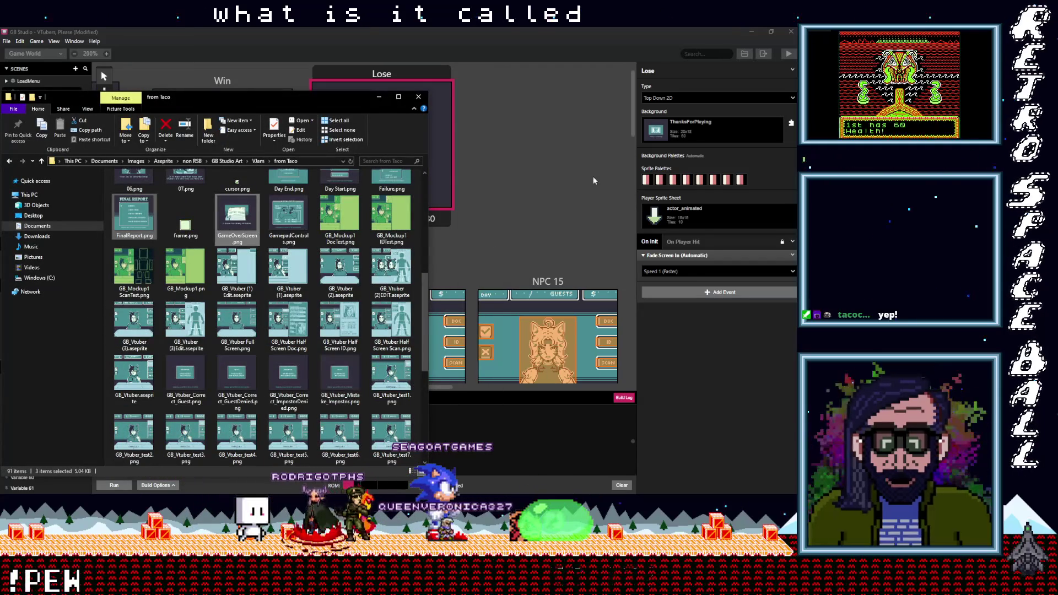
{"action": "left_click", "coordinate": [705, 134]}
{"action": "left_click", "coordinate": [705, 133]}
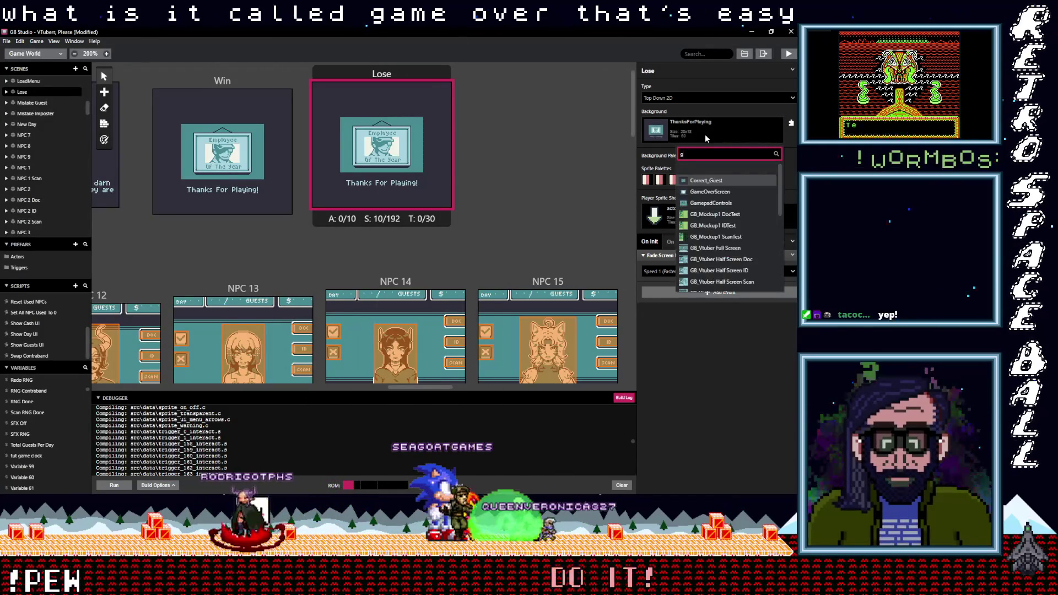
Step: Set the Lose background to GameOverScreen with Automatic background palettes
{"action": "type", "text": "ga"}
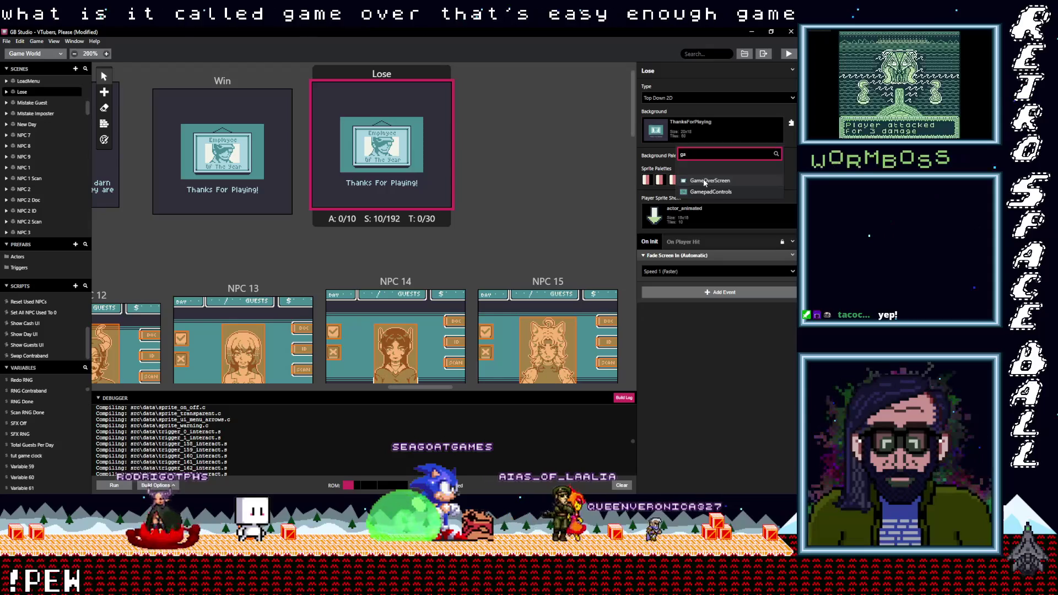
{"action": "left_click", "coordinate": [703, 179]}
{"action": "left_click", "coordinate": [104, 140]}
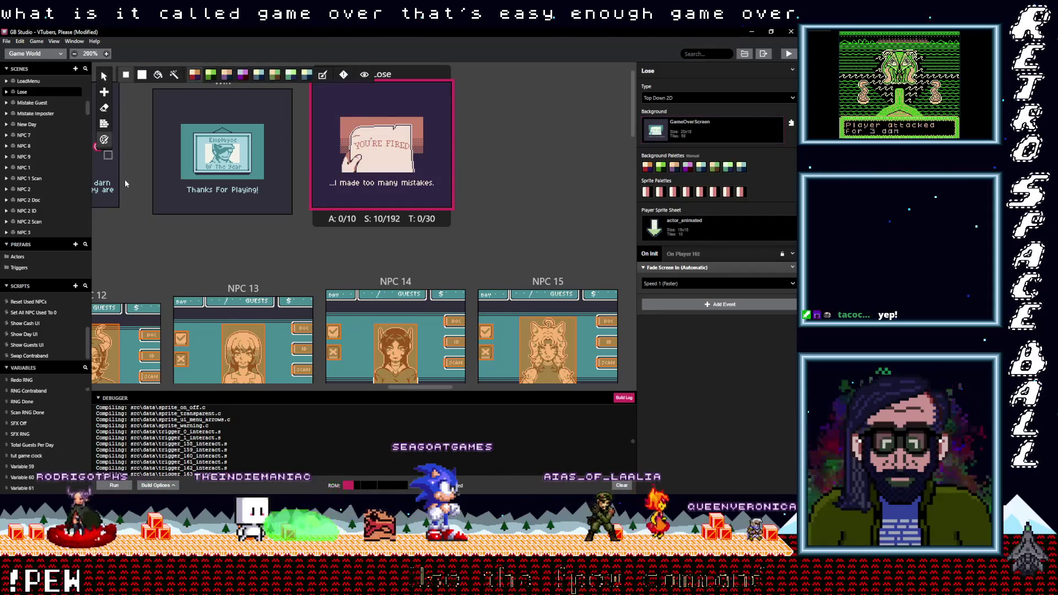
{"action": "left_click", "coordinate": [325, 75]}
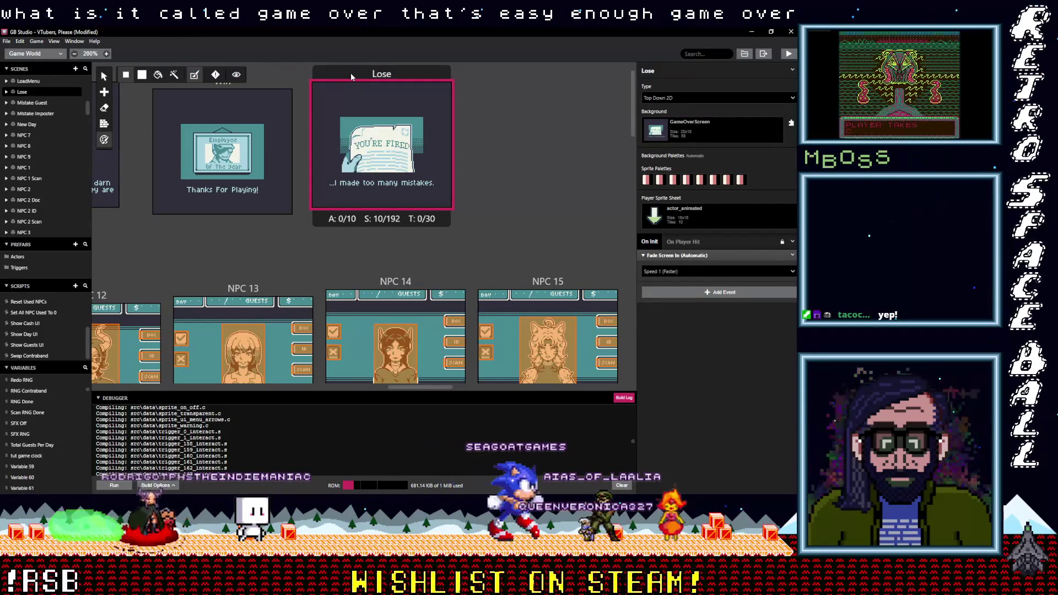
{"action": "left_click", "coordinate": [534, 118]}
{"action": "left_click", "coordinate": [104, 91]}
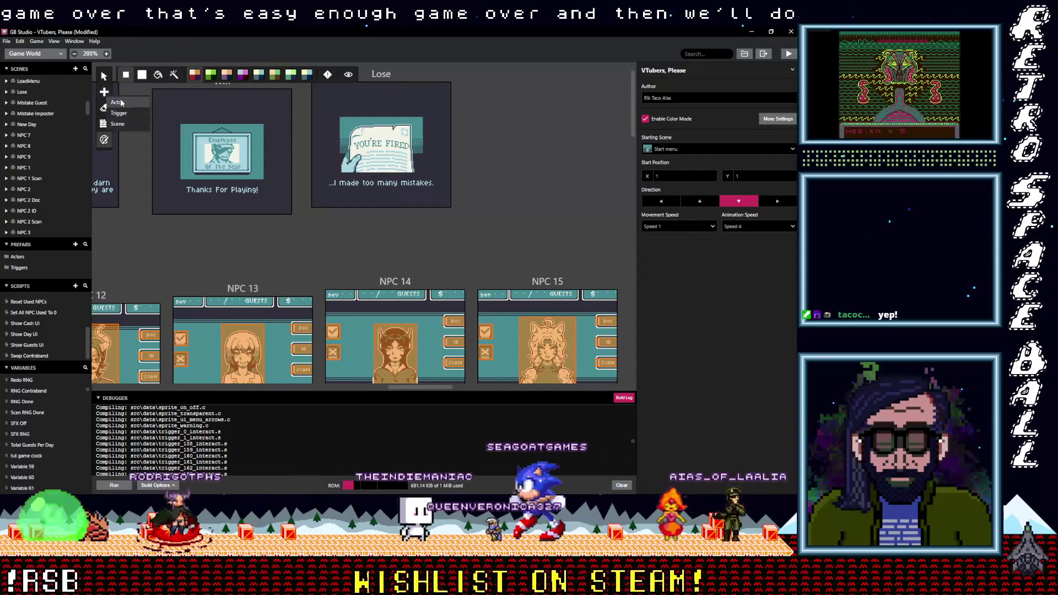
Step: Add a new scene to the right of Lose and name it 'Score'
{"action": "left_click", "coordinate": [118, 123]}
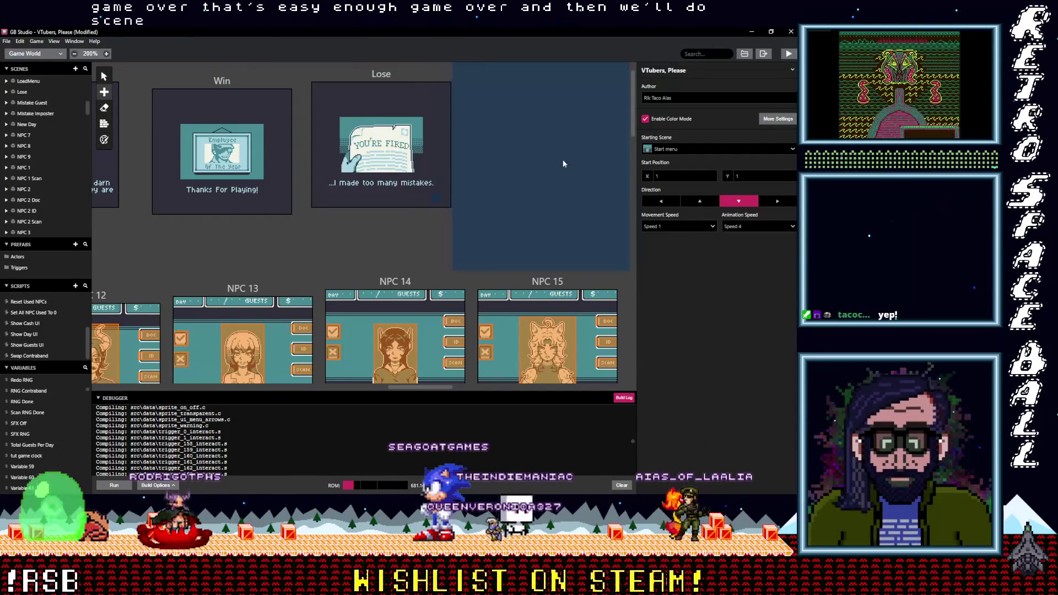
{"action": "left_click", "coordinate": [535, 82]}
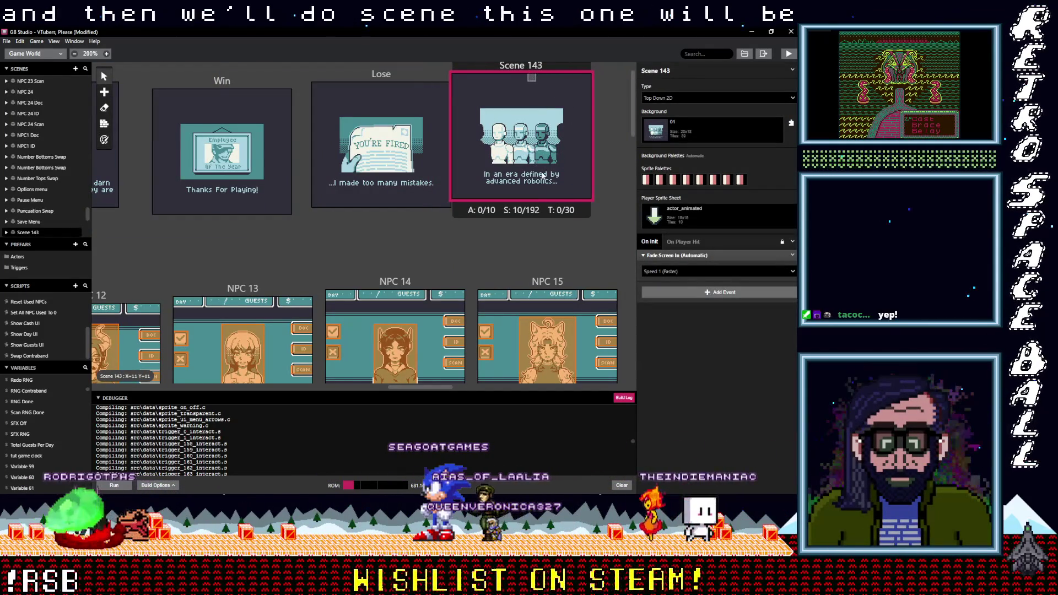
{"action": "left_click_drag", "start_coordinate": [579, 194], "coordinate": [611, 196]}
{"action": "scroll", "coordinate": [612, 198], "scroll_direction": "up", "scroll_amount": 1}
{"action": "left_click", "coordinate": [683, 70]}
{"action": "triple_click", "coordinate": [684, 70]}
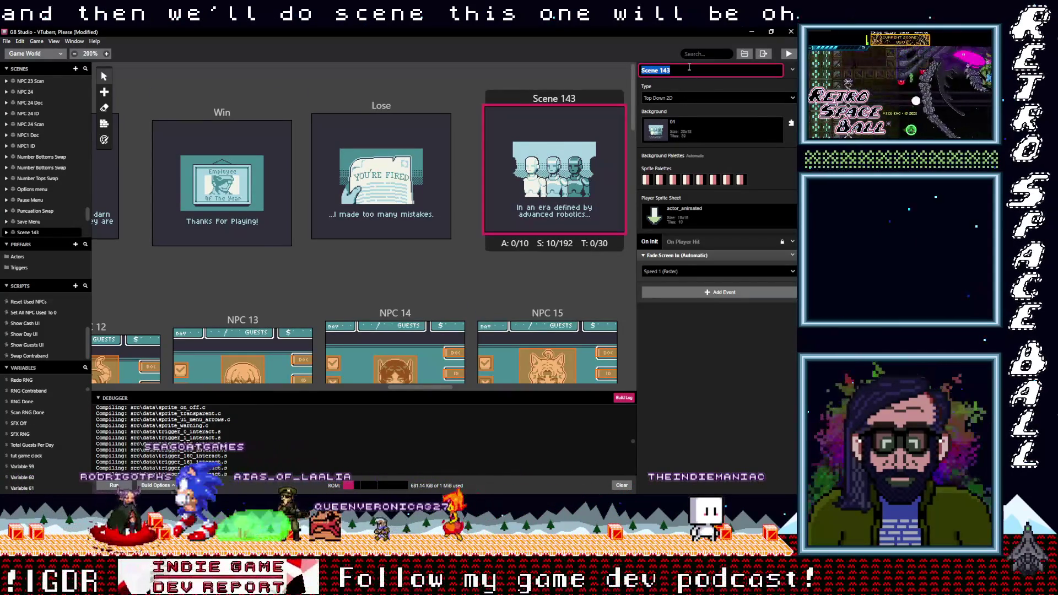
{"action": "type", "text": "Score"}
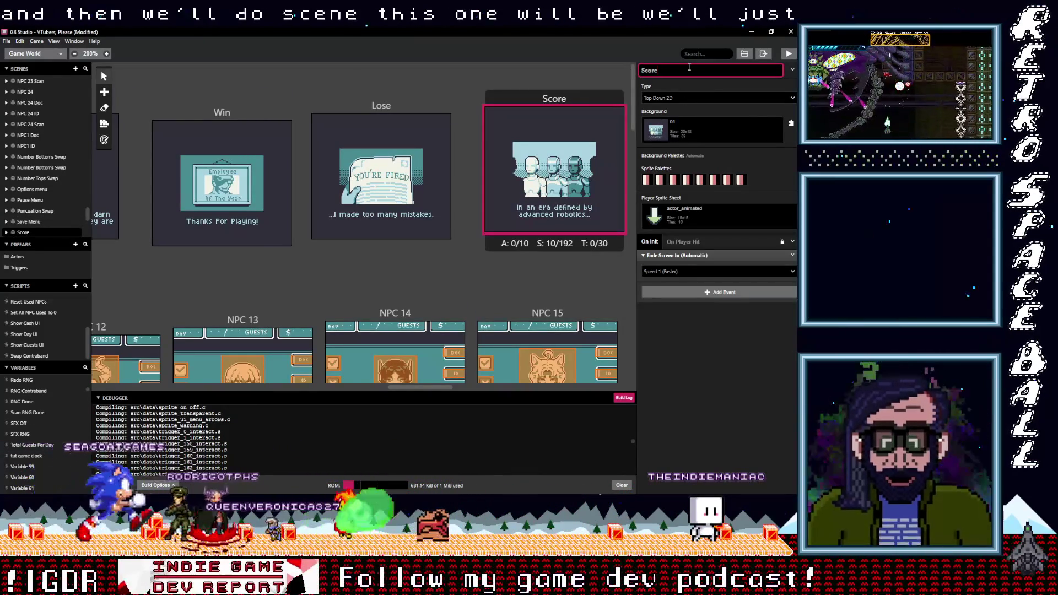
Step: Set the Score background to FinalReport with Automatic background palettes
{"action": "left_click", "coordinate": [689, 121]}
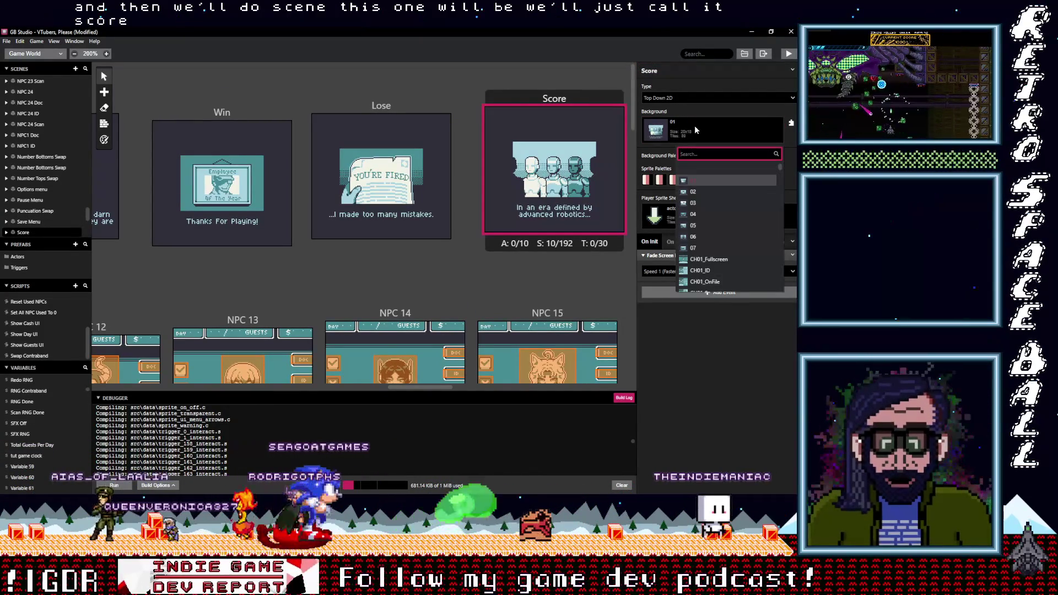
{"action": "type", "text": "fin"}
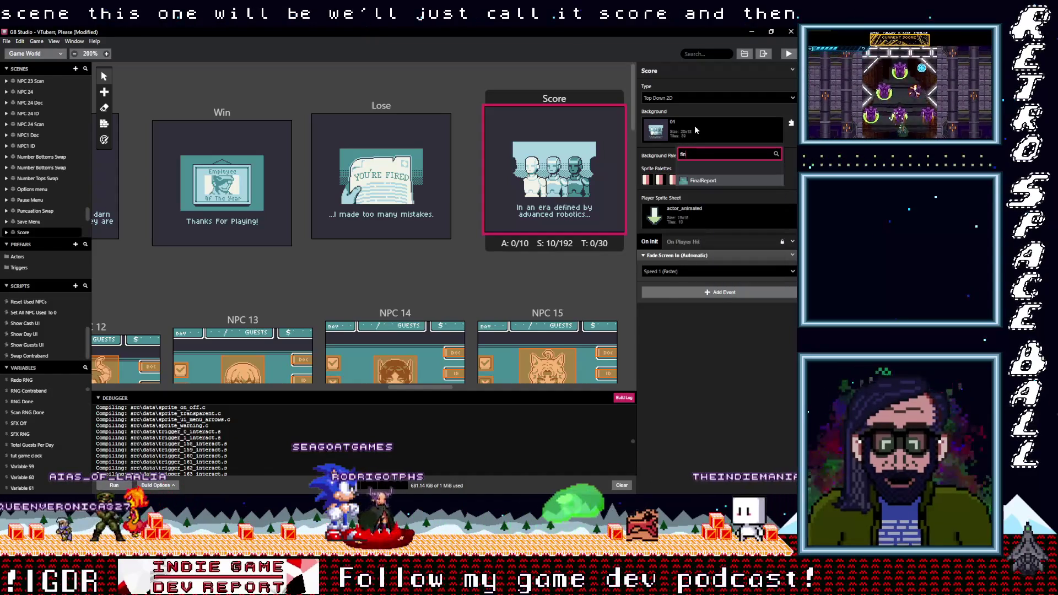
{"action": "left_click", "coordinate": [704, 181]}
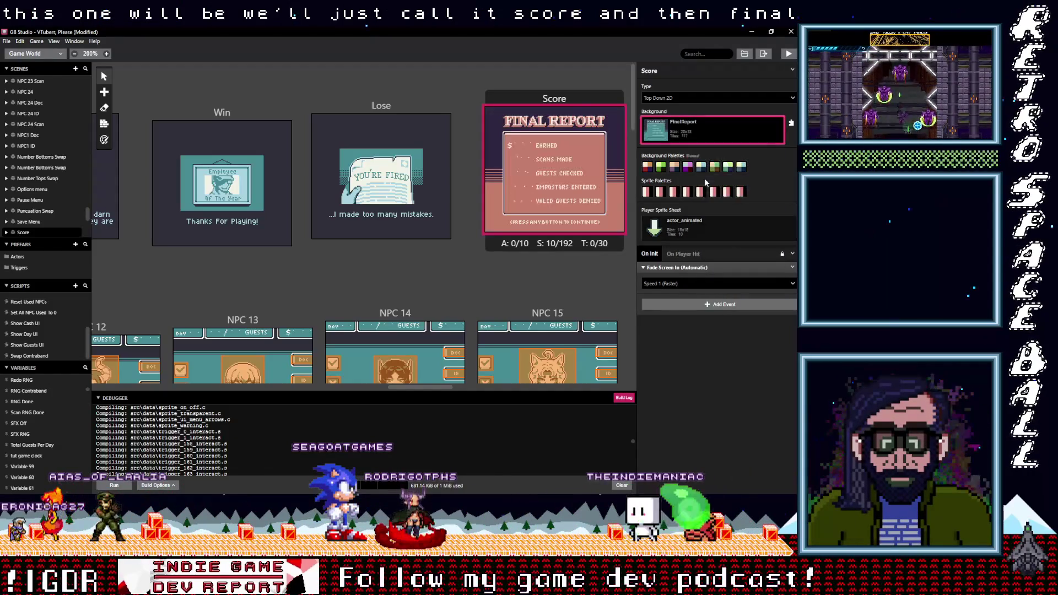
{"action": "left_click", "coordinate": [103, 141]}
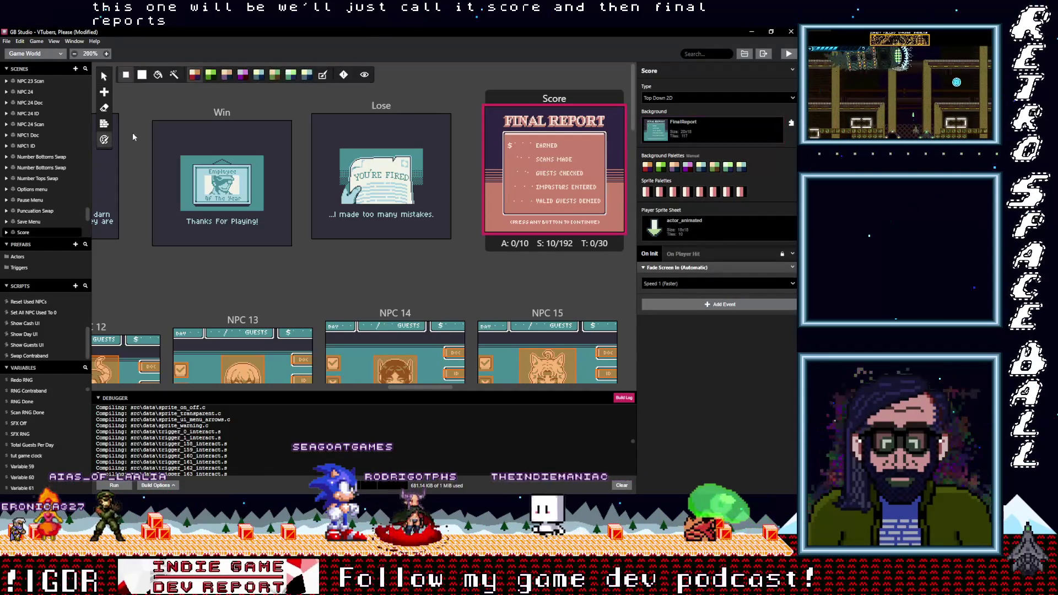
{"action": "left_click", "coordinate": [322, 77]}
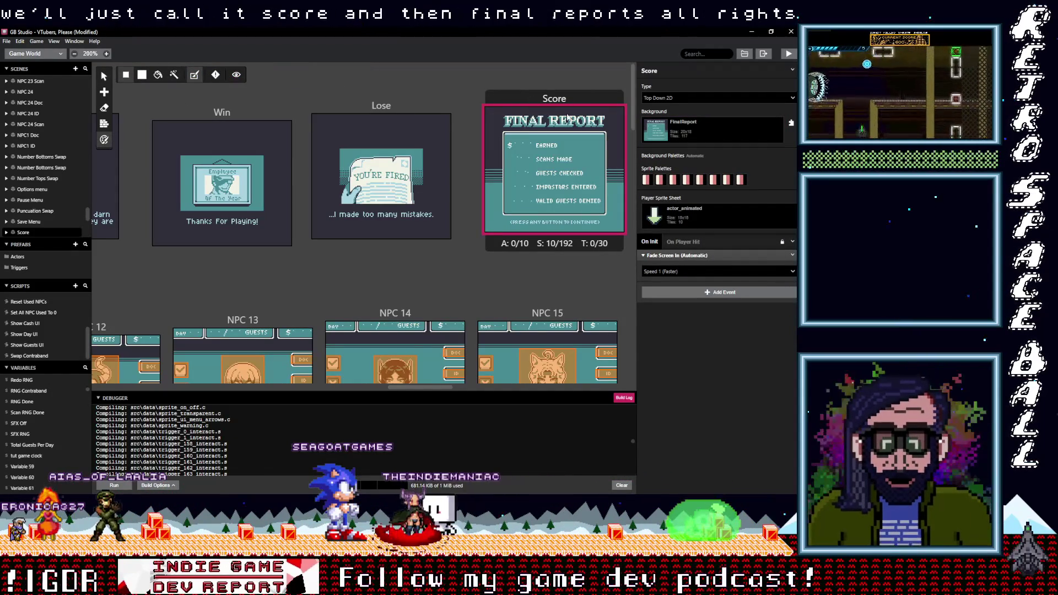
{"action": "left_click", "coordinate": [692, 224]}
{"action": "scroll", "coordinate": [683, 336], "scroll_direction": "down", "scroll_amount": 5}
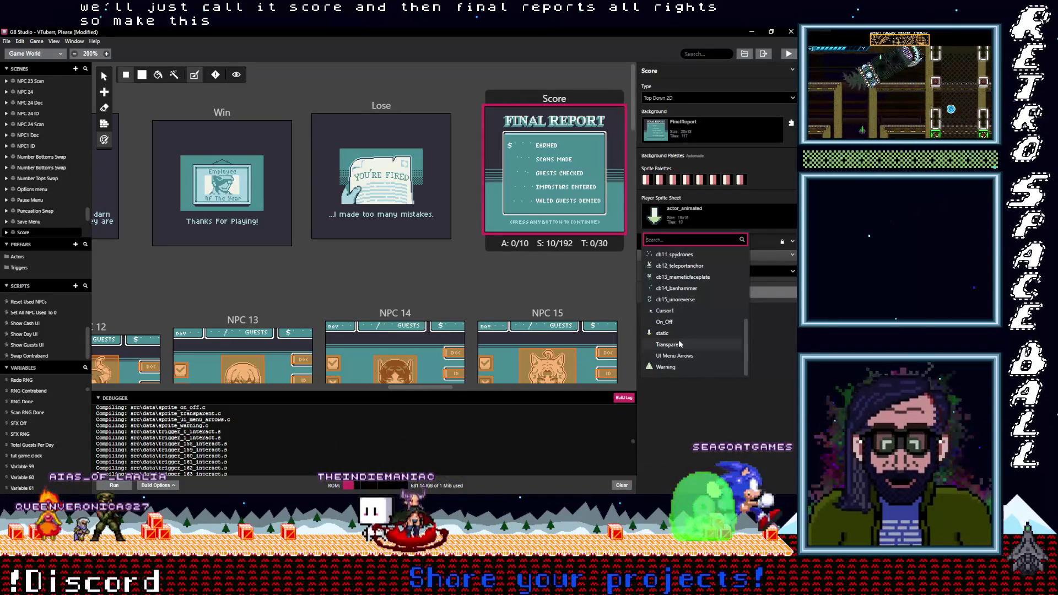
Step: Set the Score and Lose scenes' player sprite sheet to Transparent
{"action": "left_click", "coordinate": [670, 345]}
{"action": "left_click", "coordinate": [406, 106]}
{"action": "left_click", "coordinate": [703, 217]}
{"action": "scroll", "coordinate": [687, 311], "scroll_direction": "down", "scroll_amount": 5}
{"action": "left_click", "coordinate": [683, 344]}
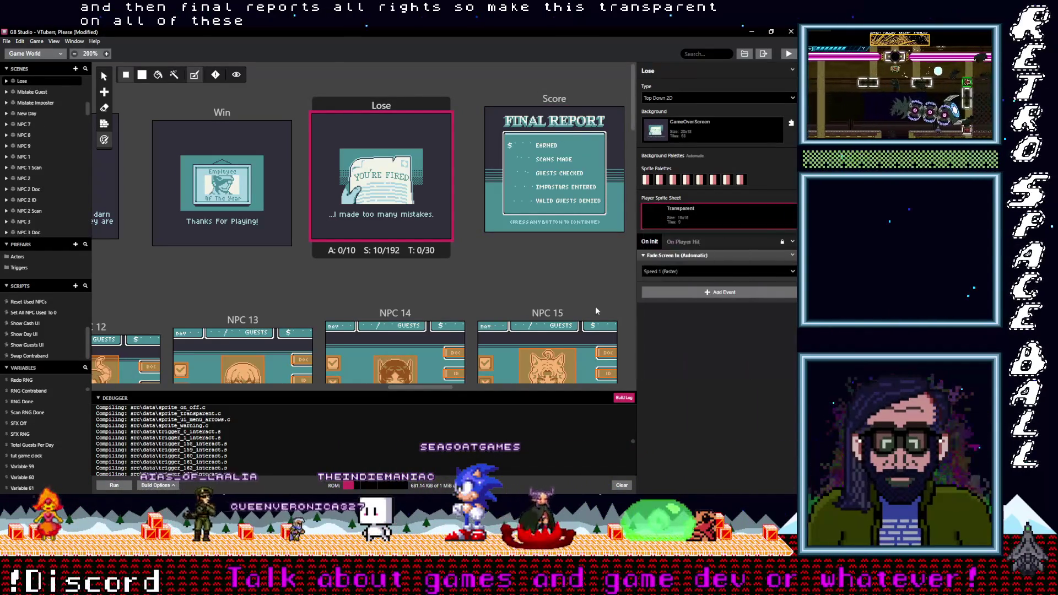
Step: Set the Win scene's player sprite sheet to Transparent and collapse its Fade Screen event
{"action": "left_click", "coordinate": [224, 115]}
{"action": "left_click", "coordinate": [723, 219]}
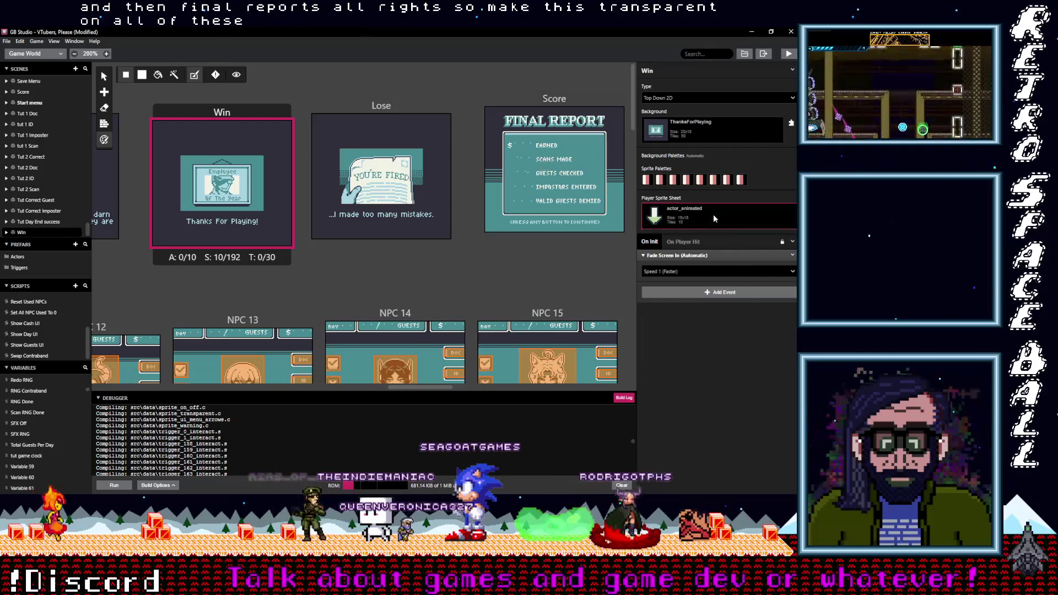
{"action": "scroll", "coordinate": [696, 307], "scroll_direction": "down", "scroll_amount": 5}
{"action": "left_click", "coordinate": [683, 346]}
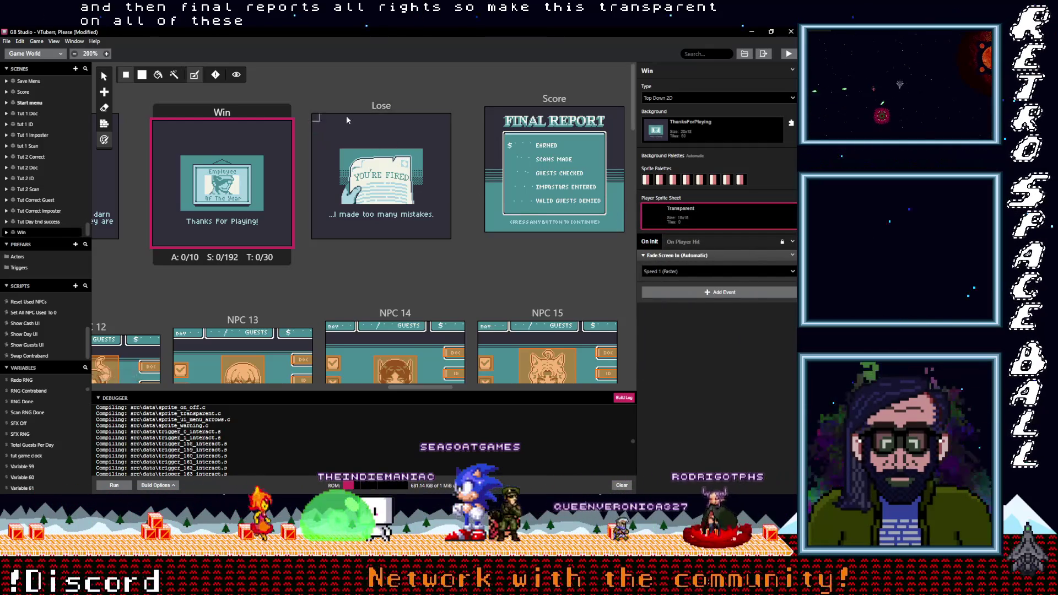
{"action": "left_click", "coordinate": [378, 110]}
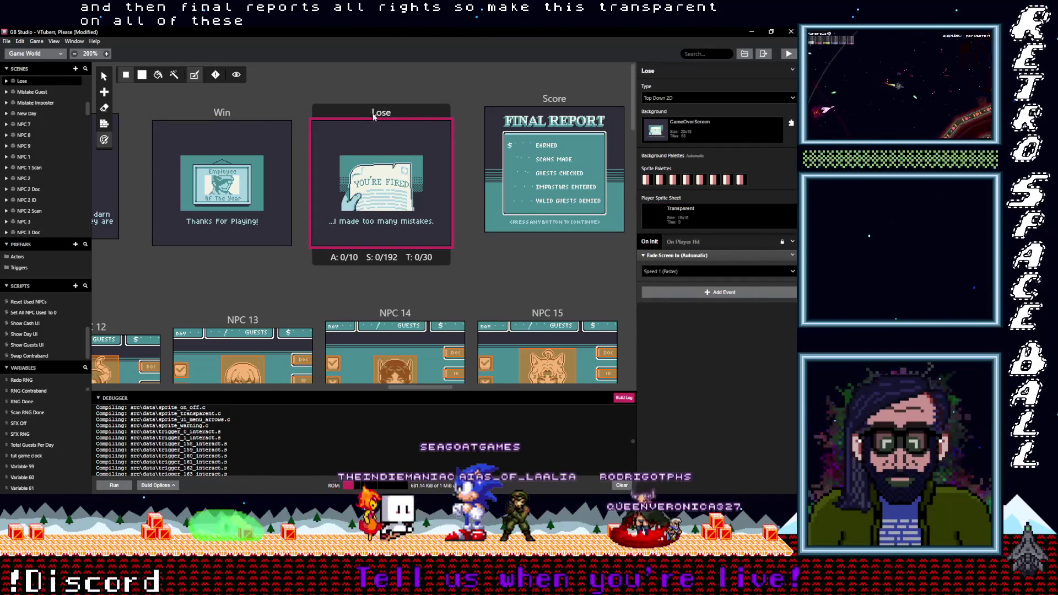
{"action": "left_click", "coordinate": [242, 114]}
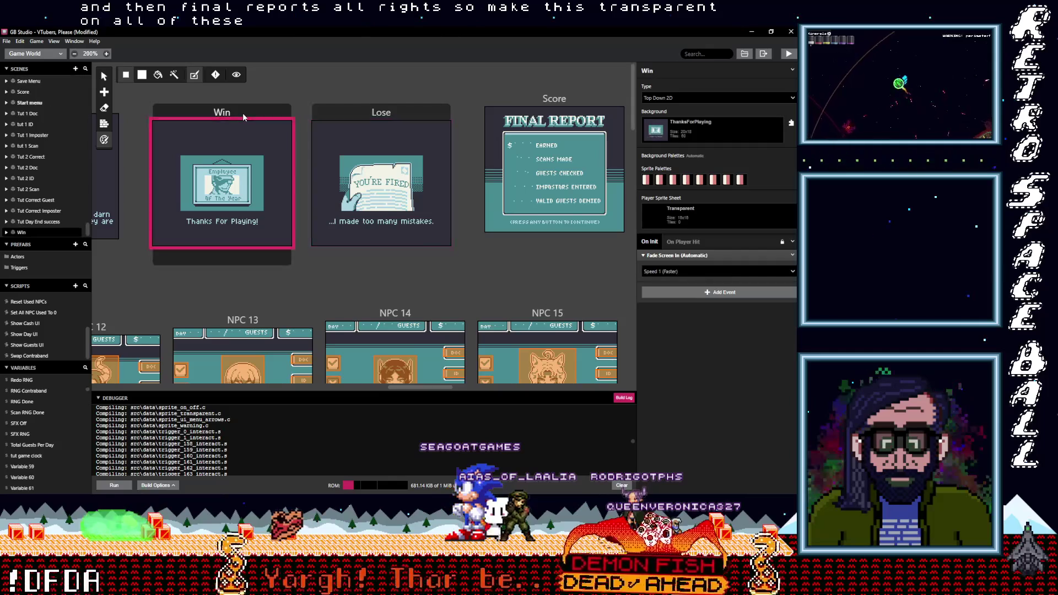
{"action": "left_click", "coordinate": [679, 254]}
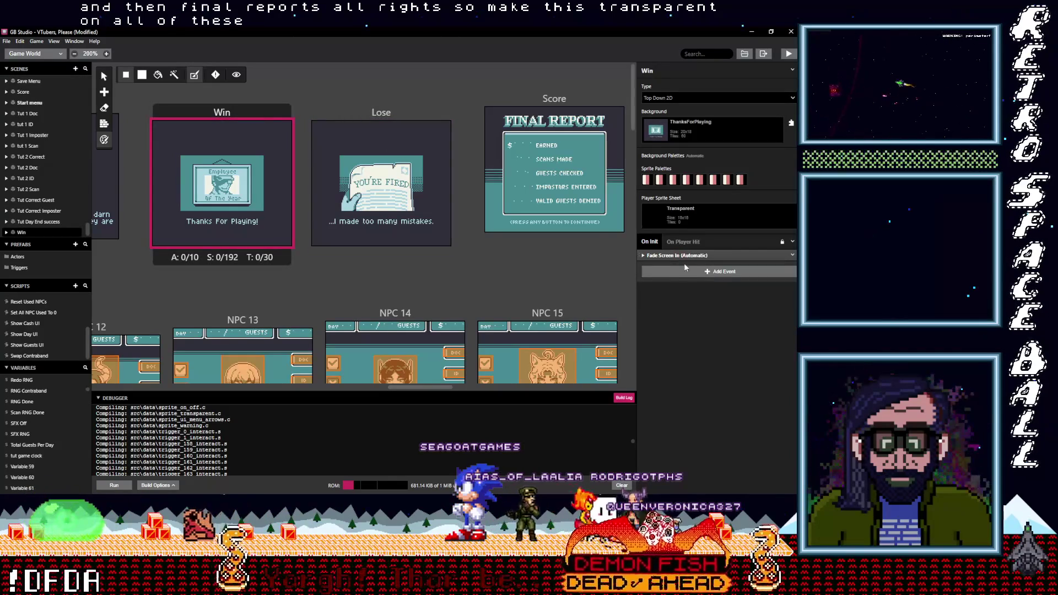
{"action": "left_click", "coordinate": [685, 270]}
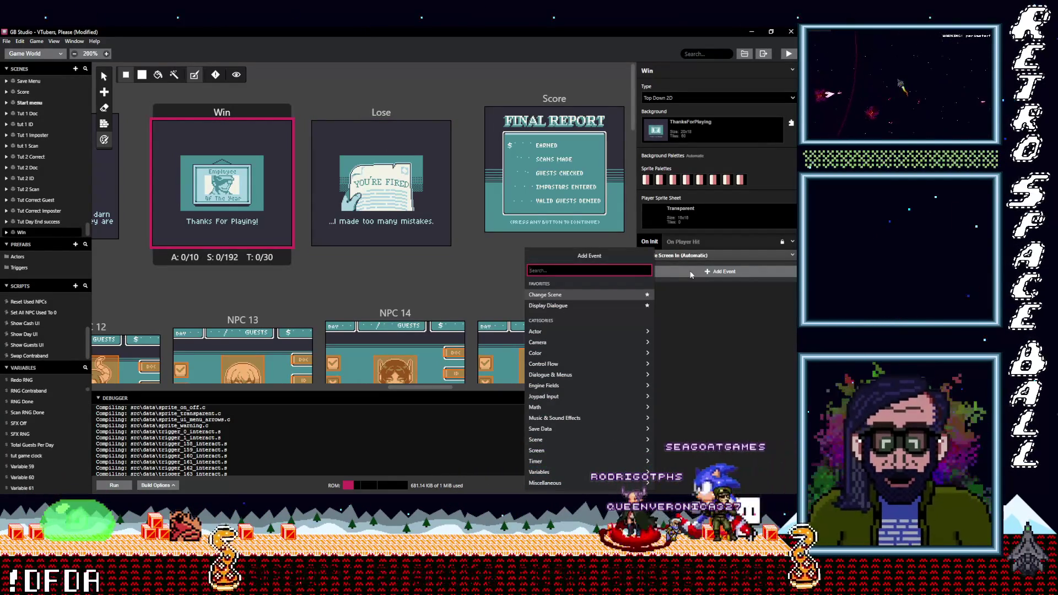
Step: Add an Attach Script To Button event for A, B, Start and Select that changes scene to Score
{"action": "type", "text": "tut"}
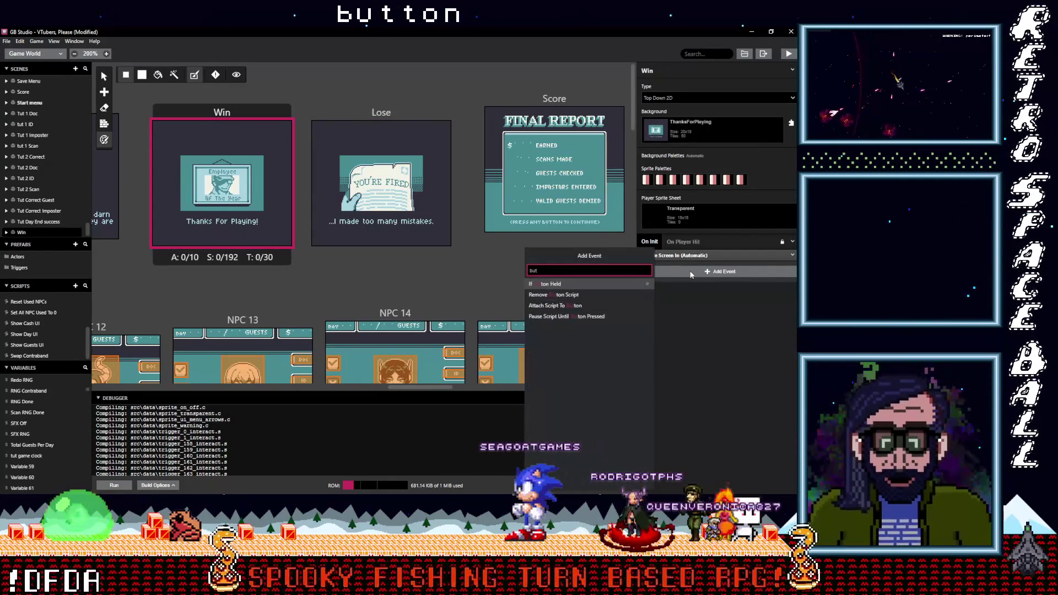
{"action": "left_click", "coordinate": [576, 307]}
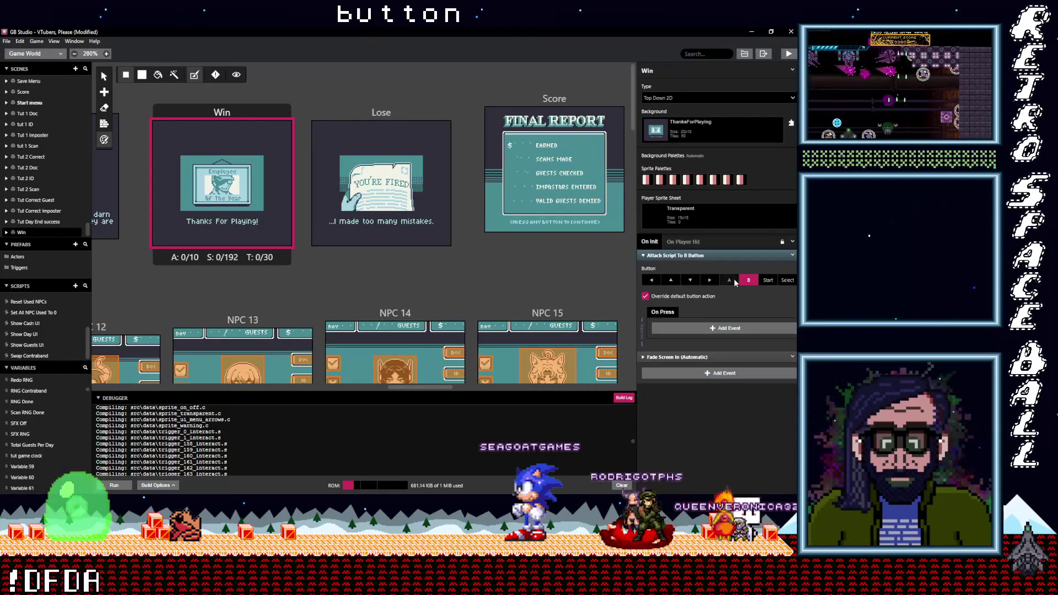
{"action": "left_click", "coordinate": [768, 280]}
{"action": "left_click", "coordinate": [787, 280]}
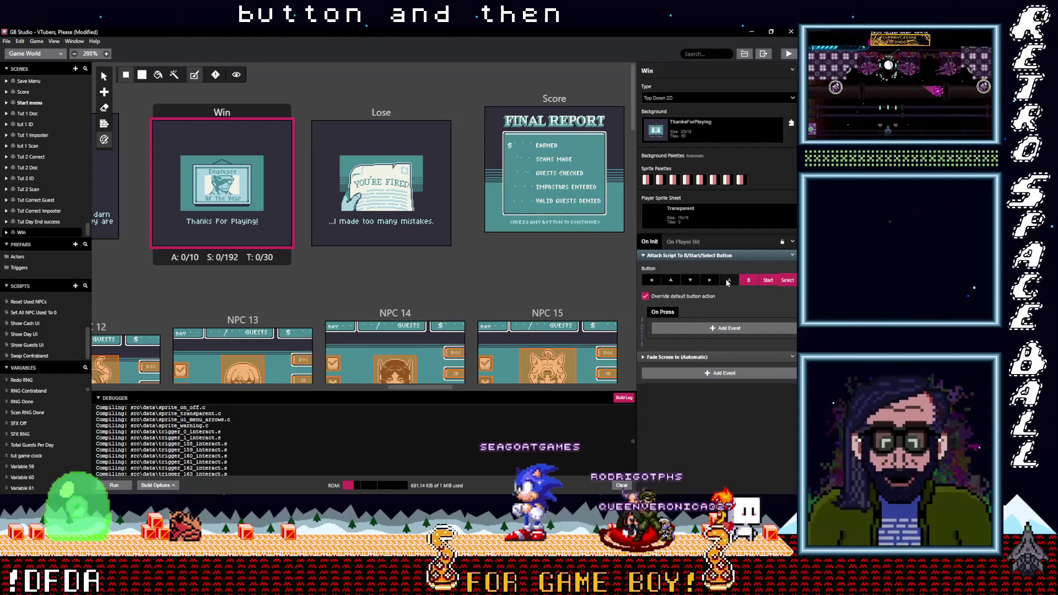
{"action": "left_click", "coordinate": [708, 329]}
{"action": "type", "text": "chan"}
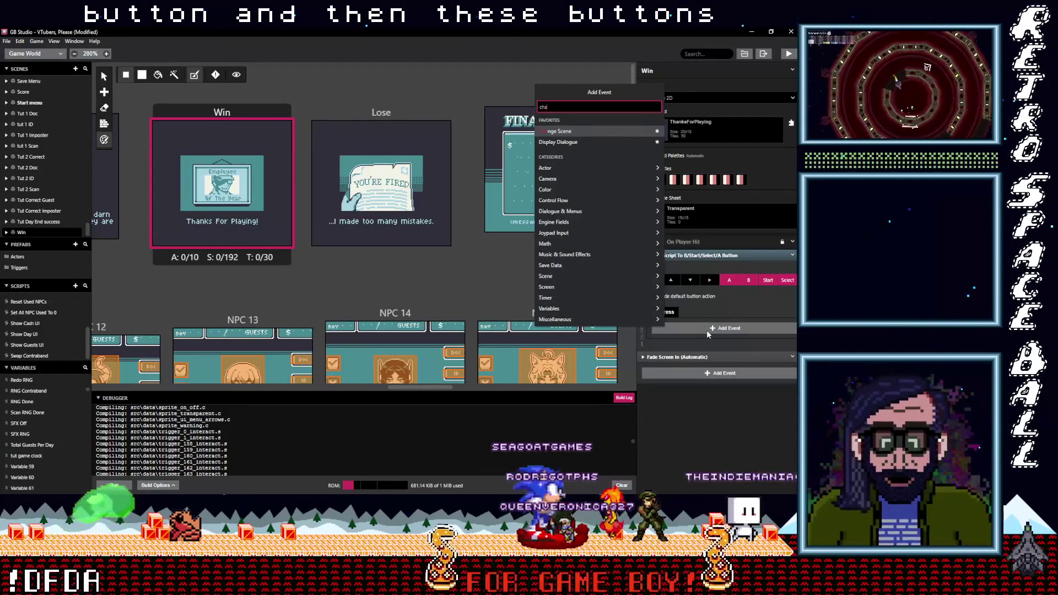
{"action": "left_click", "coordinate": [557, 121]}
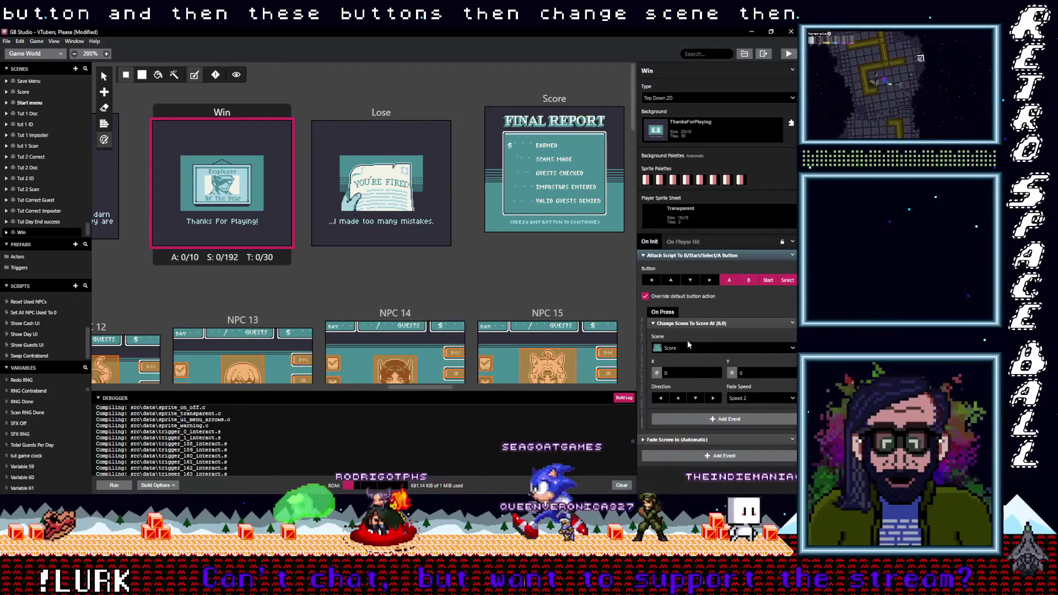
{"action": "left_click", "coordinate": [700, 325]}
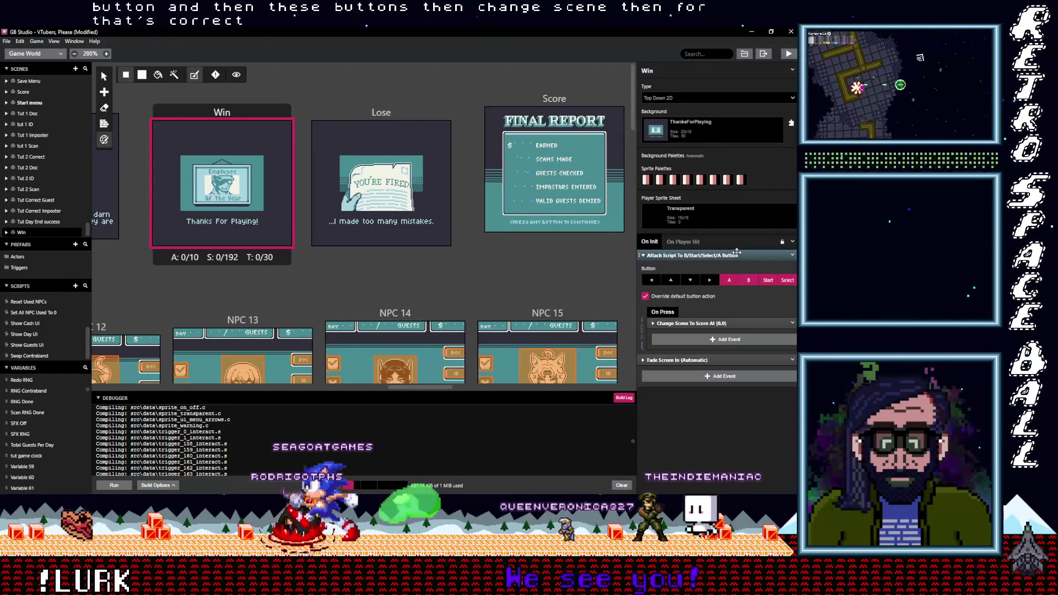
{"action": "left_click", "coordinate": [792, 256]}
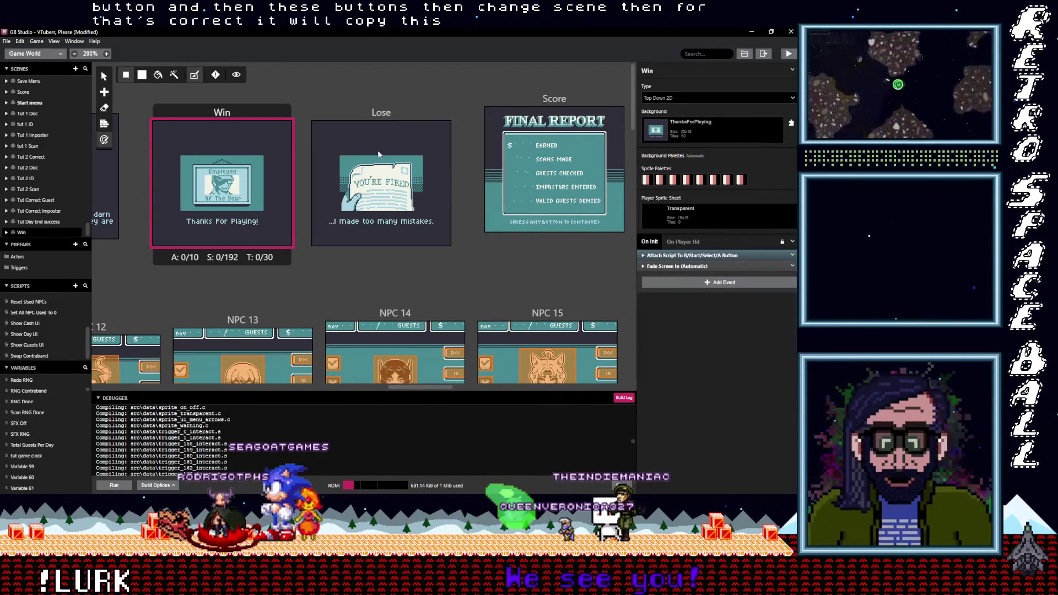
Step: Paste the copied button script into the Lose and Score init scripts
{"action": "left_click", "coordinate": [374, 120]}
{"action": "left_click", "coordinate": [680, 290]}
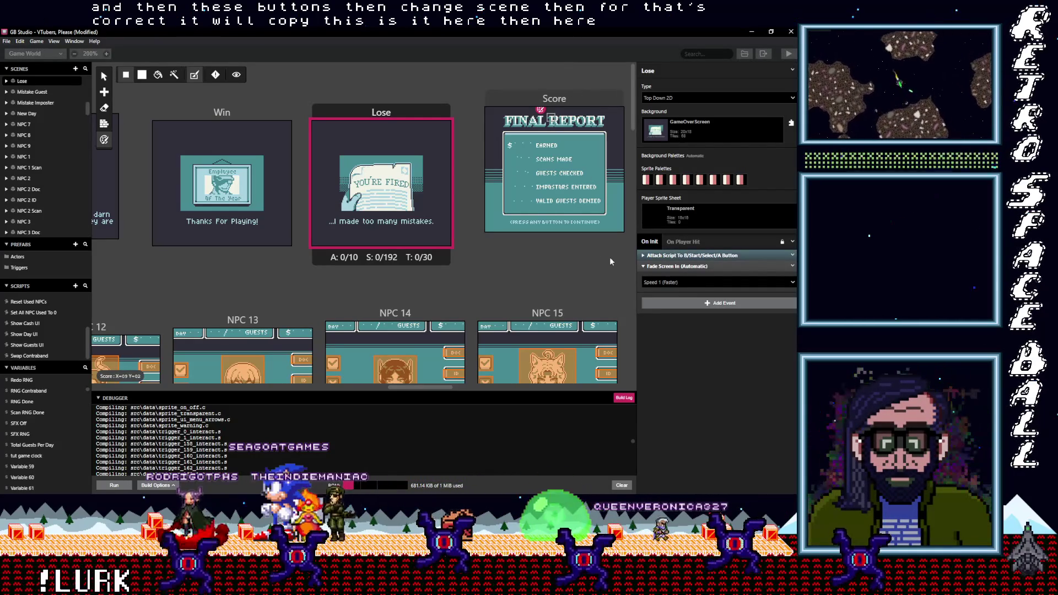
{"action": "left_click", "coordinate": [563, 90]}
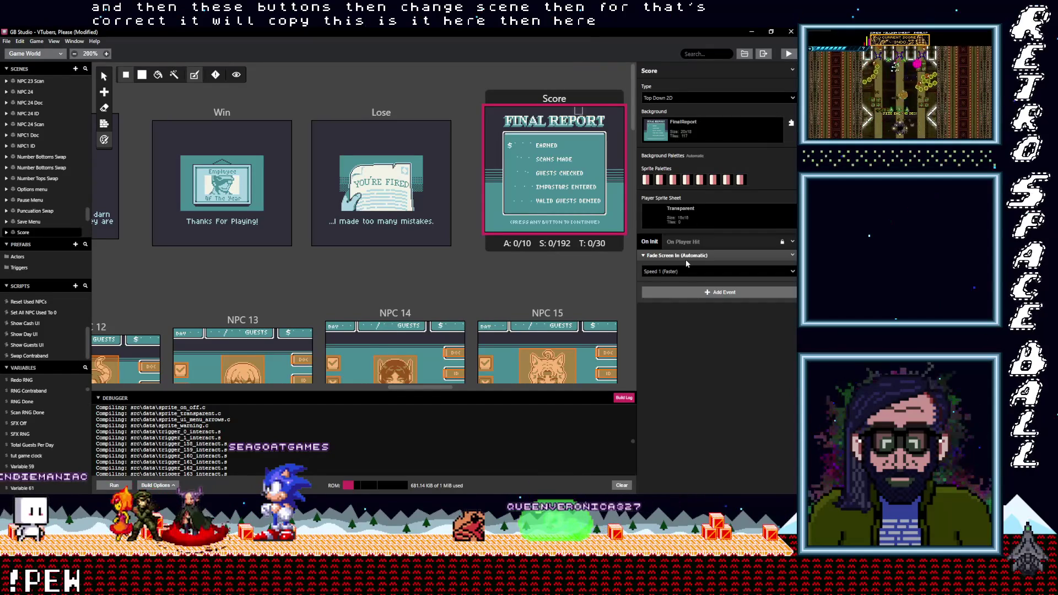
{"action": "left_click", "coordinate": [686, 293]}
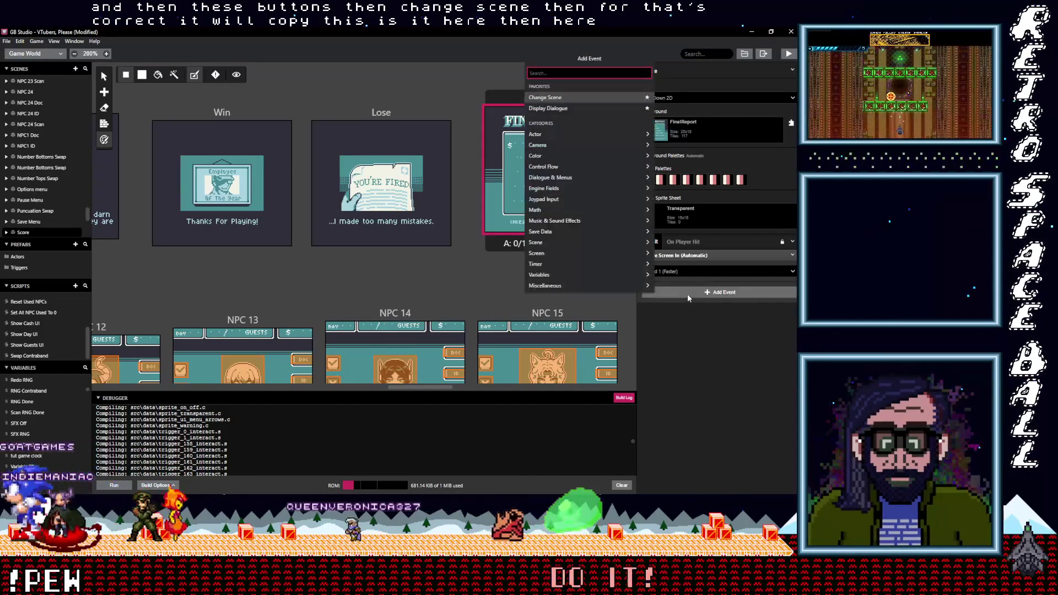
{"action": "left_click", "coordinate": [700, 308]}
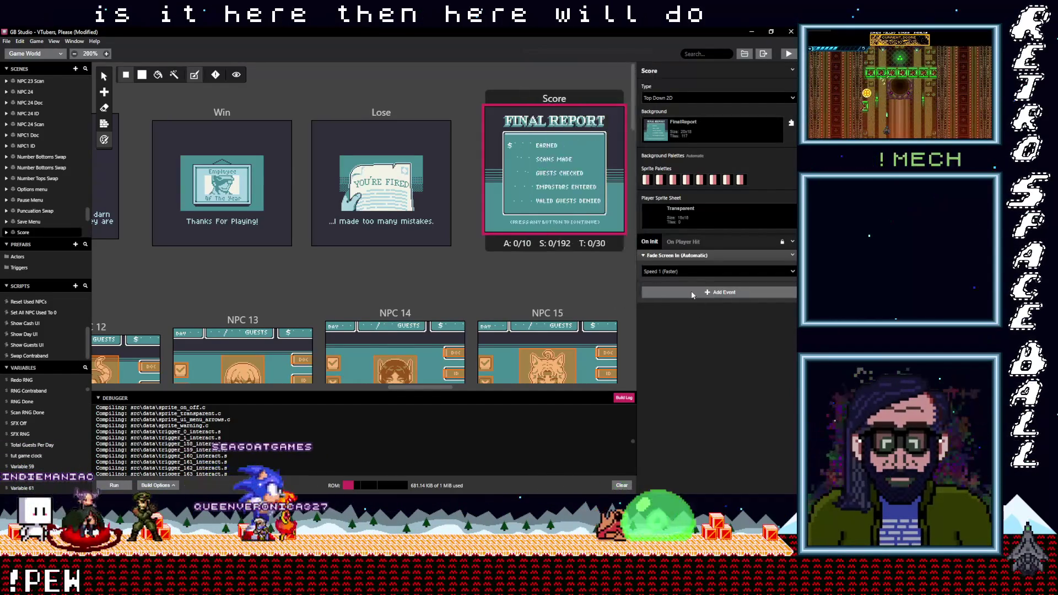
{"action": "left_click", "coordinate": [698, 293], "text": "alt"}
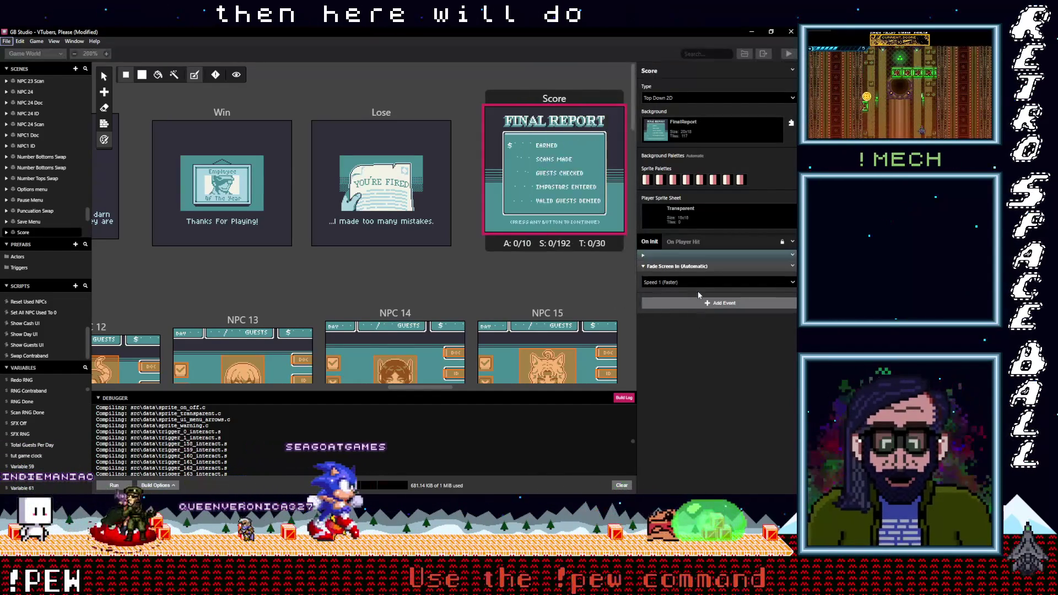
Step: Change the Score script's Change Scene destination to Start menu
{"action": "left_click", "coordinate": [685, 255]}
{"action": "left_click", "coordinate": [692, 324]}
{"action": "left_click", "coordinate": [692, 347]}
{"action": "type", "text": "start"}
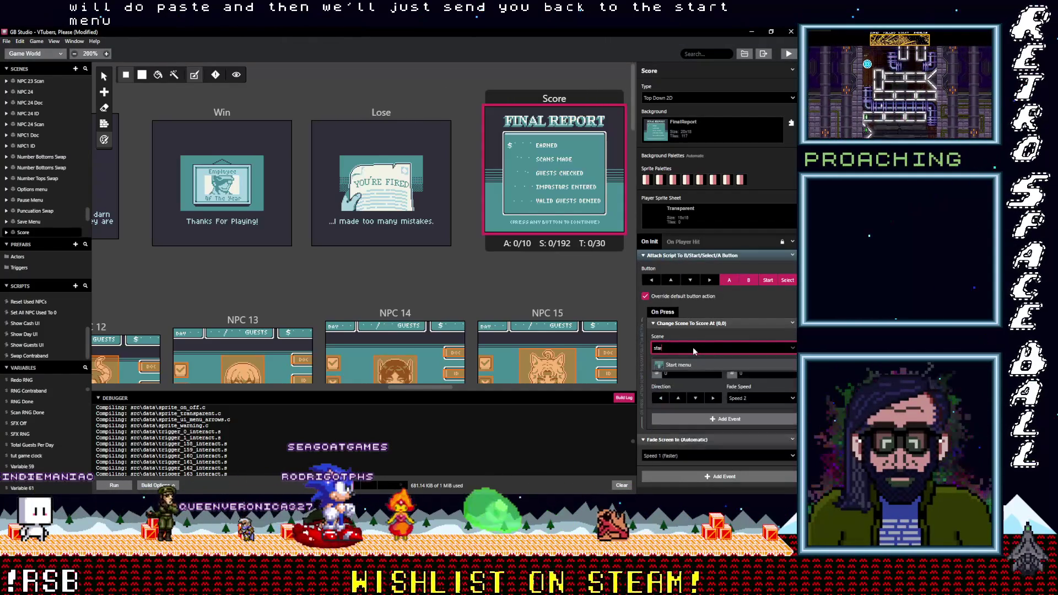
{"action": "key", "text": "Return"}
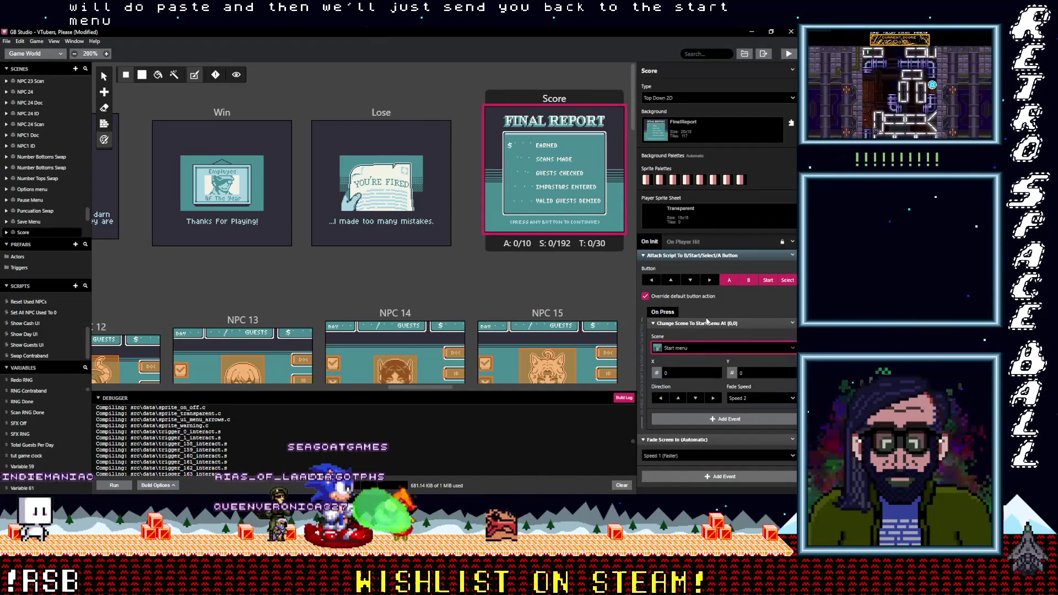
{"action": "left_click", "coordinate": [703, 323]}
{"action": "left_click", "coordinate": [706, 255]}
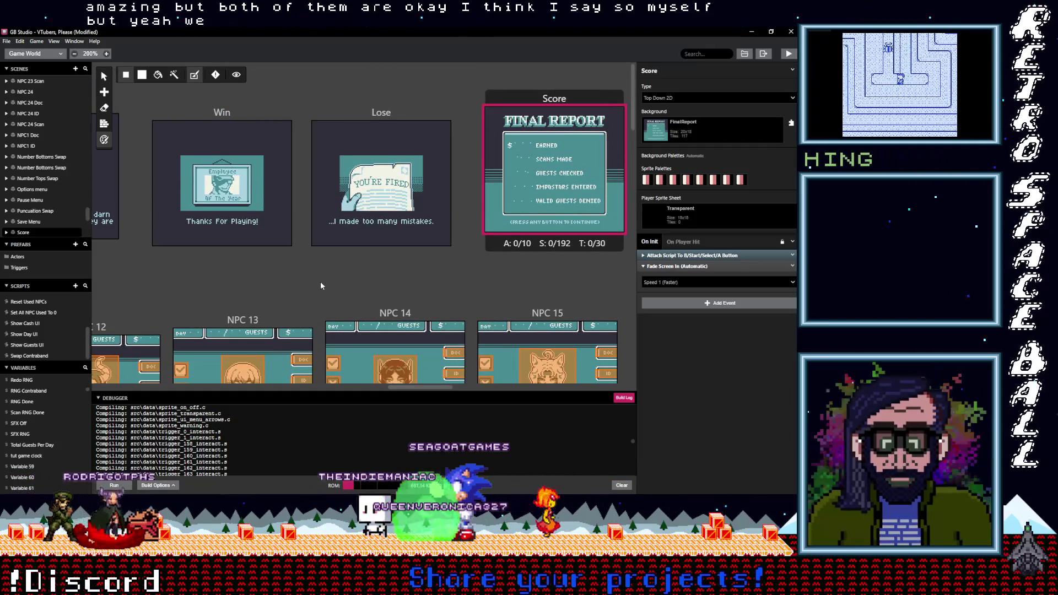
{"action": "scroll", "coordinate": [322, 285], "scroll_direction": "down", "scroll_amount": 1}
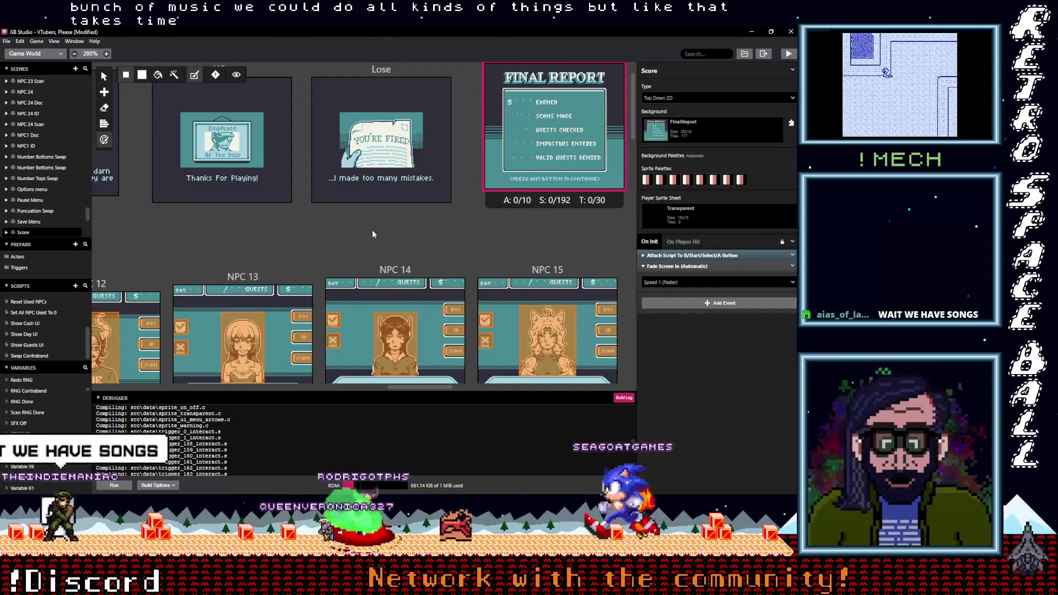
{"action": "scroll", "coordinate": [373, 231], "scroll_direction": "up", "scroll_amount": 1}
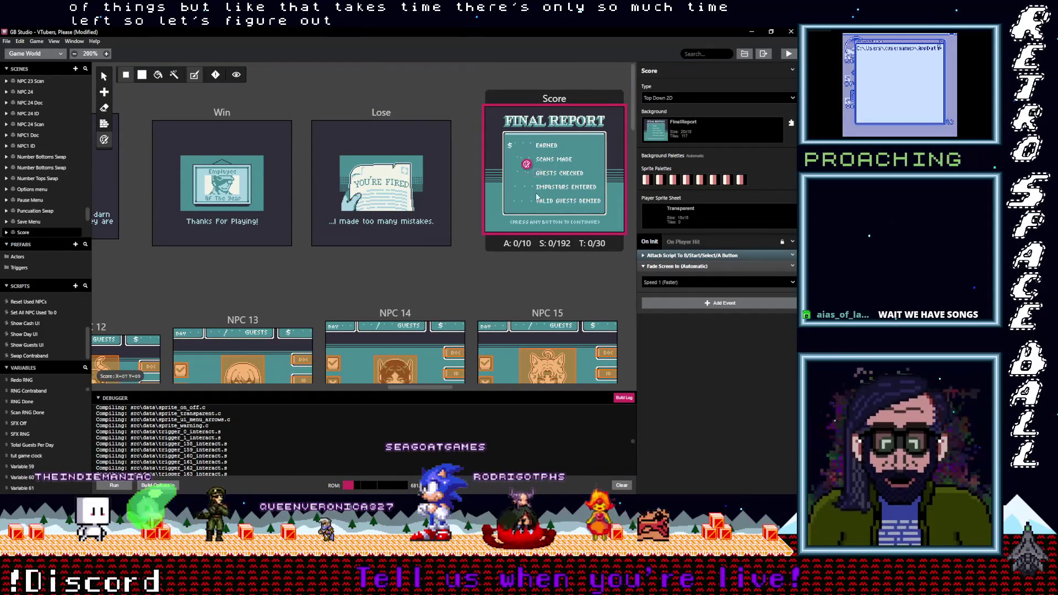
Step: Scroll up over the Score scene's FINAL REPORT screen, then show the Aseprite window previews
{"action": "scroll", "coordinate": [532, 208], "scroll_direction": "up", "scroll_amount": 5}
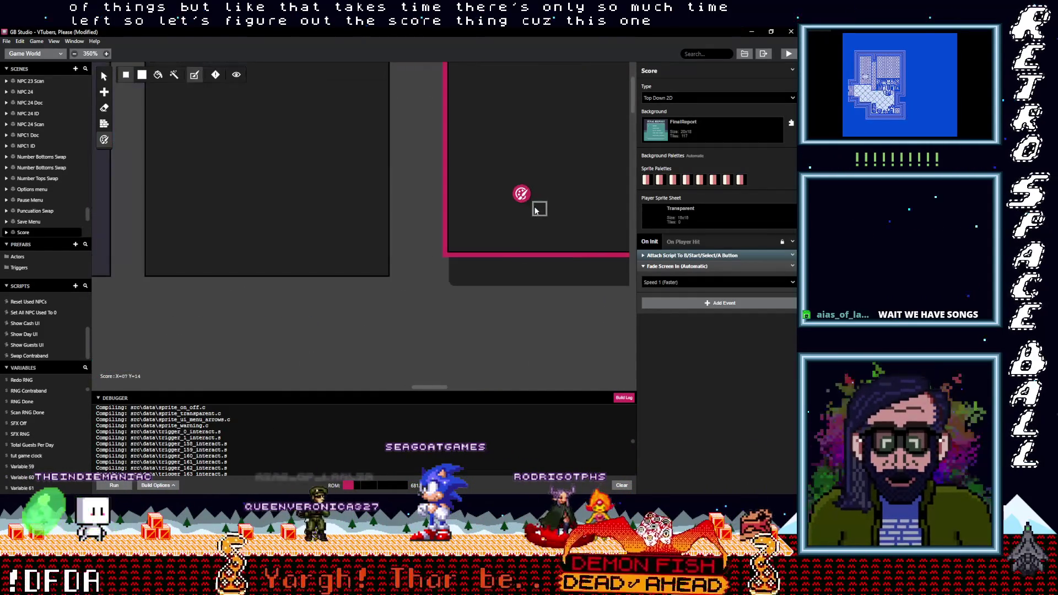
{"action": "scroll", "coordinate": [542, 198], "scroll_direction": "up", "scroll_amount": 1}
{"action": "scroll", "coordinate": [455, 222], "scroll_direction": "up", "scroll_amount": 4}
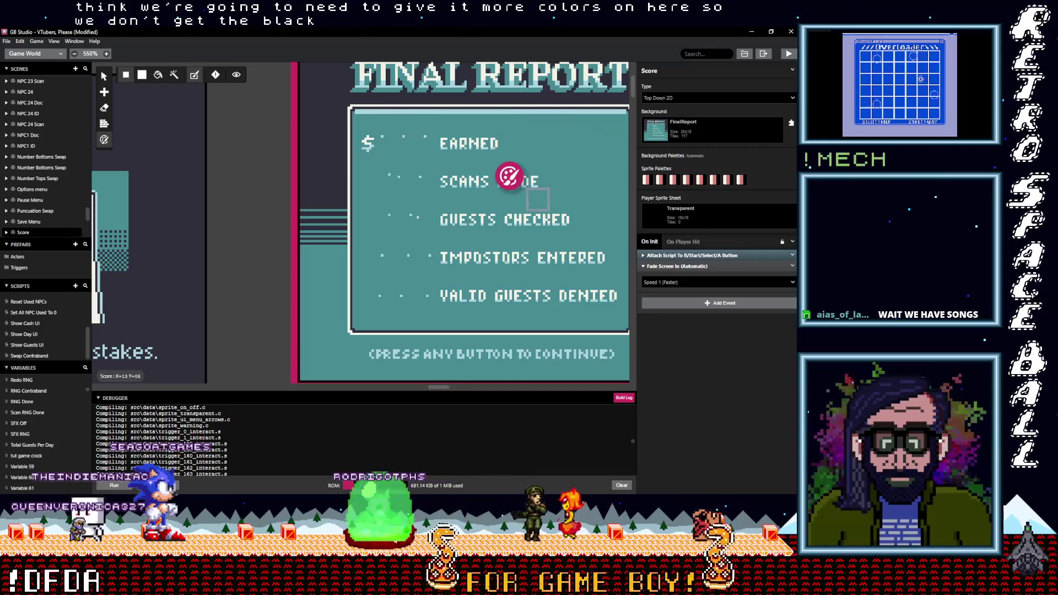
{"action": "key", "text": "super+2"}
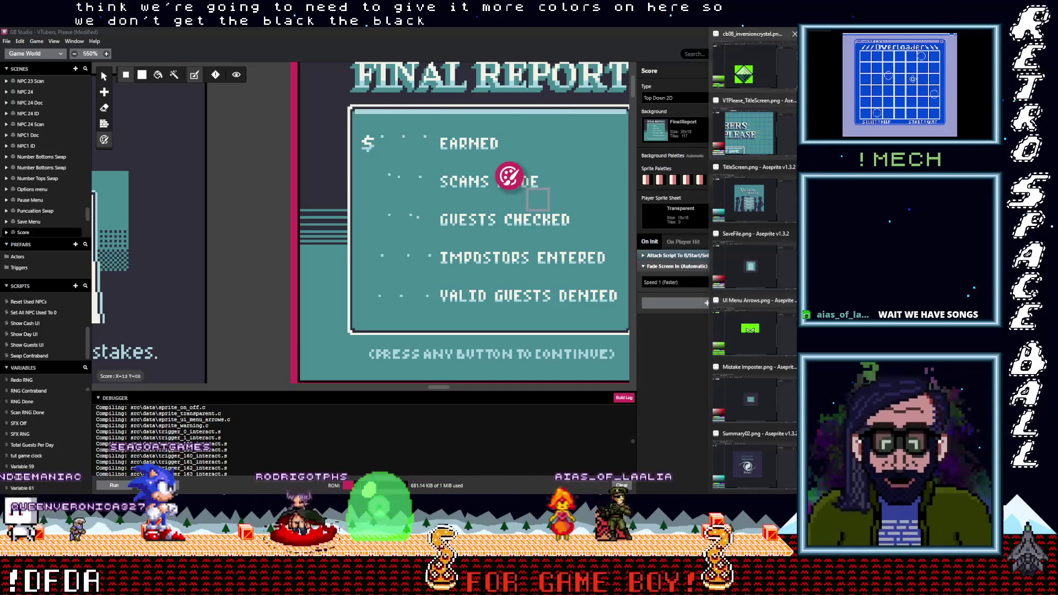
Step: Bring the Aseprite title screen window to the front
{"action": "left_click", "coordinate": [770, 135]}
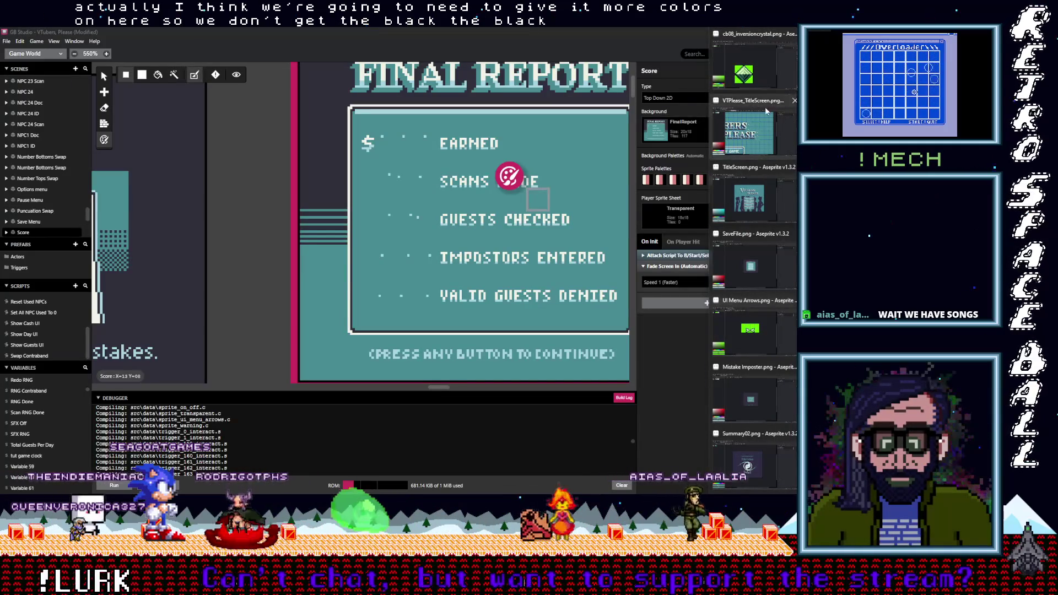
{"action": "left_click", "coordinate": [767, 110]}
{"action": "left_click", "coordinate": [35, 53]}
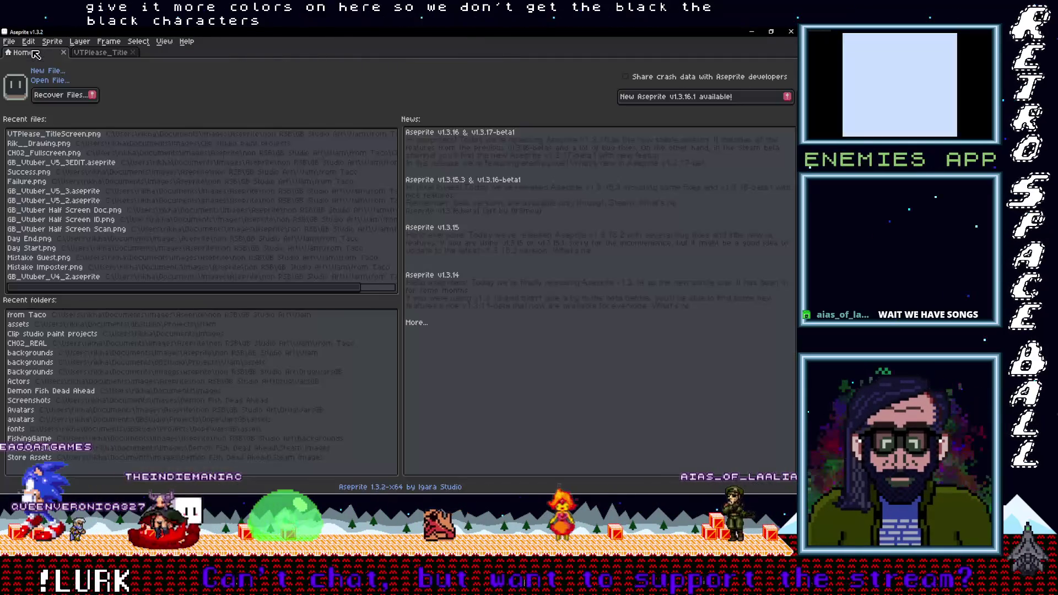
{"action": "left_click", "coordinate": [61, 78]}
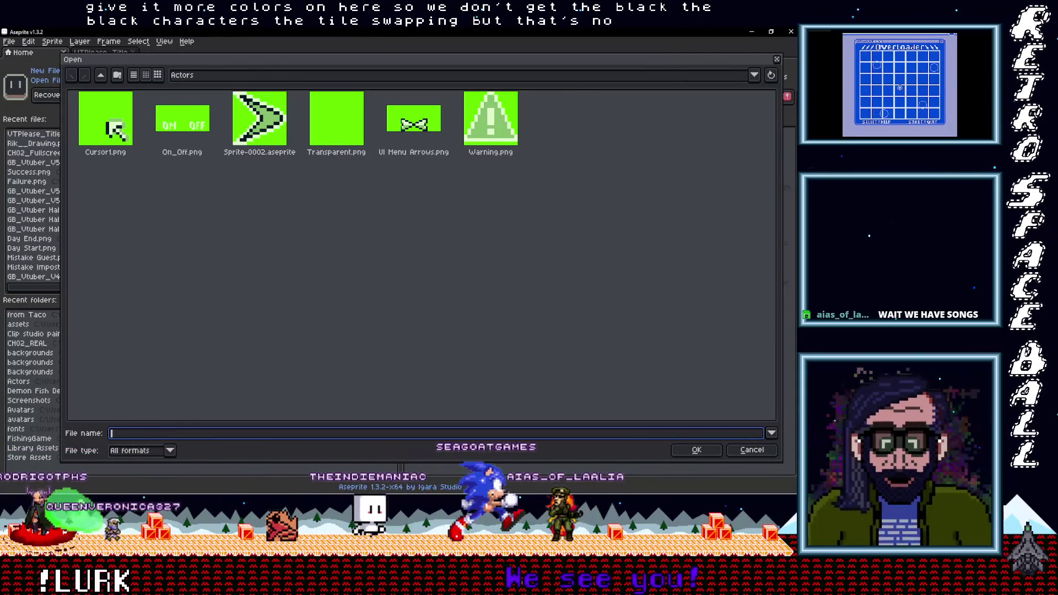
{"action": "left_click", "coordinate": [775, 59]}
Step: Drag FinalReport.png from the from Taco folder into Aseprite as a new tab
{"action": "mouse_move", "coordinate": [792, 396]}
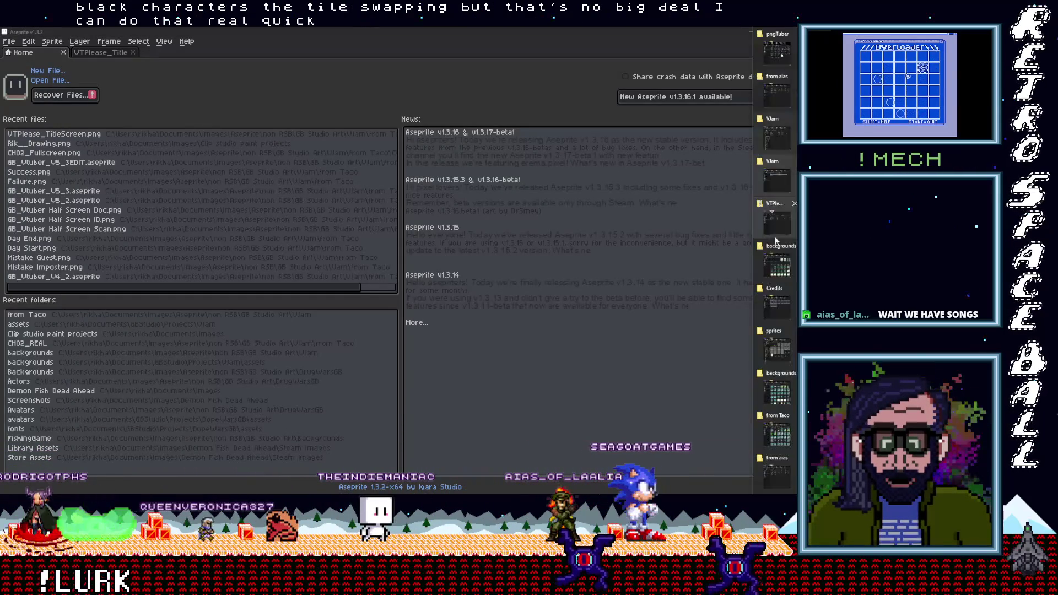
{"action": "left_click", "coordinate": [776, 438]}
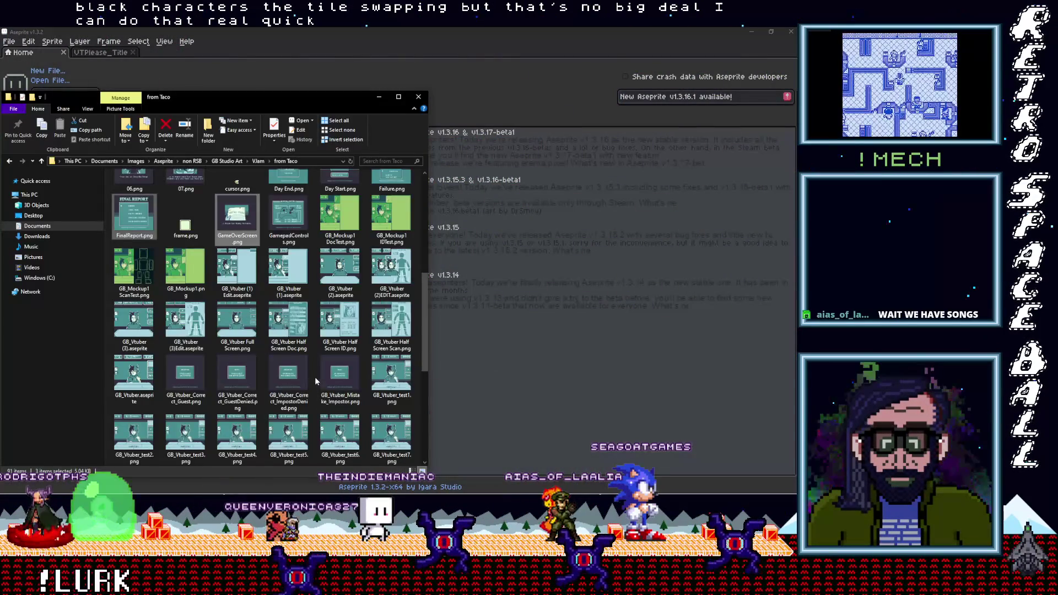
{"action": "scroll", "coordinate": [315, 379], "scroll_direction": "down", "scroll_amount": 5}
{"action": "scroll", "coordinate": [177, 362], "scroll_direction": "up", "scroll_amount": 3}
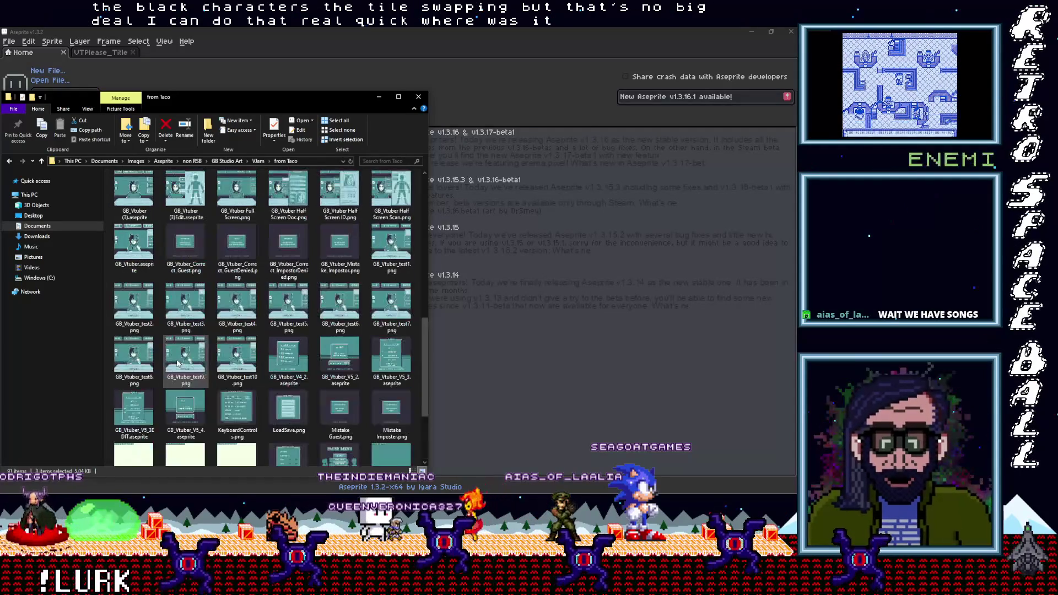
{"action": "scroll", "coordinate": [177, 362], "scroll_direction": "up", "scroll_amount": 6}
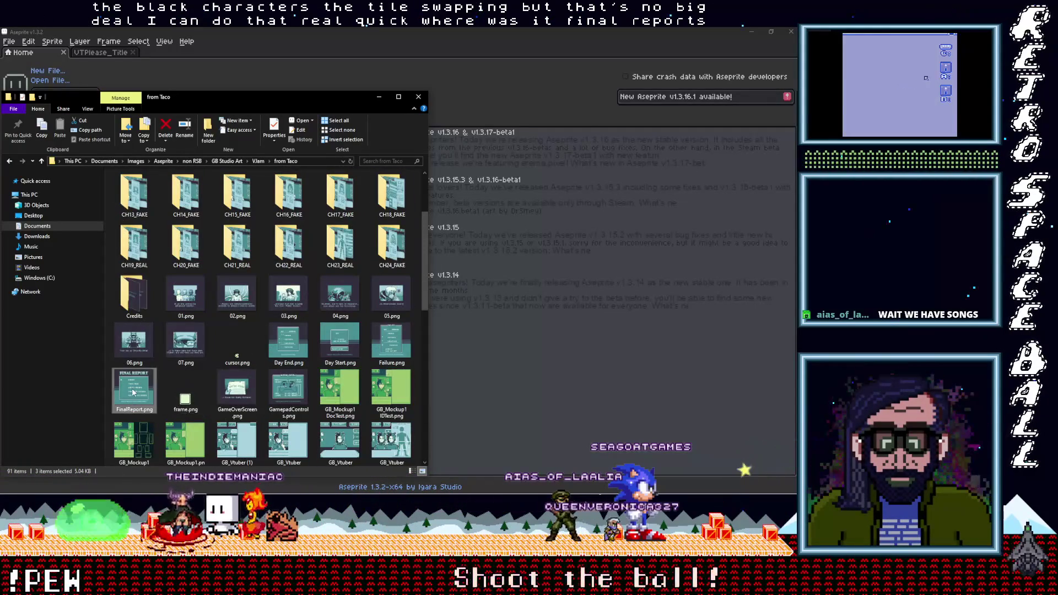
{"action": "mouse_move", "coordinate": [133, 395]}
{"action": "left_mouse_down"}
{"action": "mouse_move", "coordinate": [297, 90]}
{"action": "mouse_move", "coordinate": [331, 52]}
{"action": "mouse_move", "coordinate": [285, 50]}
{"action": "left_mouse_up"}
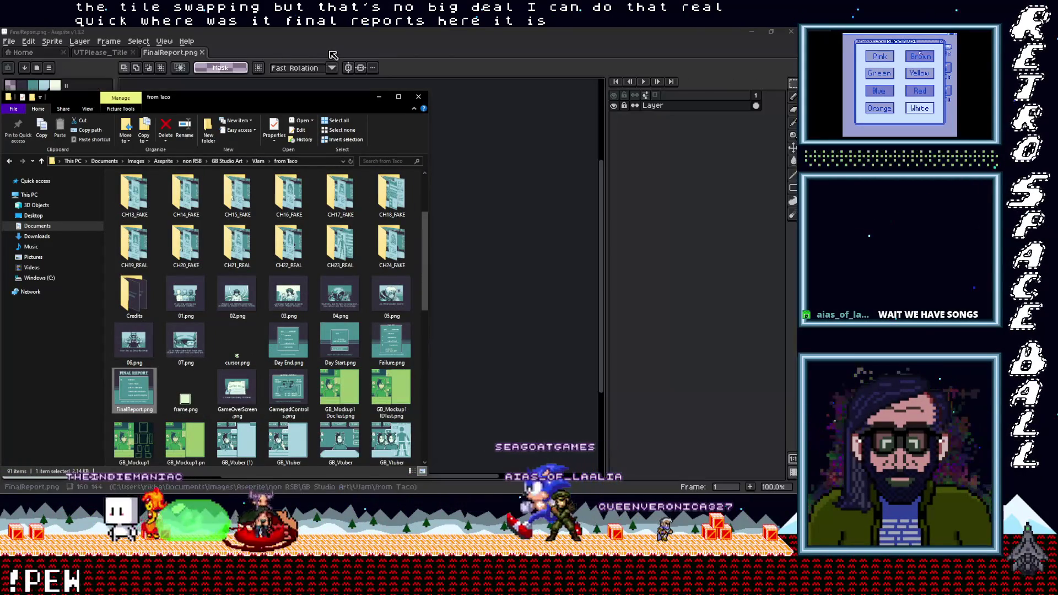
Step: With the pixel grid shown, repaint a row mark using palette colour 4 and the pencil
{"action": "scroll", "coordinate": [336, 270], "scroll_direction": "up", "scroll_amount": 6}
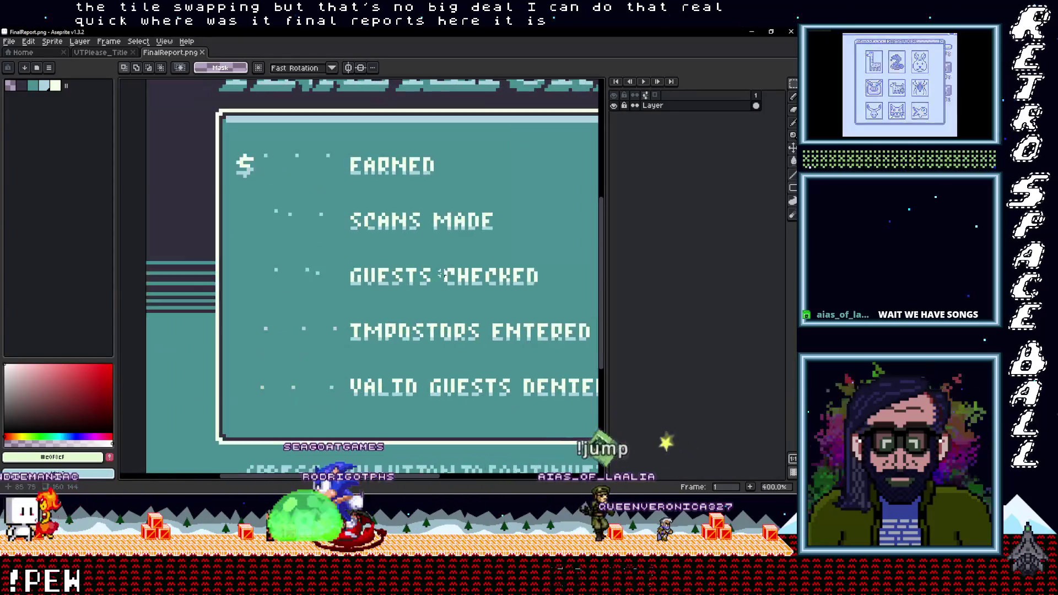
{"action": "scroll", "coordinate": [323, 204], "scroll_direction": "up", "scroll_amount": 1}
{"action": "key", "text": "ctrl+apostrophe"}
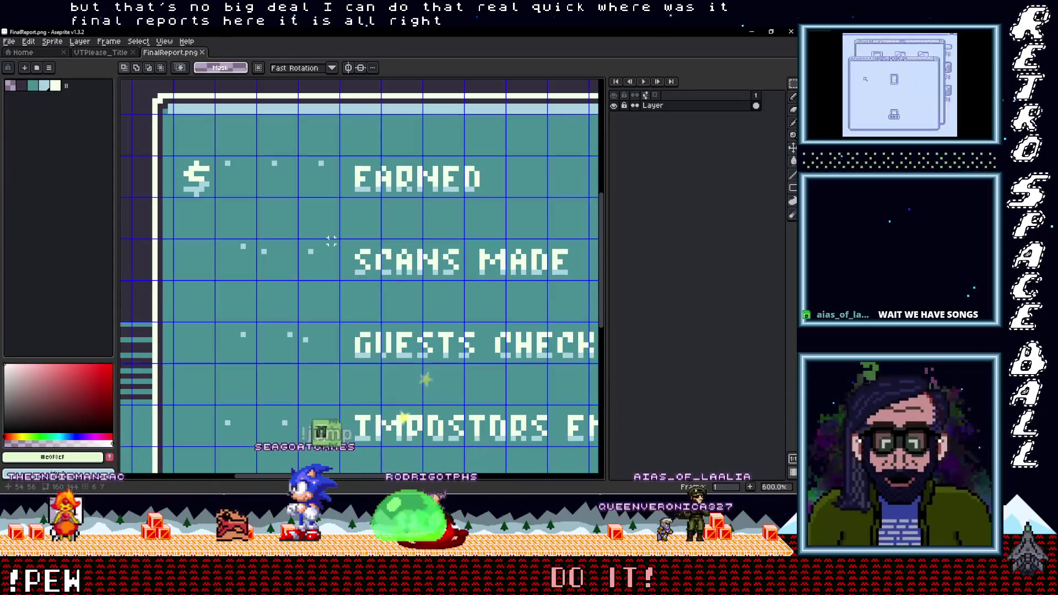
{"action": "left_click", "coordinate": [154, 127], "text": "alt"}
{"action": "key", "text": "b"}
{"action": "left_click", "coordinate": [227, 160]}
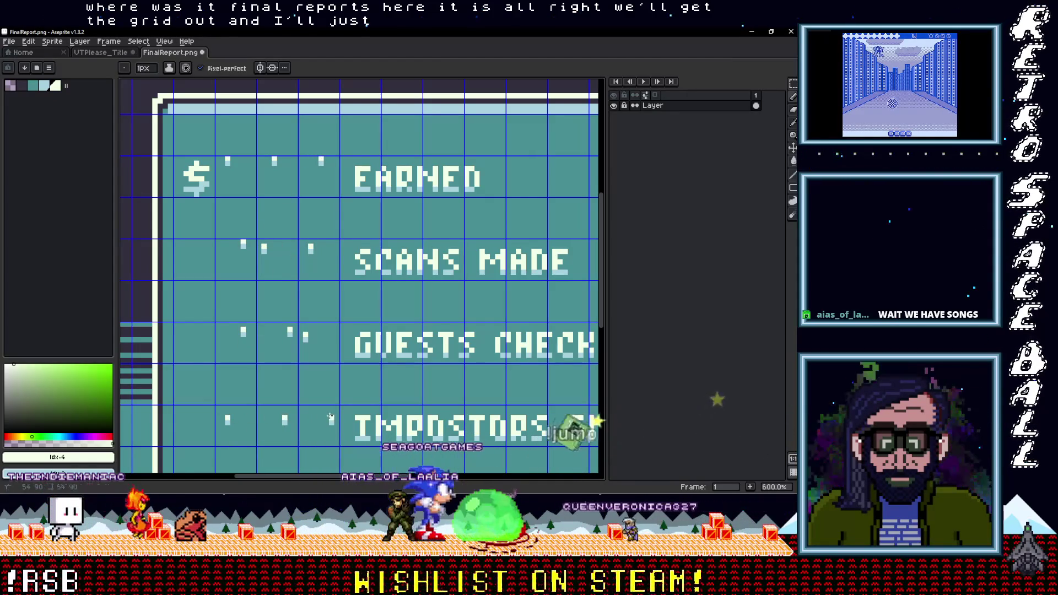
Step: Recentre the view on the Final Report image to check the recoloured row marks
{"action": "scroll", "coordinate": [302, 410], "scroll_direction": "down", "scroll_amount": 3}
{"action": "scroll", "coordinate": [302, 410], "scroll_direction": "up", "scroll_amount": 3}
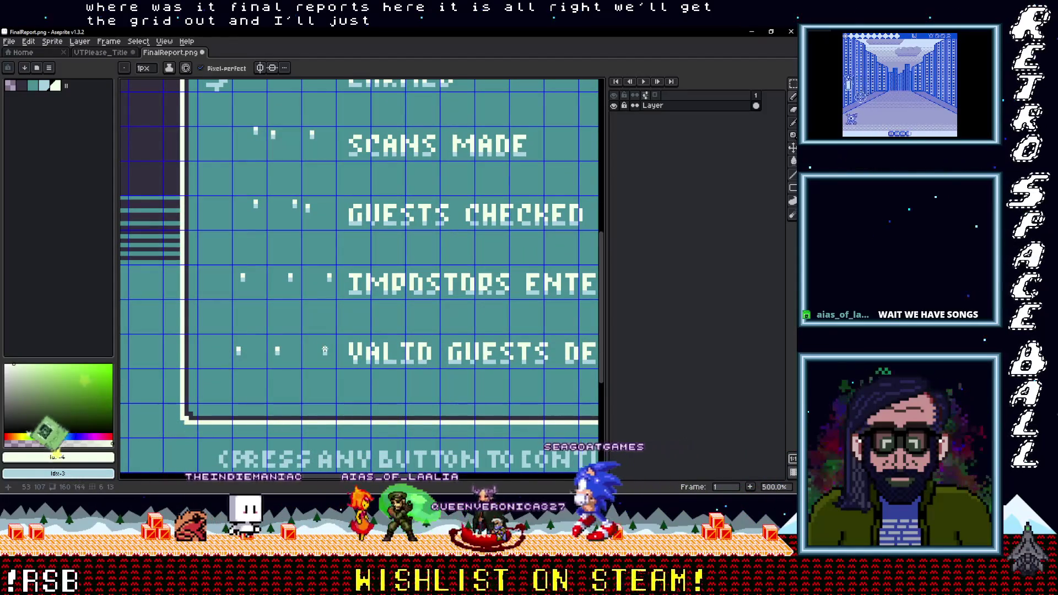
{"action": "scroll", "coordinate": [347, 332], "scroll_direction": "down", "scroll_amount": 1}
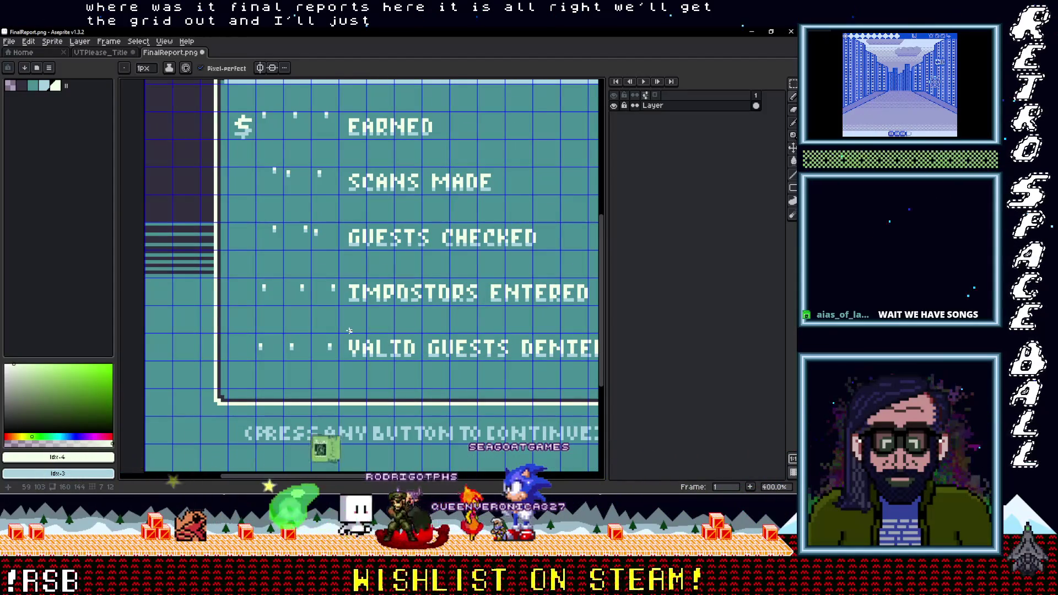
{"action": "scroll", "coordinate": [346, 331], "scroll_direction": "down", "scroll_amount": 1}
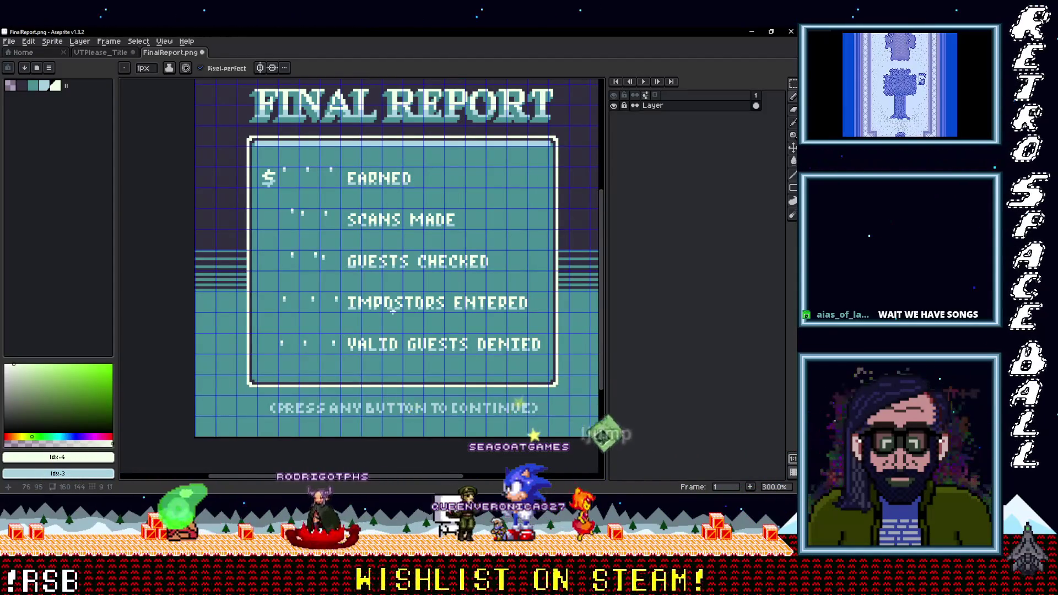
{"action": "left_click_drag", "start_coordinate": [384, 316], "coordinate": [329, 352]}
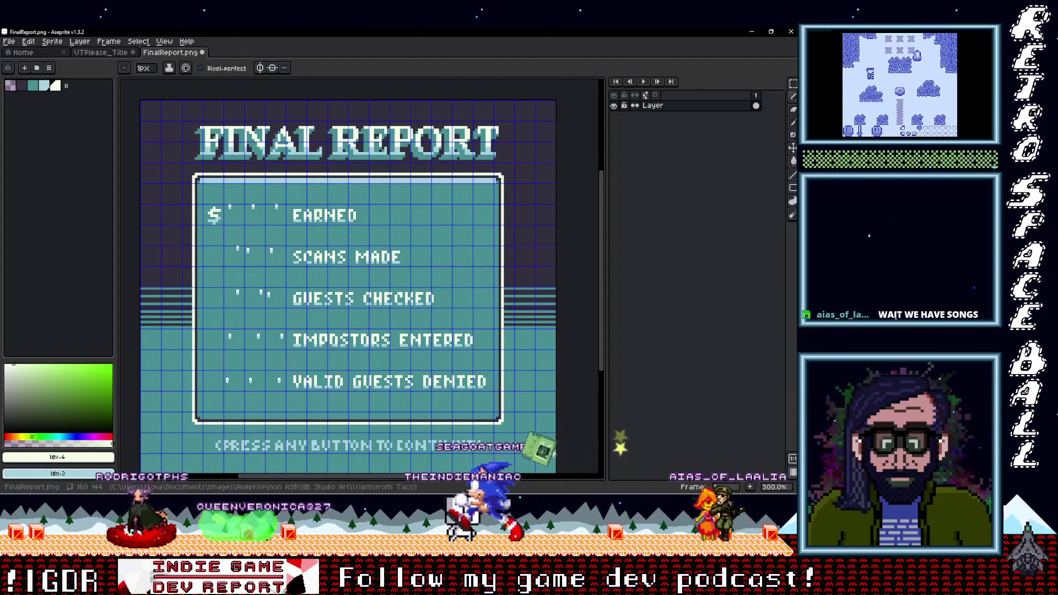
{"action": "key", "text": "alt+Tab"}
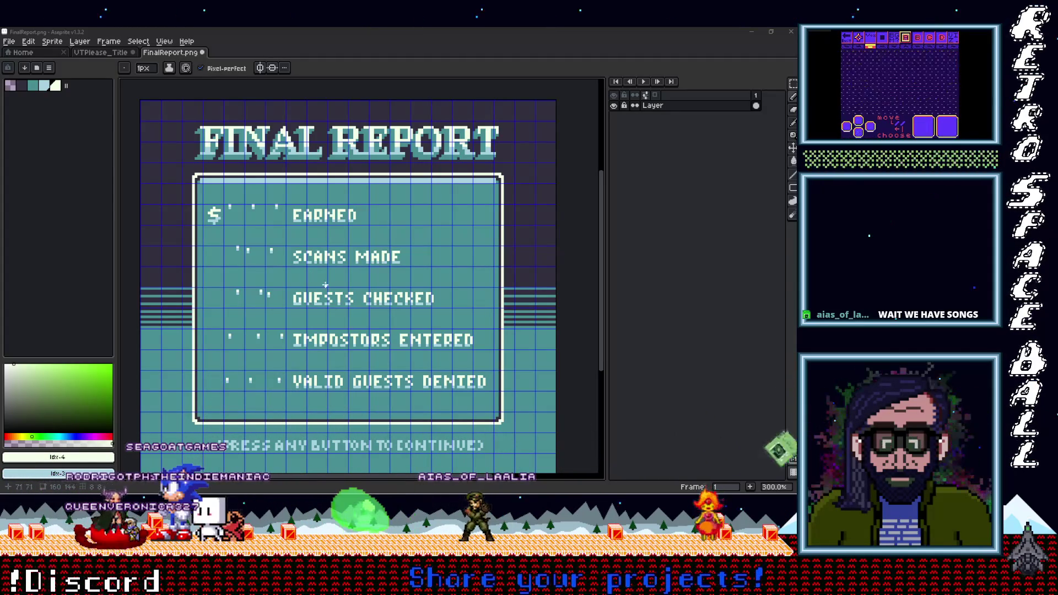
{"action": "scroll", "coordinate": [309, 298], "scroll_direction": "down", "scroll_amount": 1}
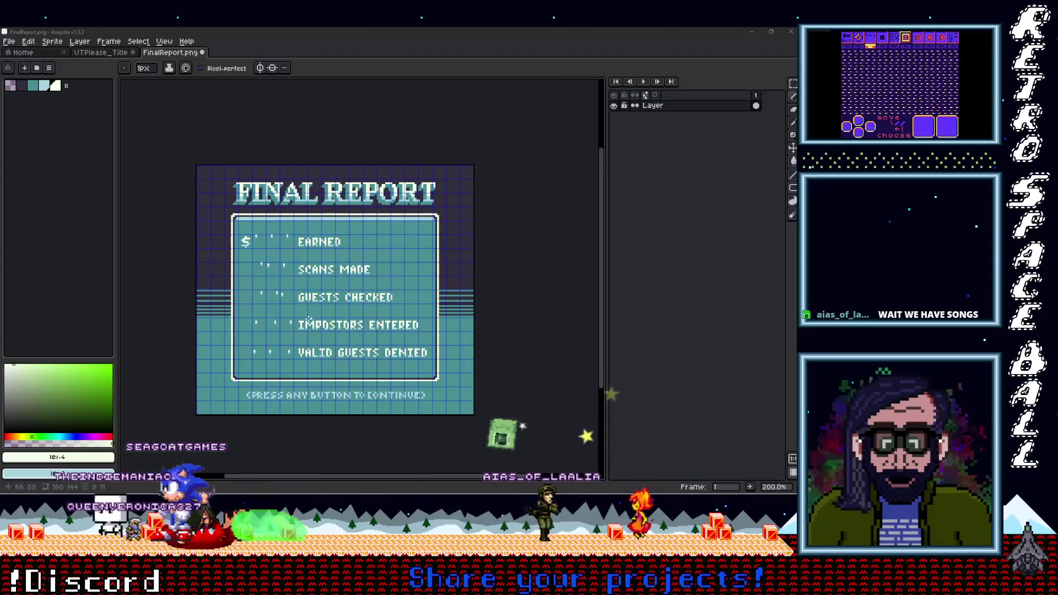
{"action": "scroll", "coordinate": [292, 277], "scroll_direction": "up", "scroll_amount": 1}
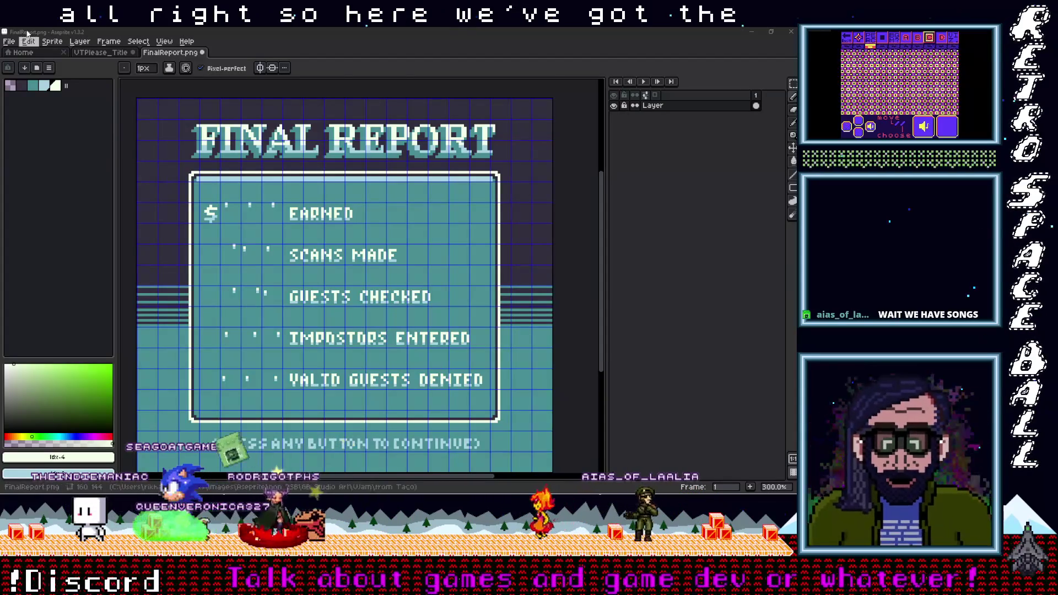
{"action": "left_click", "coordinate": [10, 43]}
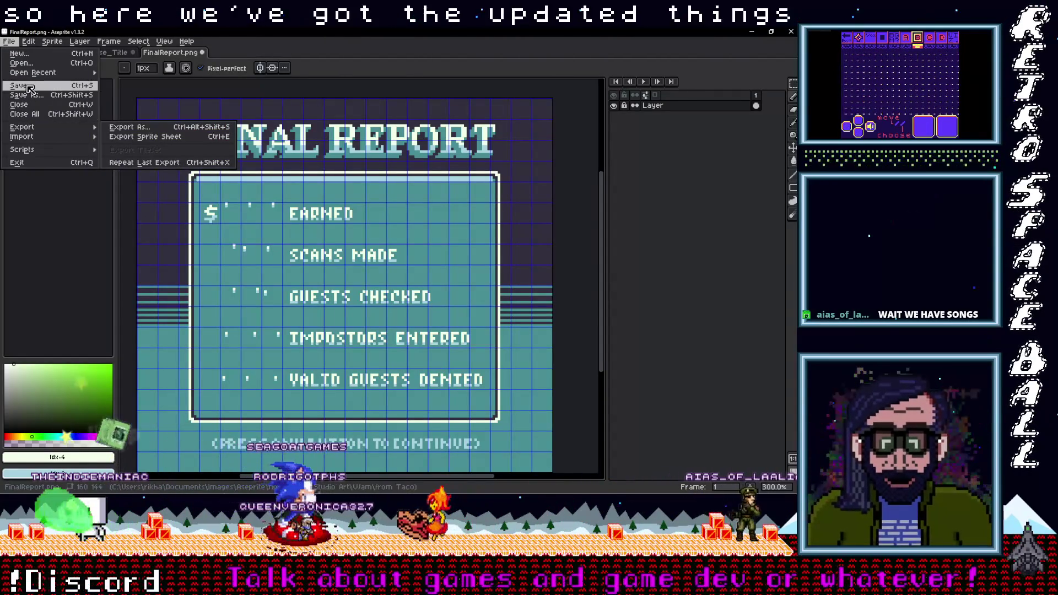
Step: Save the edited Final Report over the original and copy FinalReport.png from the from Taco folder
{"action": "left_click", "coordinate": [27, 87]}
{"action": "left_click", "coordinate": [752, 31]}
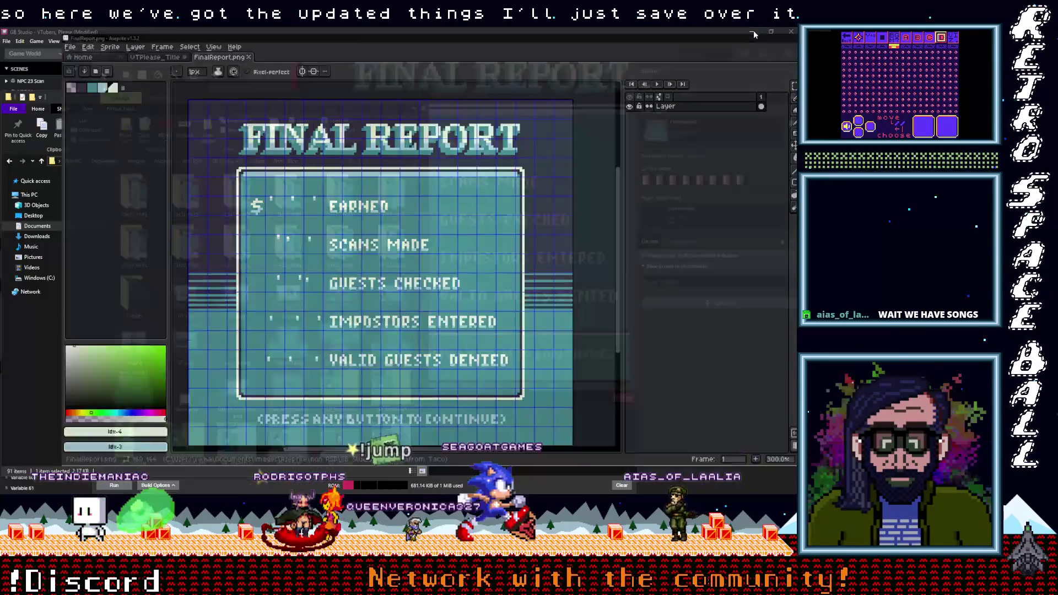
{"action": "right_click", "coordinate": [139, 381]}
{"action": "left_click", "coordinate": [61, 332]}
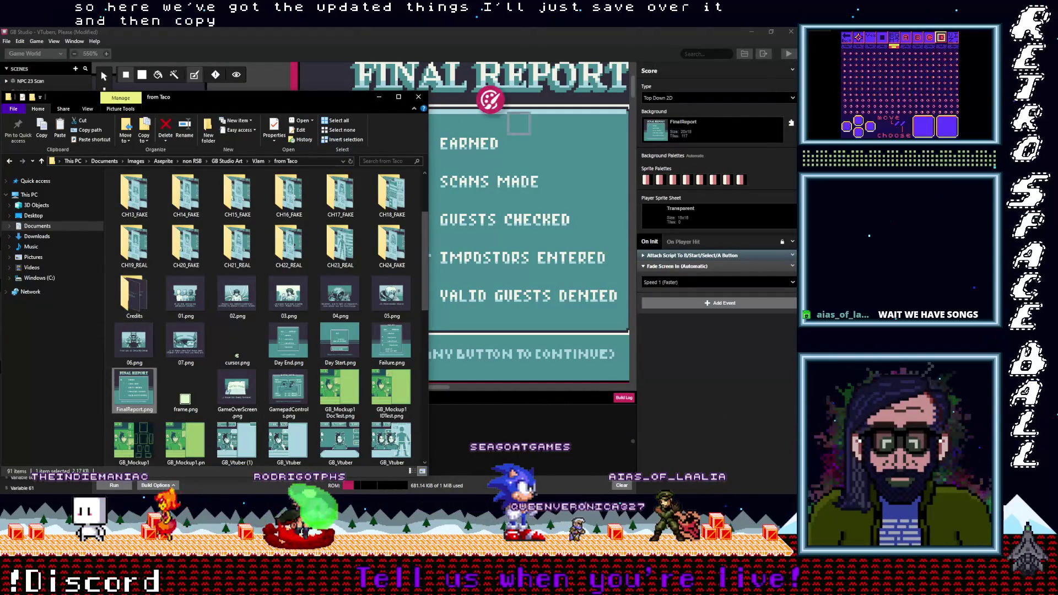
{"action": "mouse_move", "coordinate": [773, 270]}
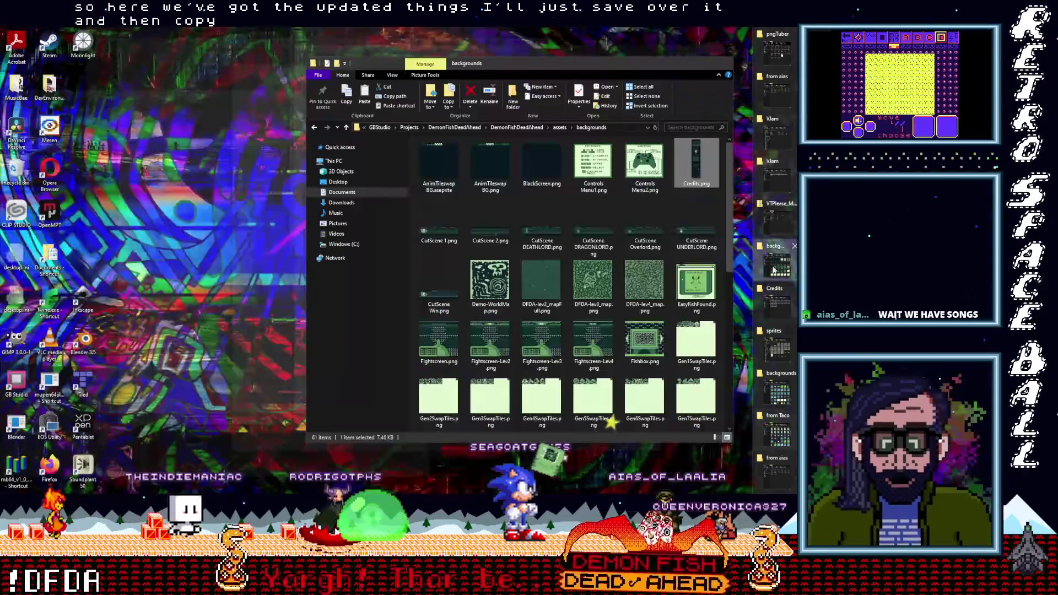
{"action": "left_click", "coordinate": [776, 265]}
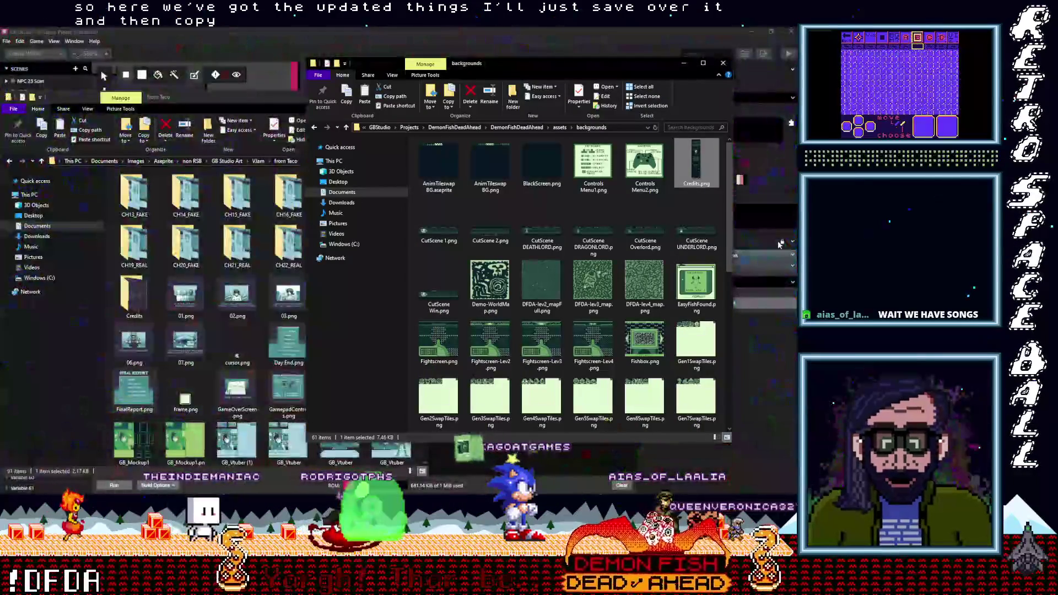
Step: Paste FinalReport.png into the VJam backgrounds folder, replacing the old file, then return to GB Studio
{"action": "left_click", "coordinate": [724, 64]}
{"action": "mouse_move", "coordinate": [774, 339]}
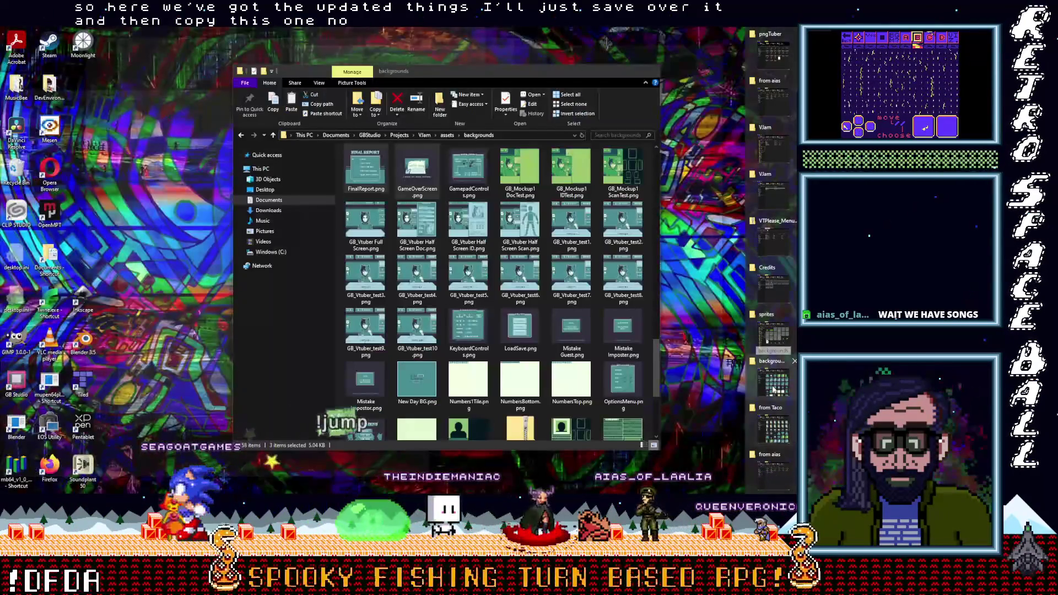
{"action": "left_click", "coordinate": [774, 393]}
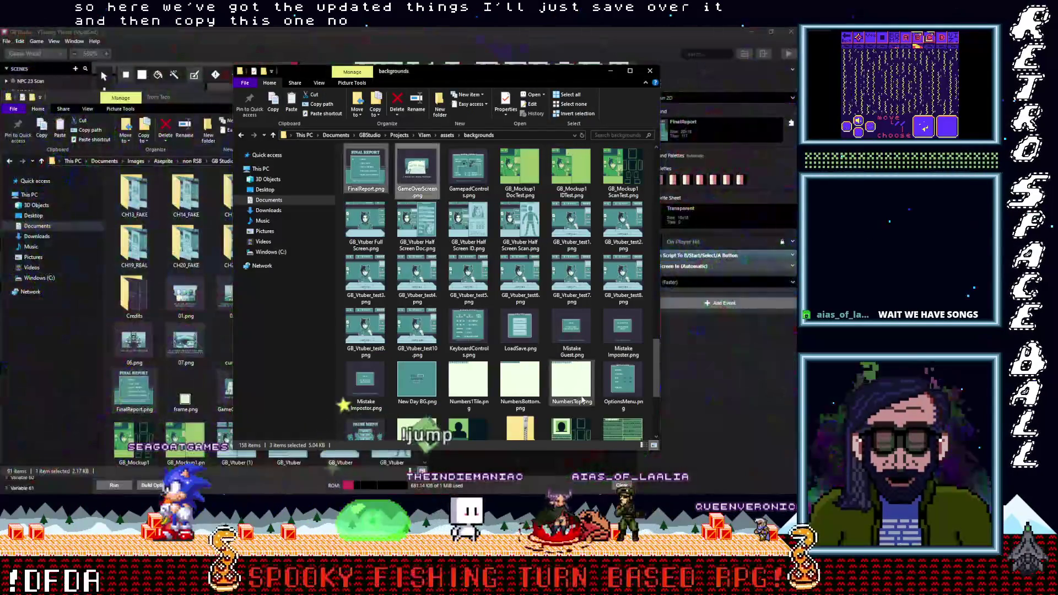
{"action": "right_click", "coordinate": [339, 351]}
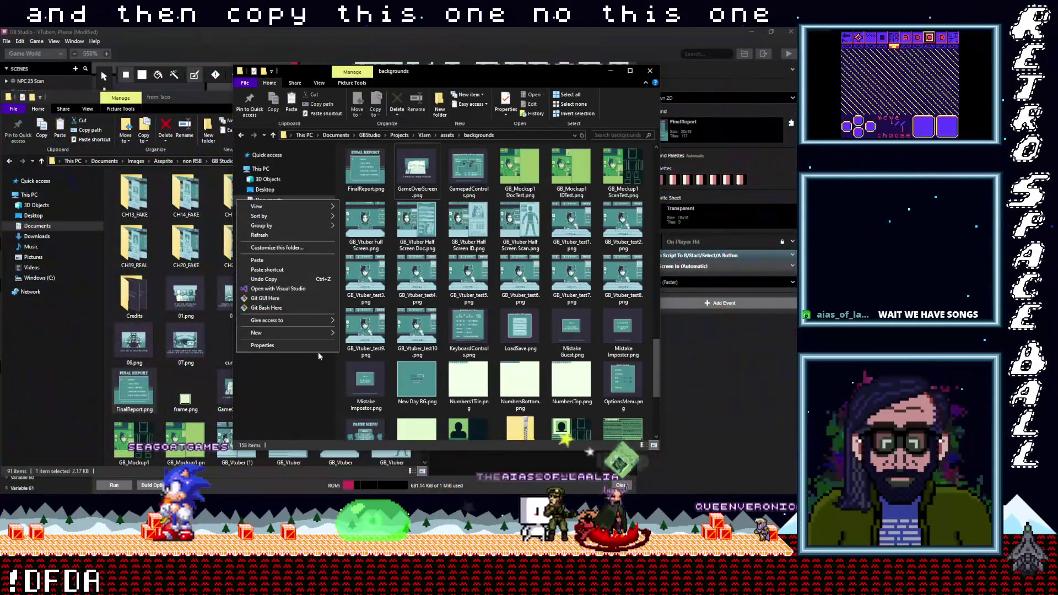
{"action": "left_click", "coordinate": [271, 262]}
{"action": "left_click", "coordinate": [380, 204]}
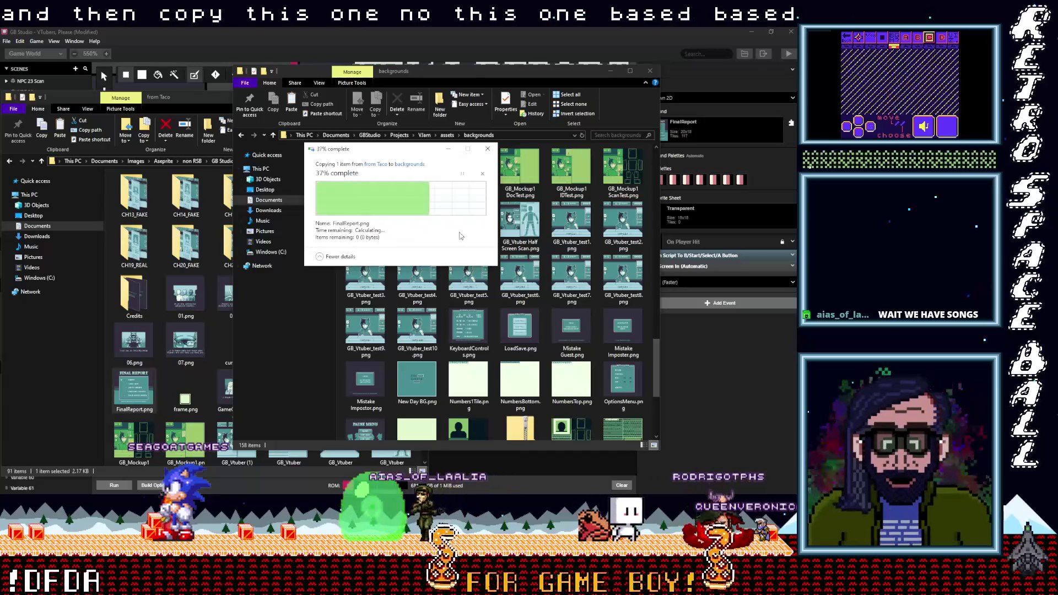
{"action": "left_click", "coordinate": [474, 58]}
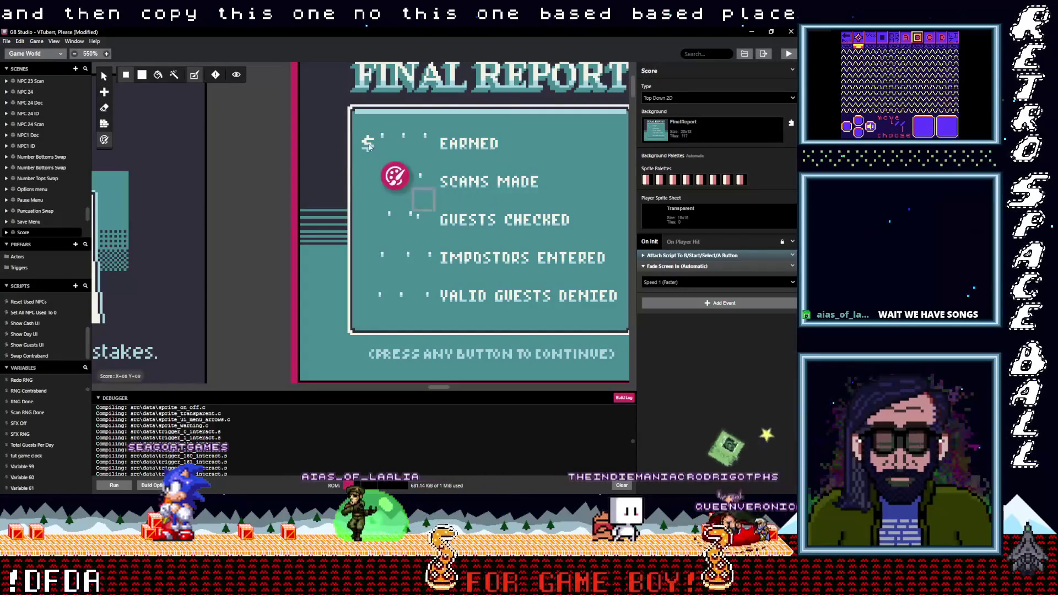
Step: Copy the revised Final Report image from the chat and switch to the FinalReport sprite
{"action": "scroll", "coordinate": [423, 189], "scroll_direction": "right", "scroll_amount": 5}
{"action": "scroll", "coordinate": [423, 189], "scroll_direction": "up", "scroll_amount": 2}
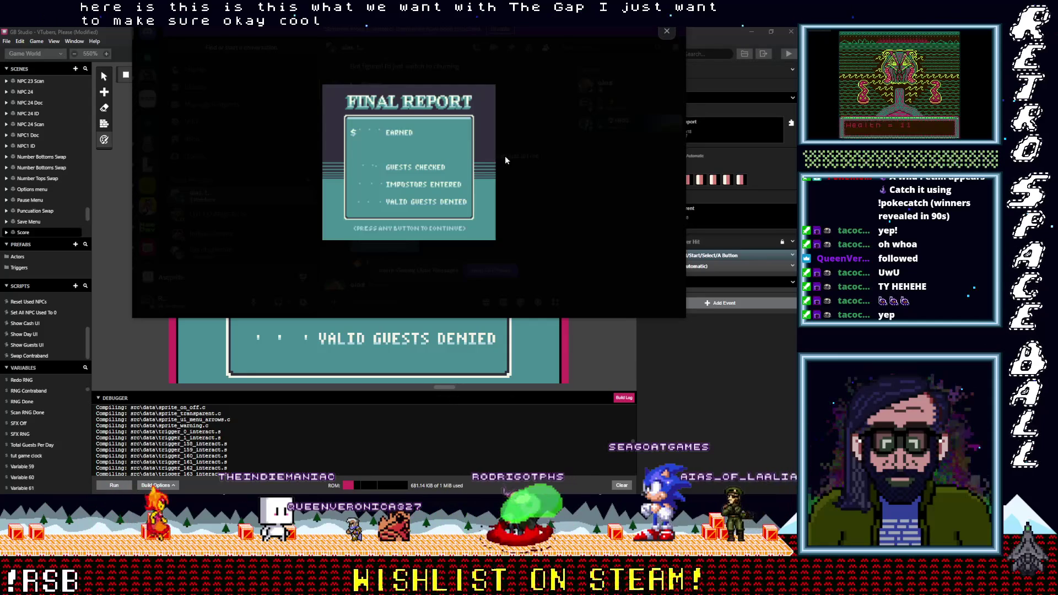
{"action": "right_click", "coordinate": [445, 157]}
{"action": "left_click", "coordinate": [456, 169]}
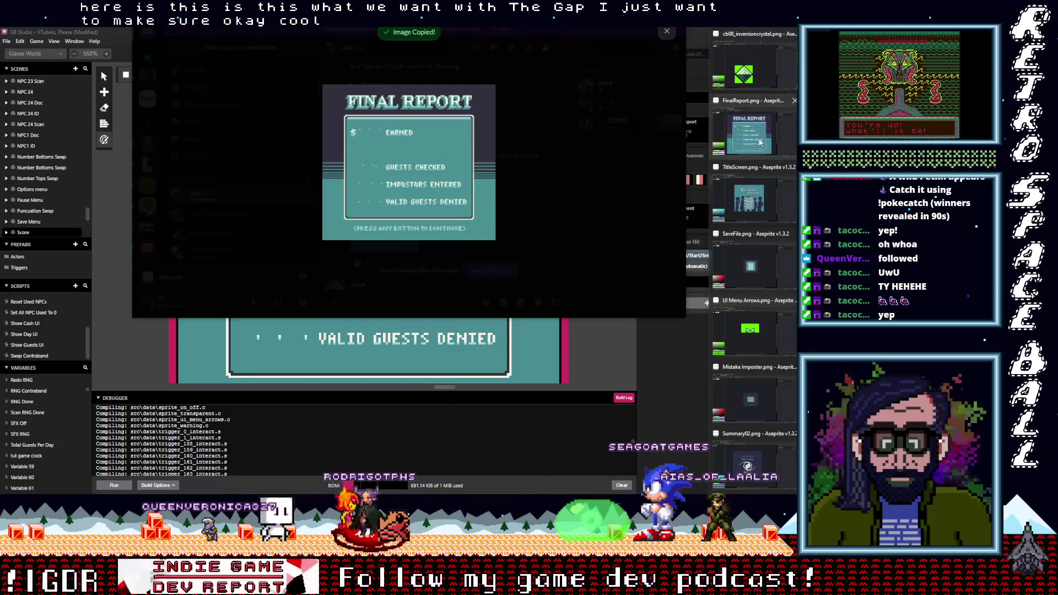
{"action": "left_click", "coordinate": [760, 141]}
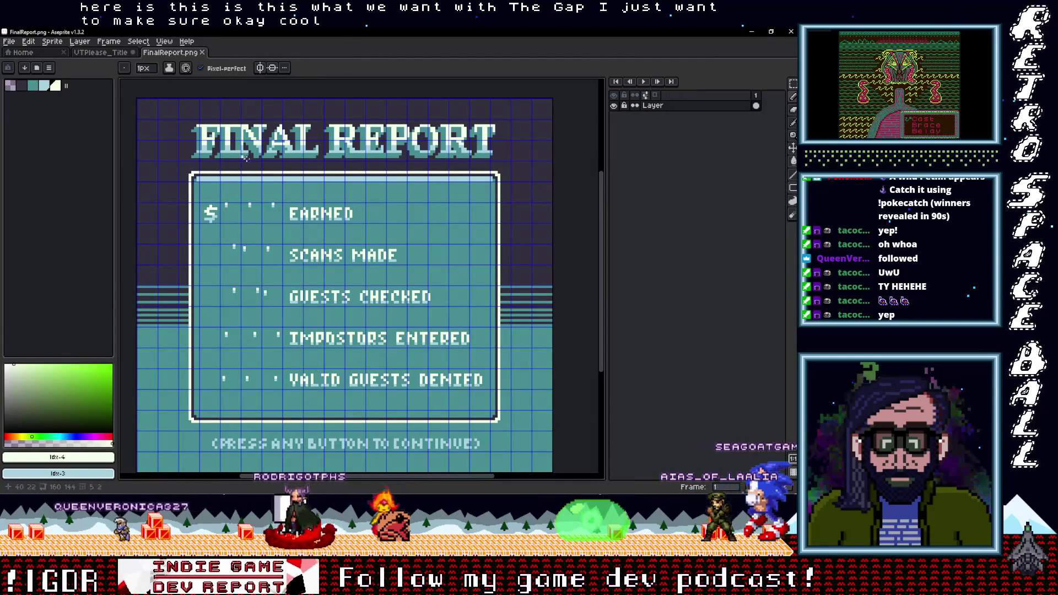
Step: Paste the copied Final Report image onto the FinalReport sprite and commit it in place
{"action": "key", "text": "ctrl+v"}
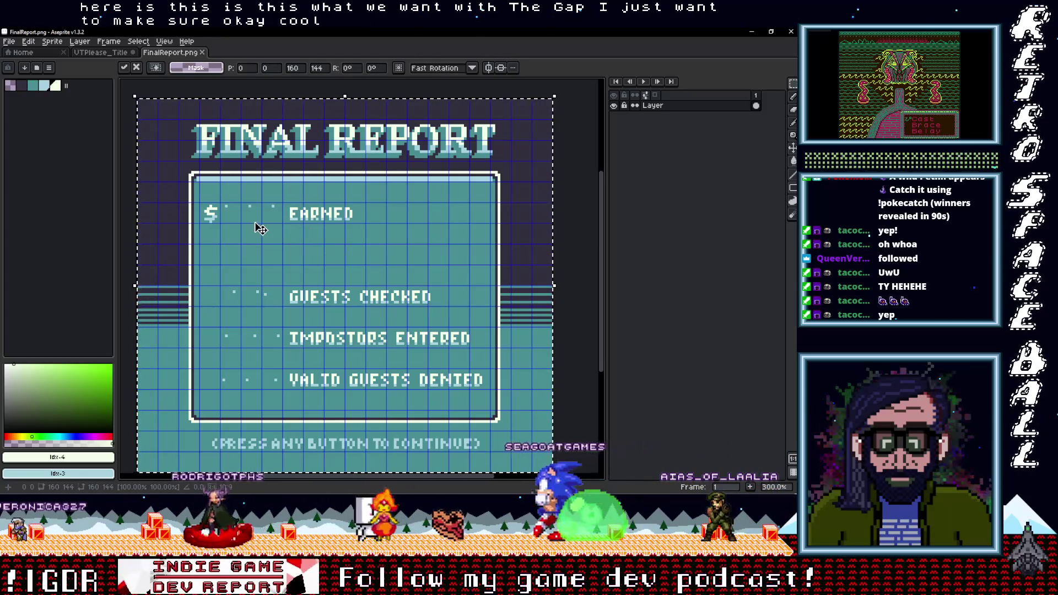
{"action": "scroll", "coordinate": [260, 223], "scroll_direction": "up", "scroll_amount": 2}
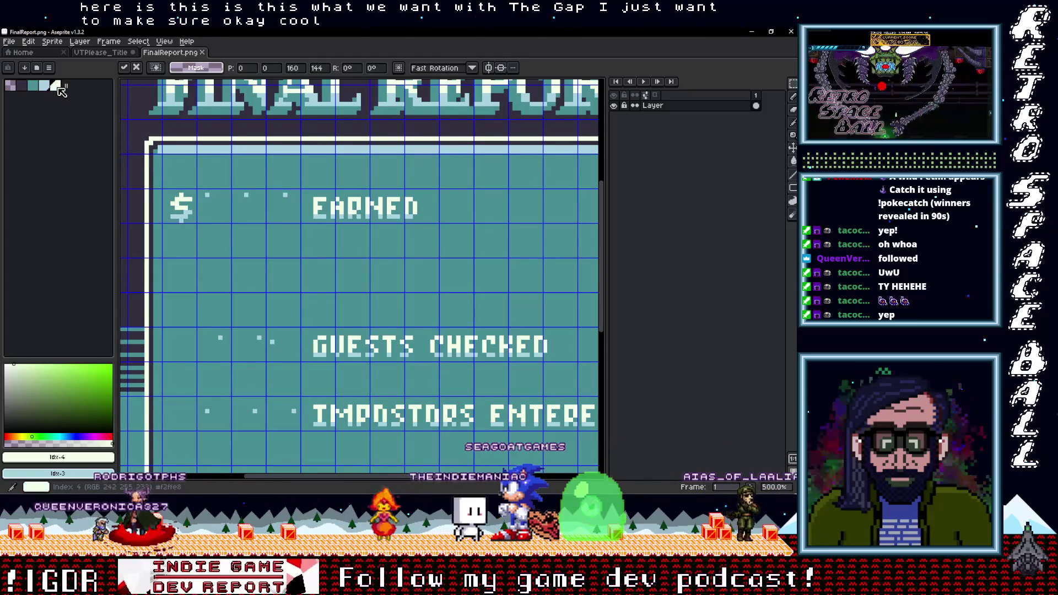
{"action": "scroll", "coordinate": [203, 217], "scroll_direction": "up", "scroll_amount": 1}
{"action": "key", "text": "b"}
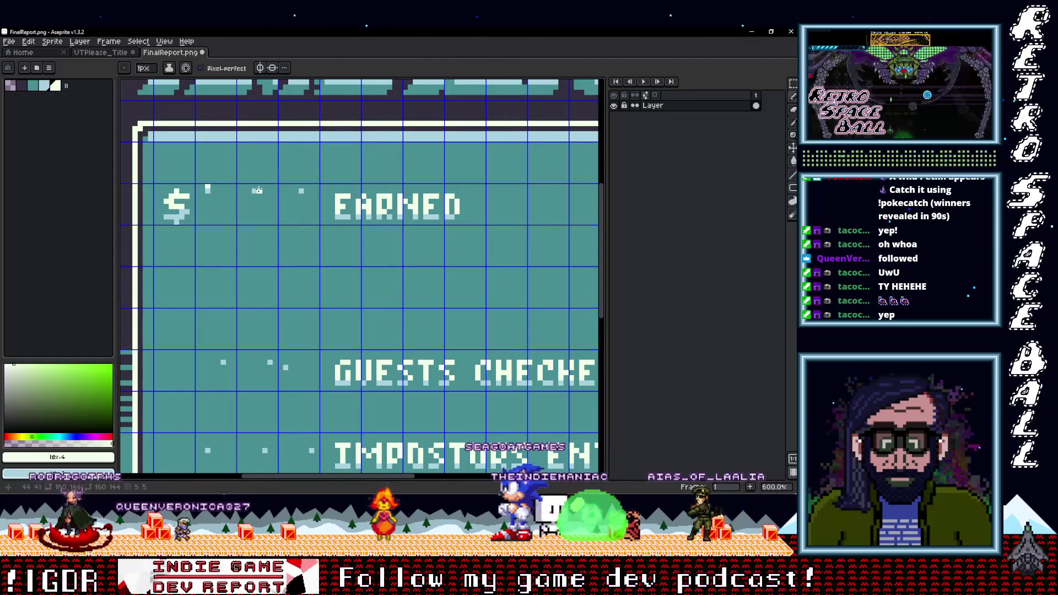
{"action": "scroll", "coordinate": [295, 230], "scroll_direction": "down", "scroll_amount": 3}
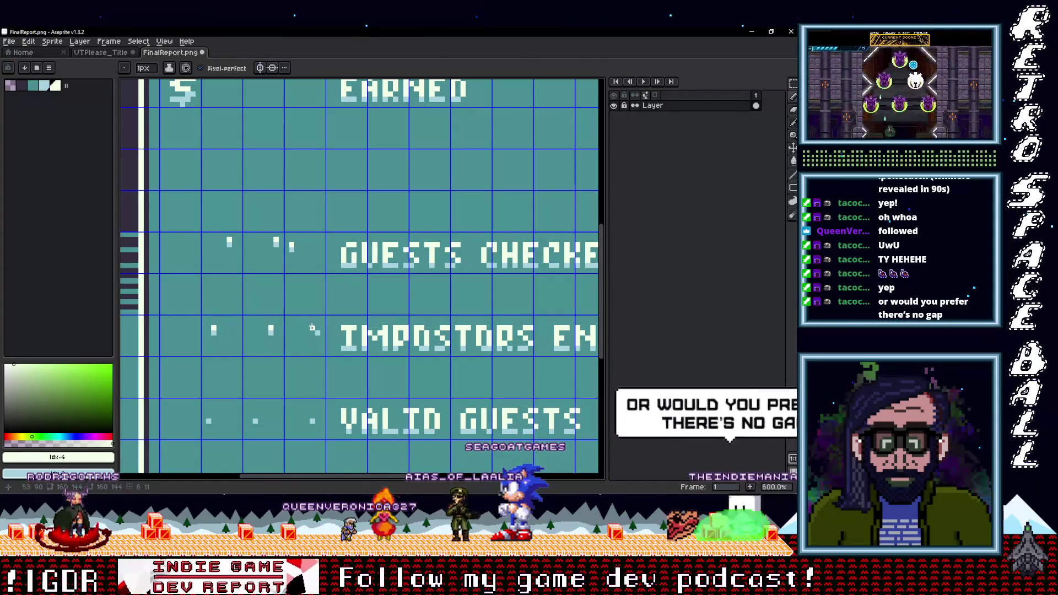
{"action": "scroll", "coordinate": [320, 337], "scroll_direction": "down", "scroll_amount": 2}
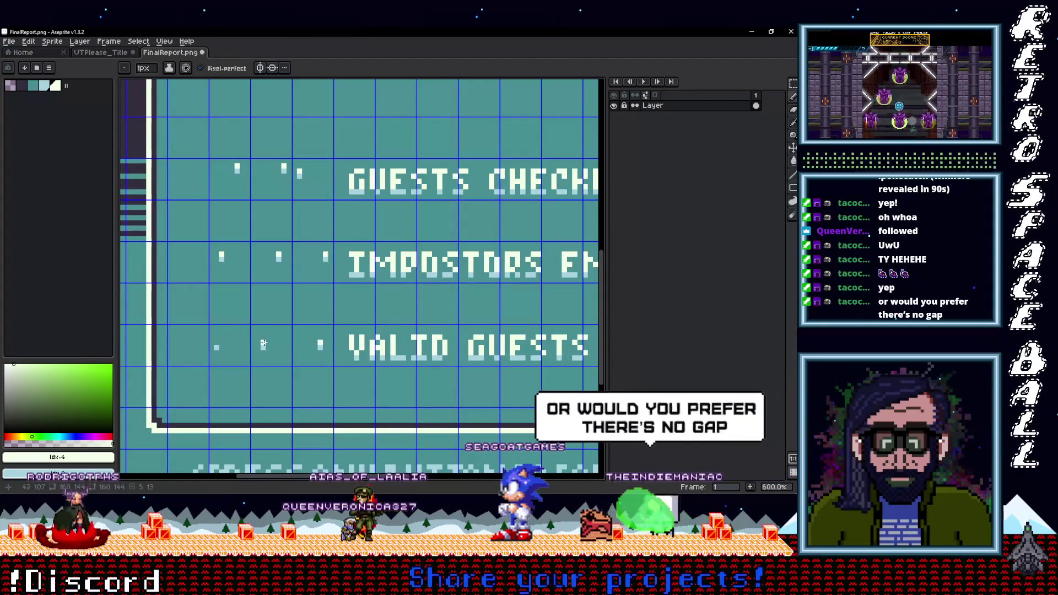
{"action": "scroll", "coordinate": [268, 321], "scroll_direction": "down", "scroll_amount": 3}
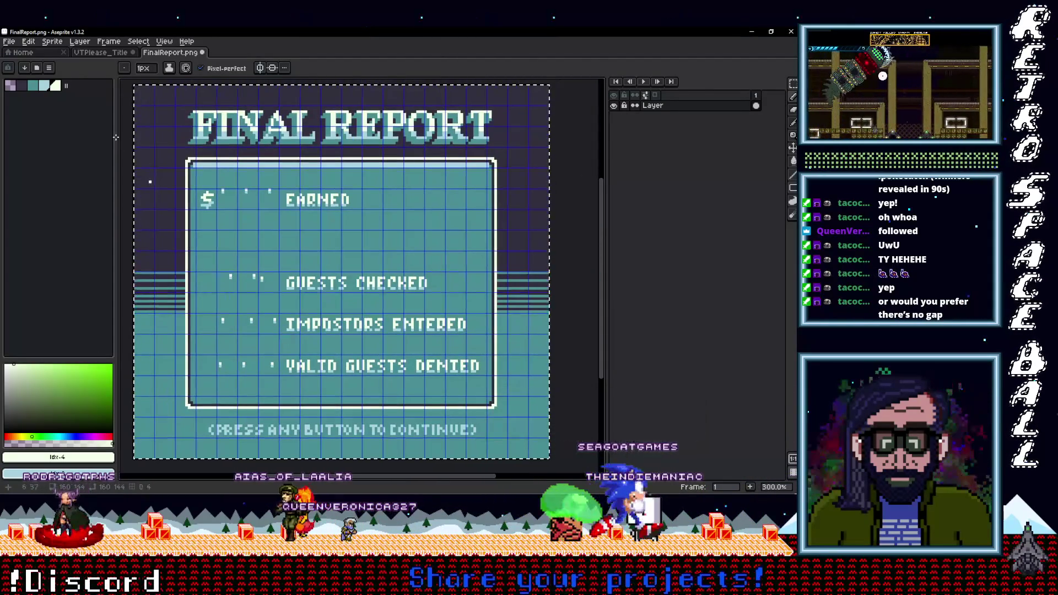
{"action": "left_click", "coordinate": [11, 42]}
Step: Try exporting the sprite over FinalReport.png, which fails with a cannot-overwrite warning
{"action": "mouse_move", "coordinate": [28, 130]}
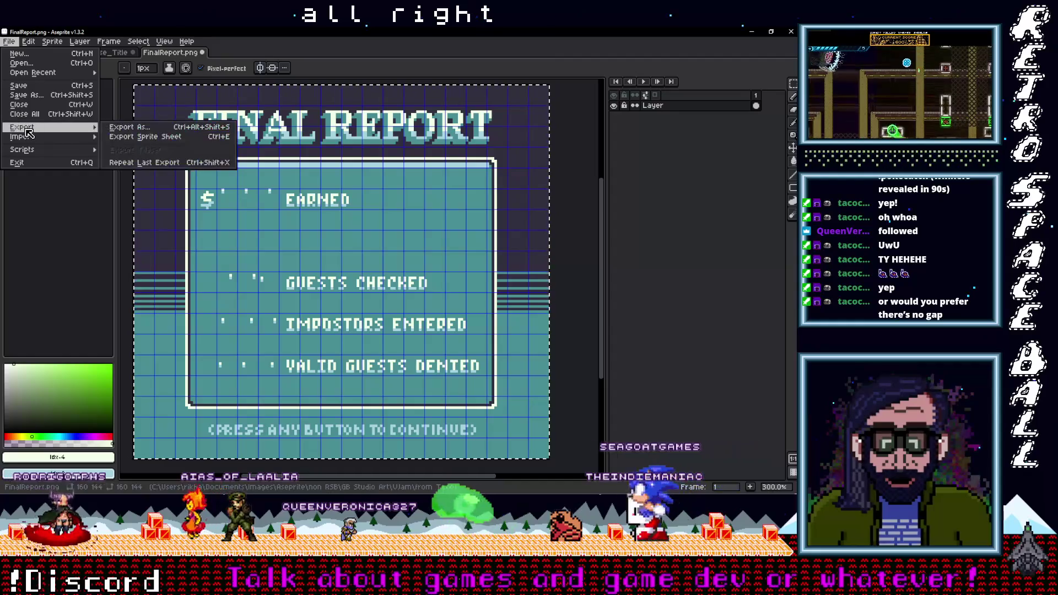
{"action": "left_click", "coordinate": [145, 130]}
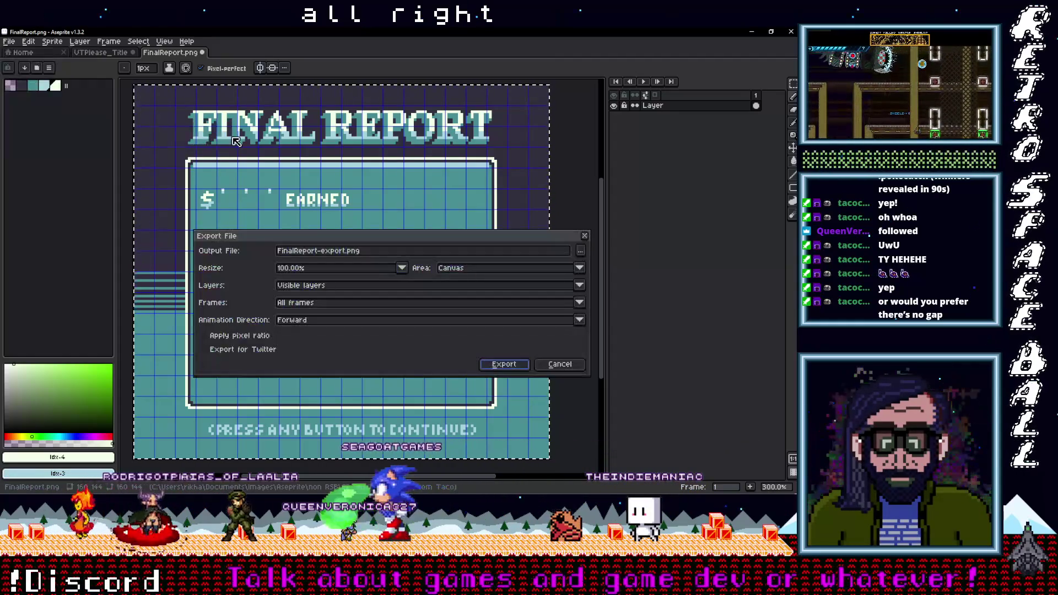
{"action": "left_click", "coordinate": [419, 248]}
{"action": "scroll", "coordinate": [361, 327], "scroll_direction": "down", "scroll_amount": 10}
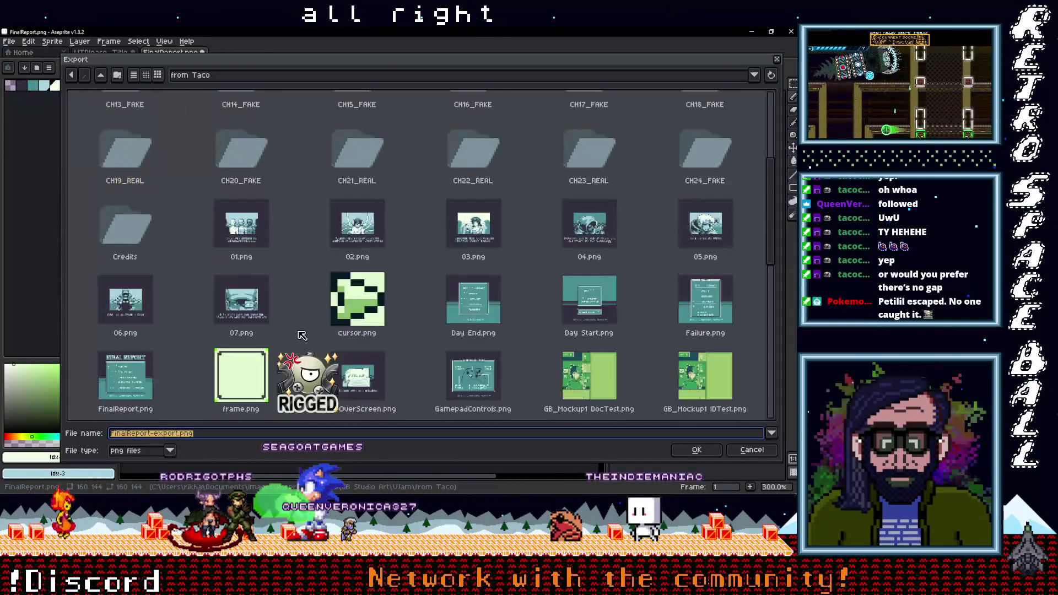
{"action": "left_click", "coordinate": [165, 187]}
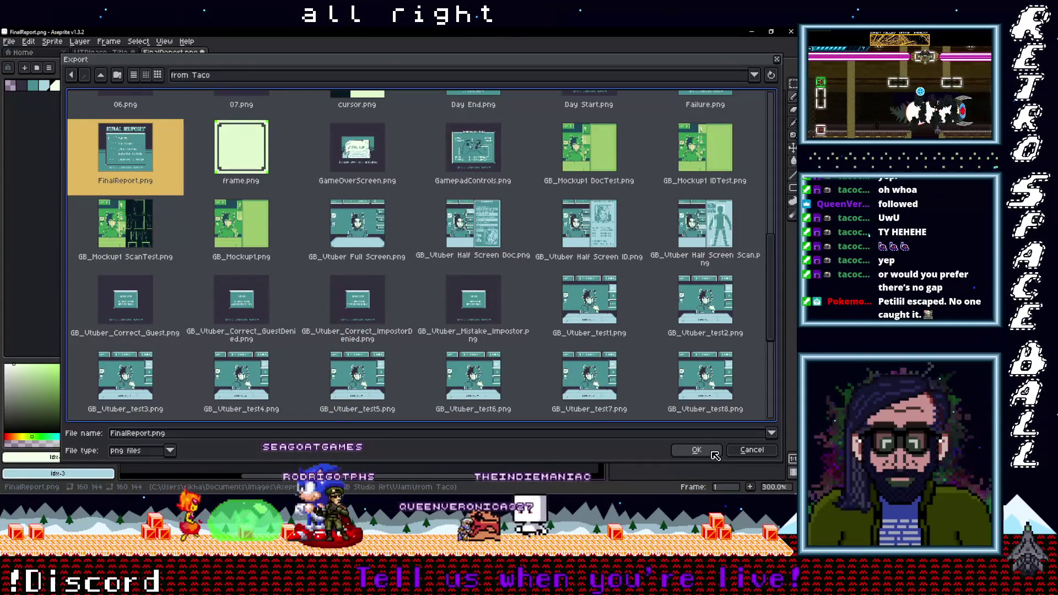
{"action": "left_click", "coordinate": [712, 452]}
{"action": "left_click", "coordinate": [345, 285]}
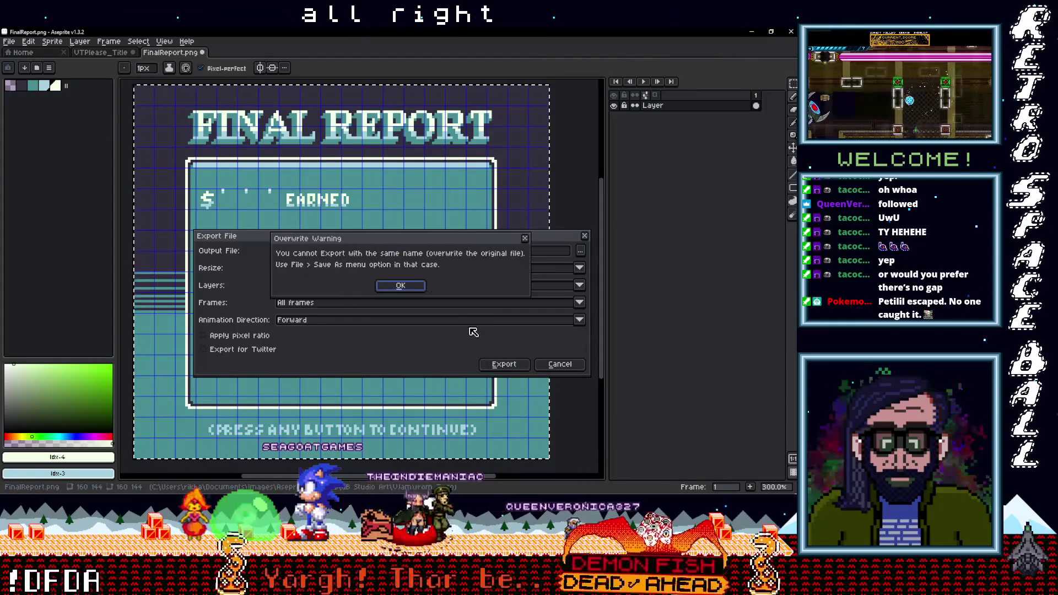
{"action": "left_click", "coordinate": [408, 292]}
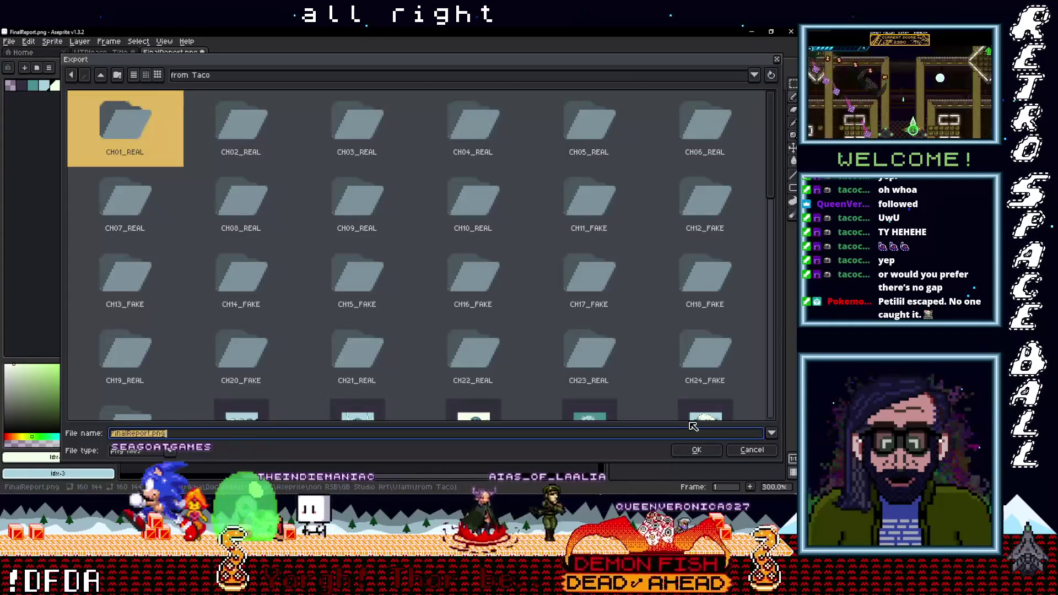
Step: Retry the overwrite once more, then cancel the export altogether
{"action": "left_click", "coordinate": [695, 450]}
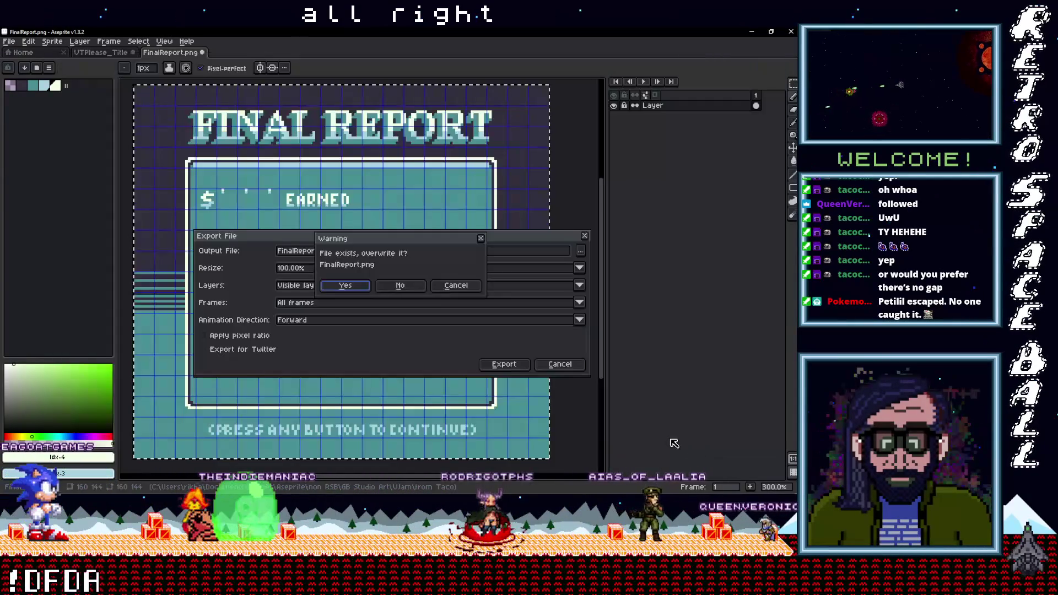
{"action": "key", "text": "Return"}
{"action": "left_click", "coordinate": [401, 286]}
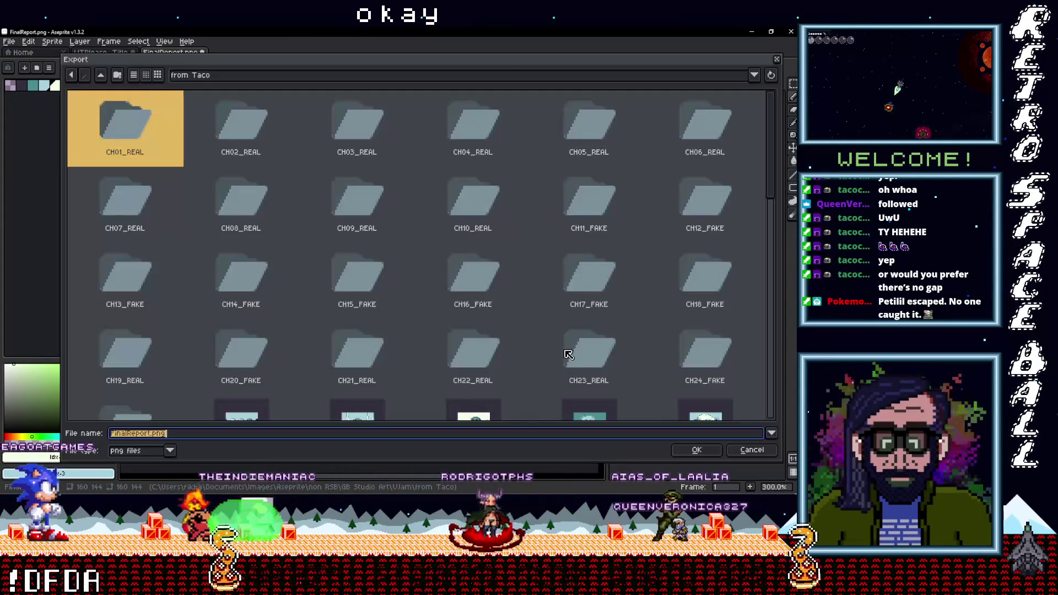
{"action": "left_click", "coordinate": [742, 448]}
{"action": "left_click", "coordinate": [559, 366]}
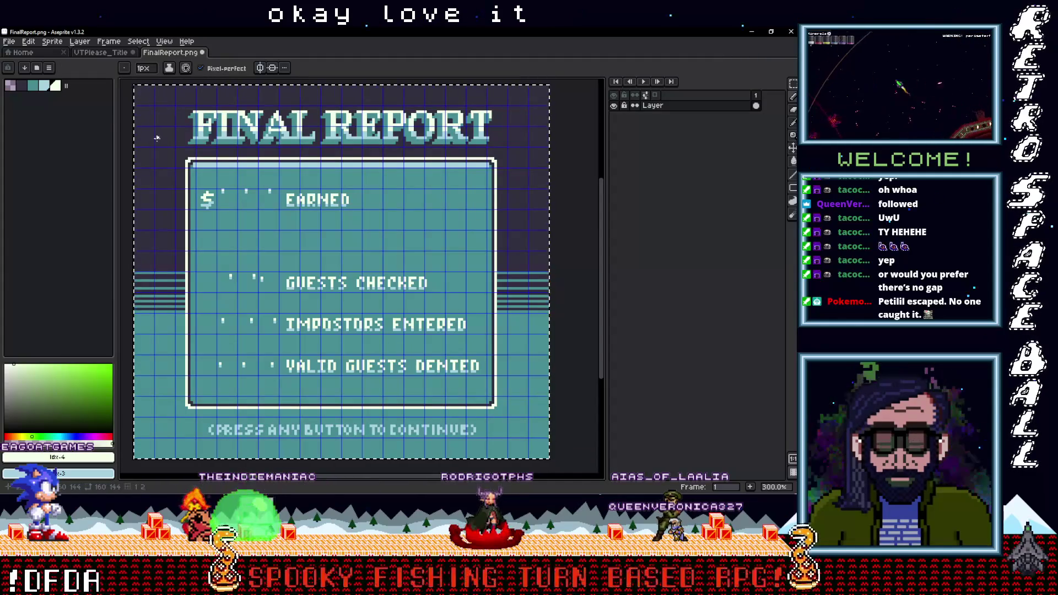
{"action": "left_click", "coordinate": [9, 41]}
Step: Save the sprite over FinalReport.png, then hide Aseprite and close the Discord preview and window
{"action": "left_click", "coordinate": [22, 91]}
{"action": "left_click", "coordinate": [752, 33]}
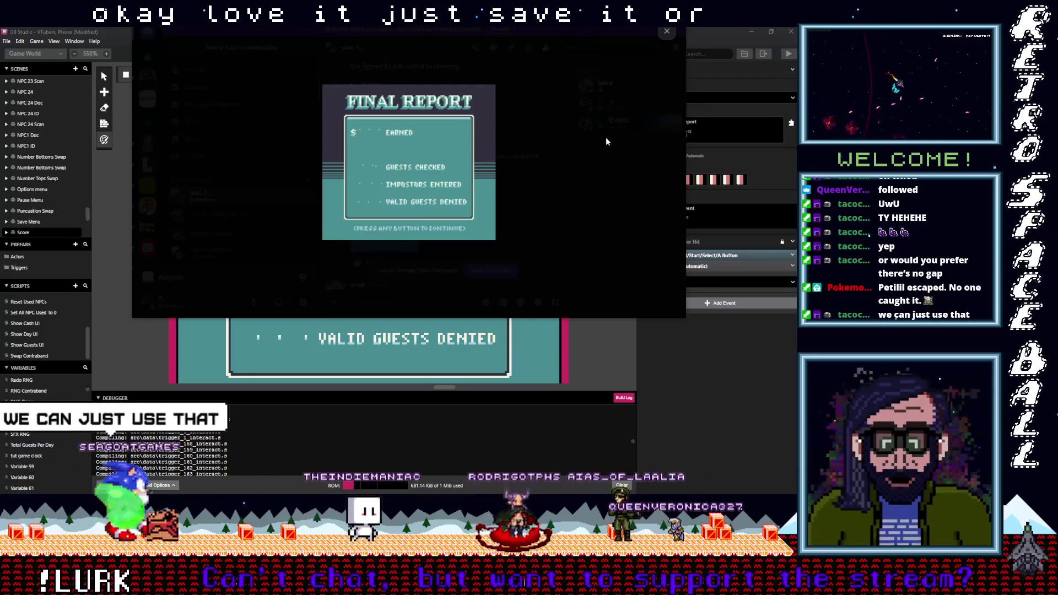
{"action": "left_click", "coordinate": [583, 29]}
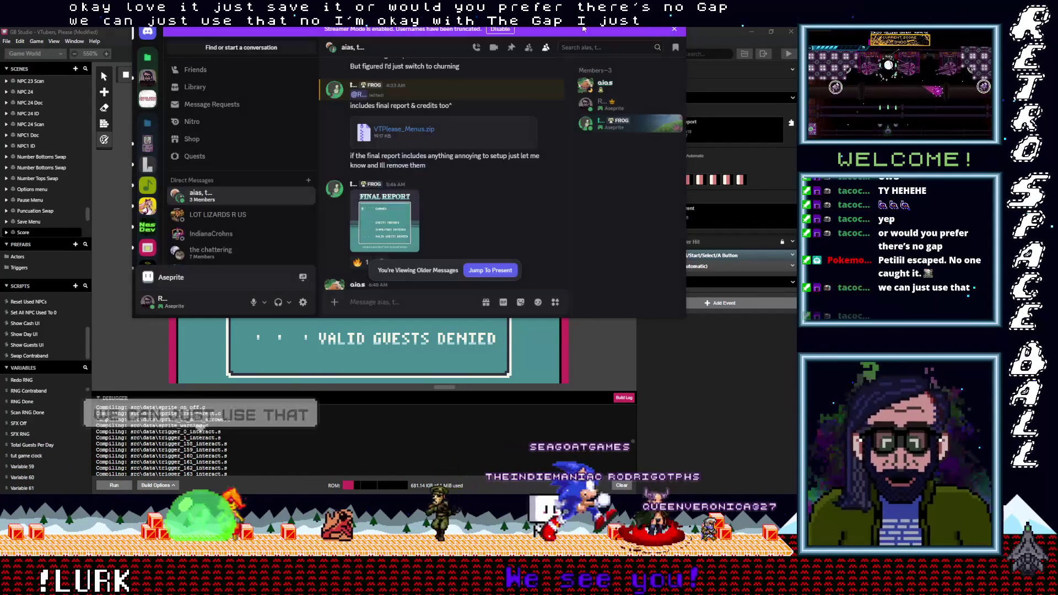
{"action": "left_click", "coordinate": [545, 25]}
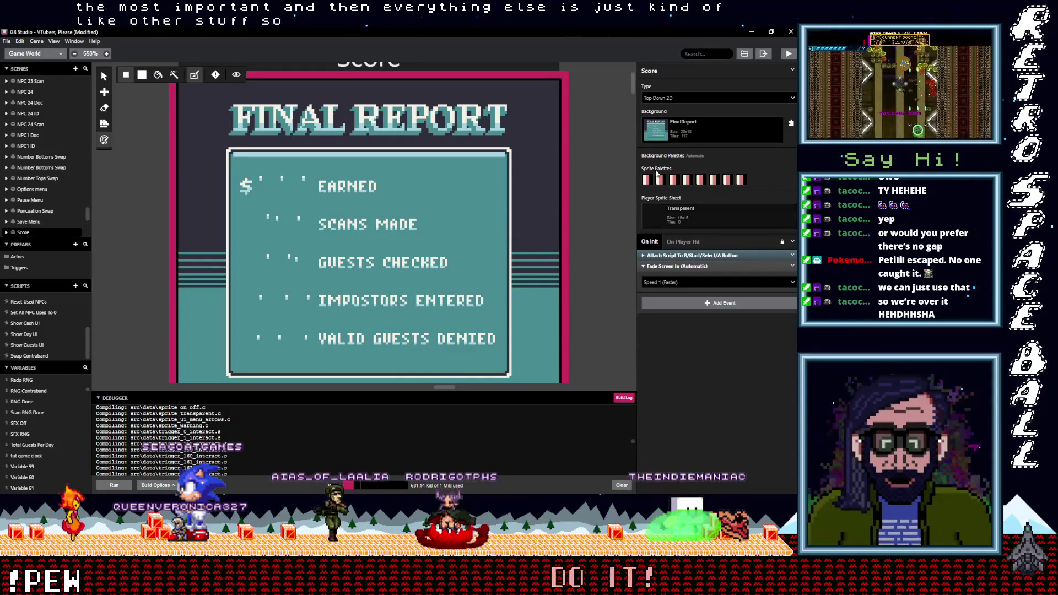
Step: Copy the revised FinalReport.png from the exported art folder
{"action": "key", "text": "alt+Tab"}
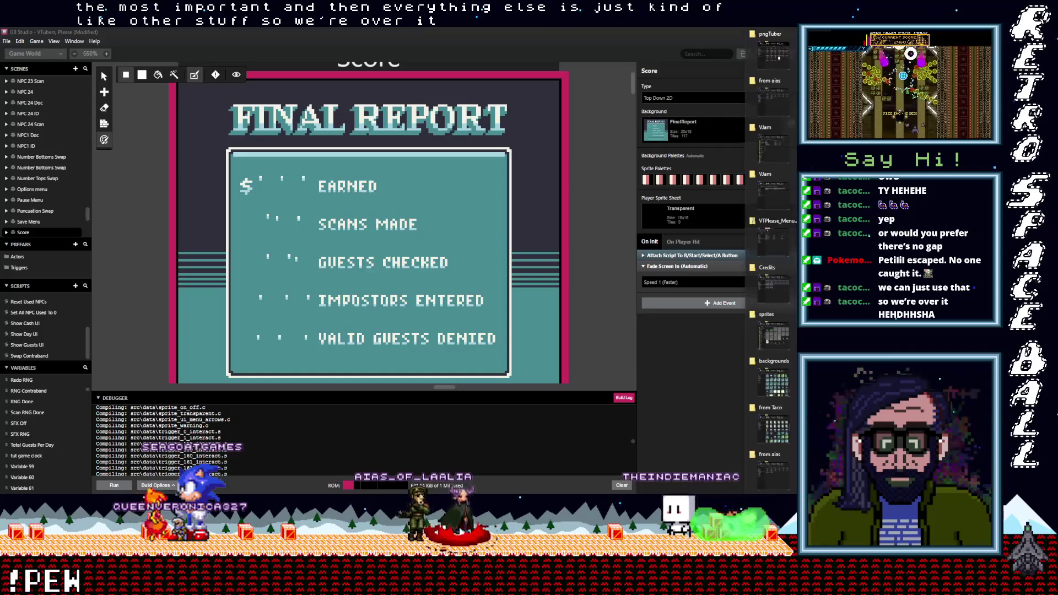
{"action": "left_click", "coordinate": [777, 406]}
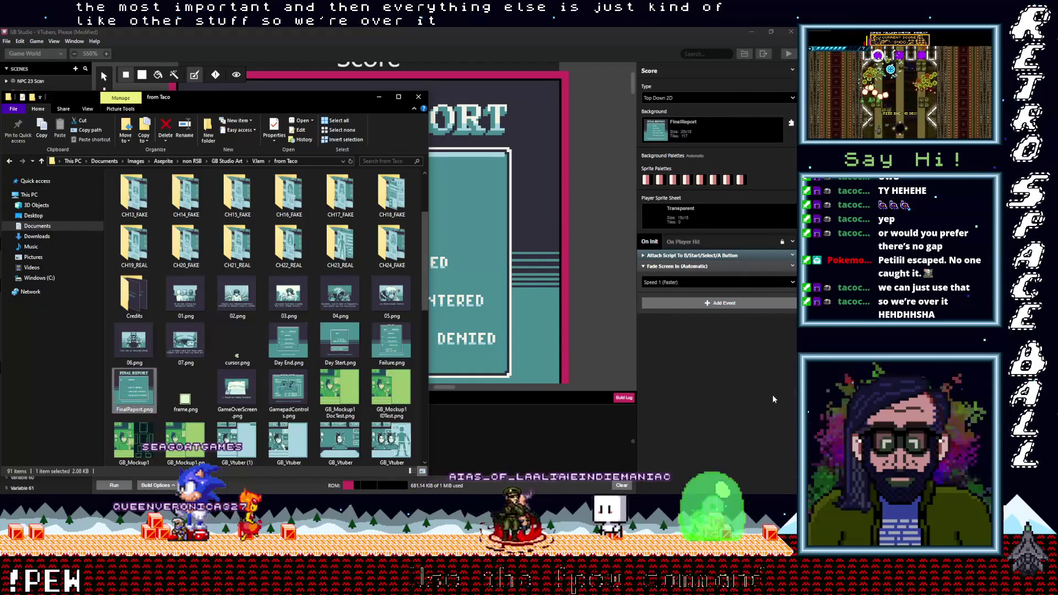
{"action": "right_click", "coordinate": [133, 393]}
{"action": "left_click", "coordinate": [71, 339]}
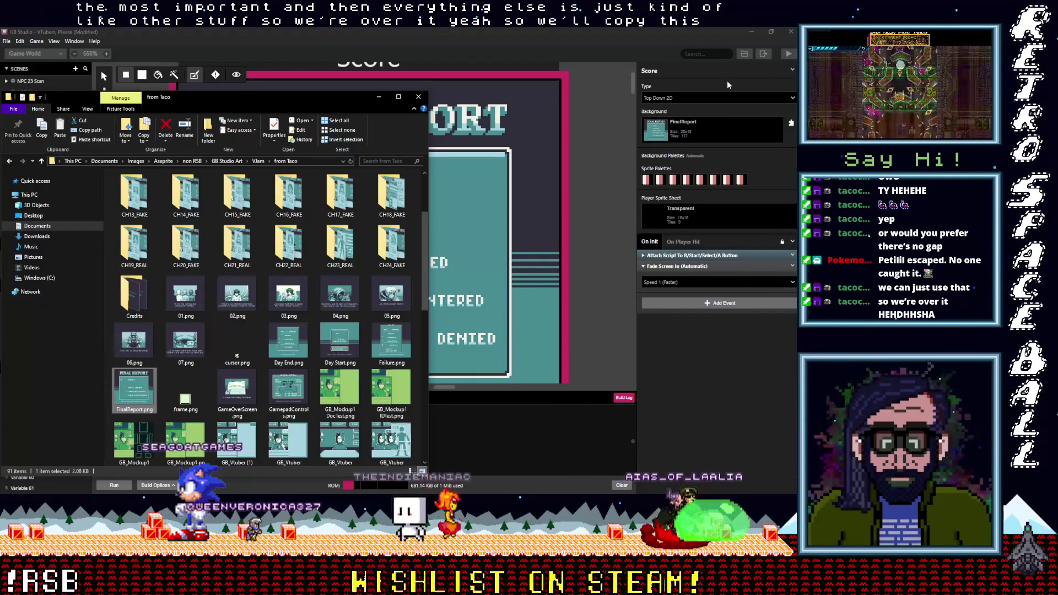
Step: Paste it into the project's backgrounds folder, replacing the existing file, and minimize both folders
{"action": "mouse_move", "coordinate": [779, 341]}
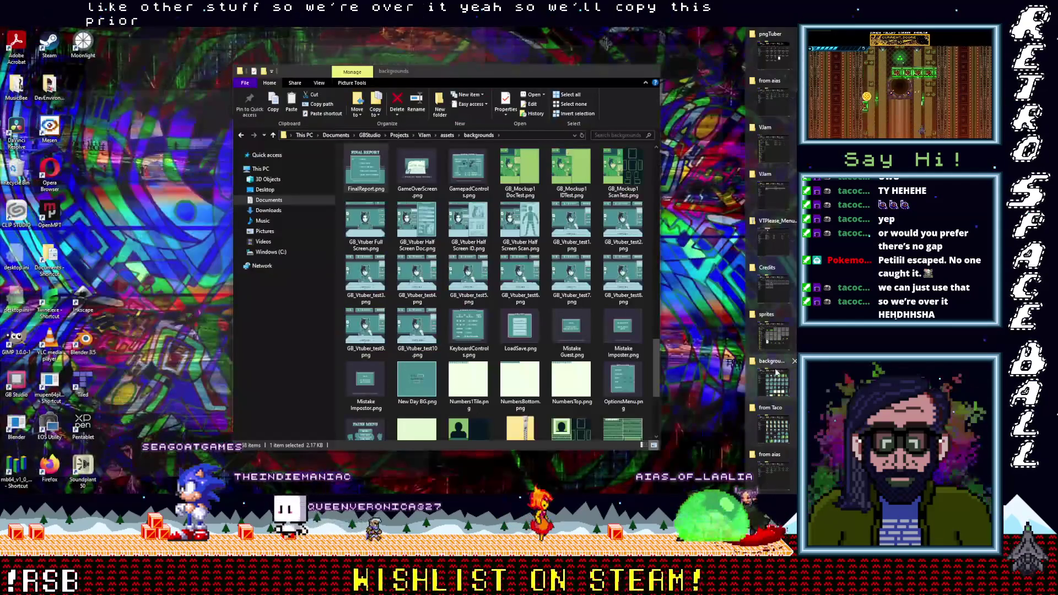
{"action": "left_click", "coordinate": [774, 380]}
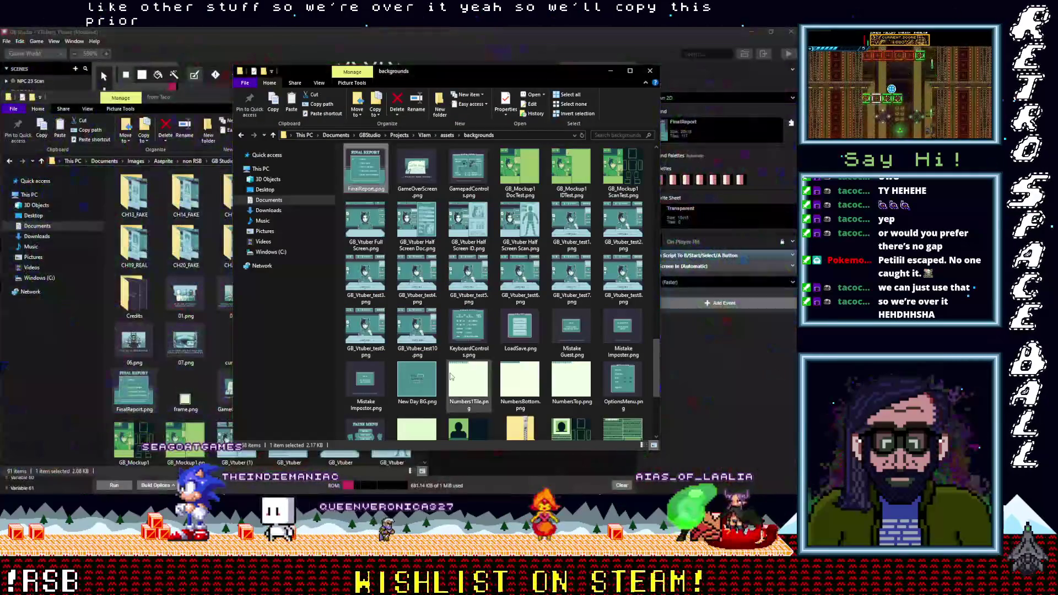
{"action": "right_click", "coordinate": [339, 352]}
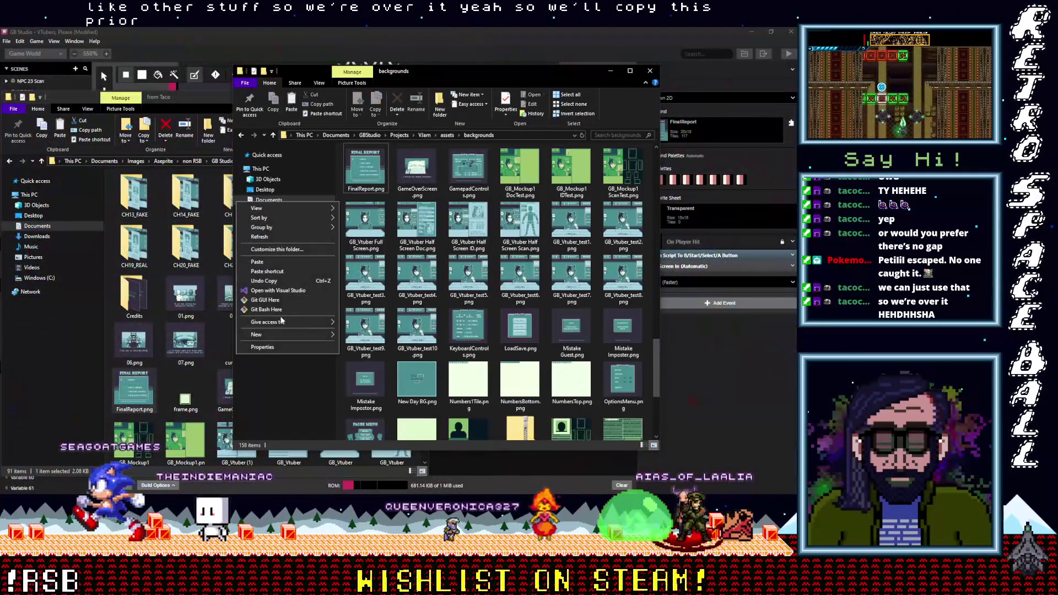
{"action": "left_click", "coordinate": [272, 263]}
{"action": "left_click", "coordinate": [378, 204]}
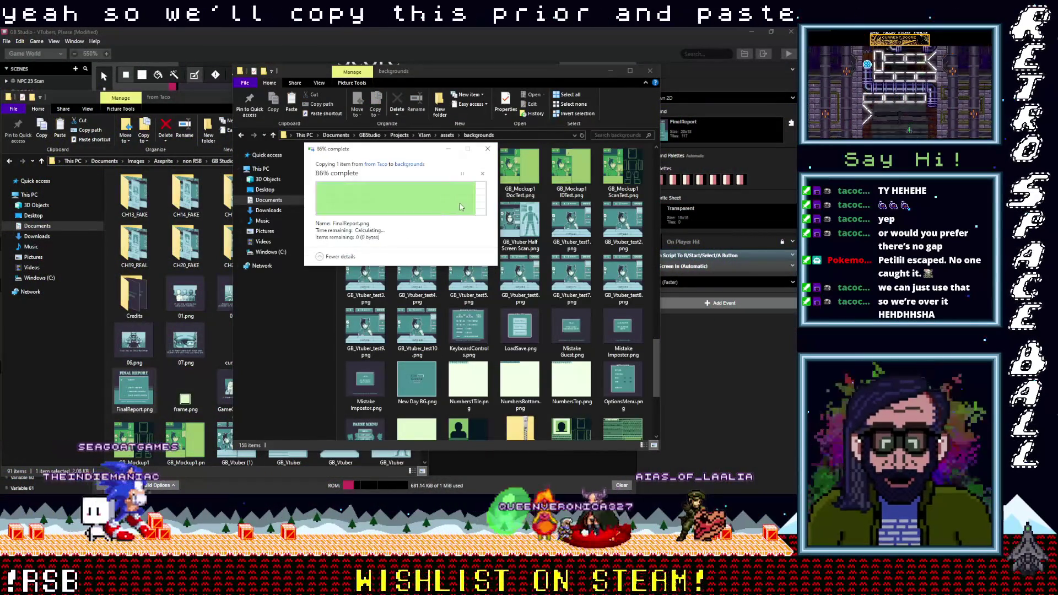
{"action": "left_click", "coordinate": [609, 72]}
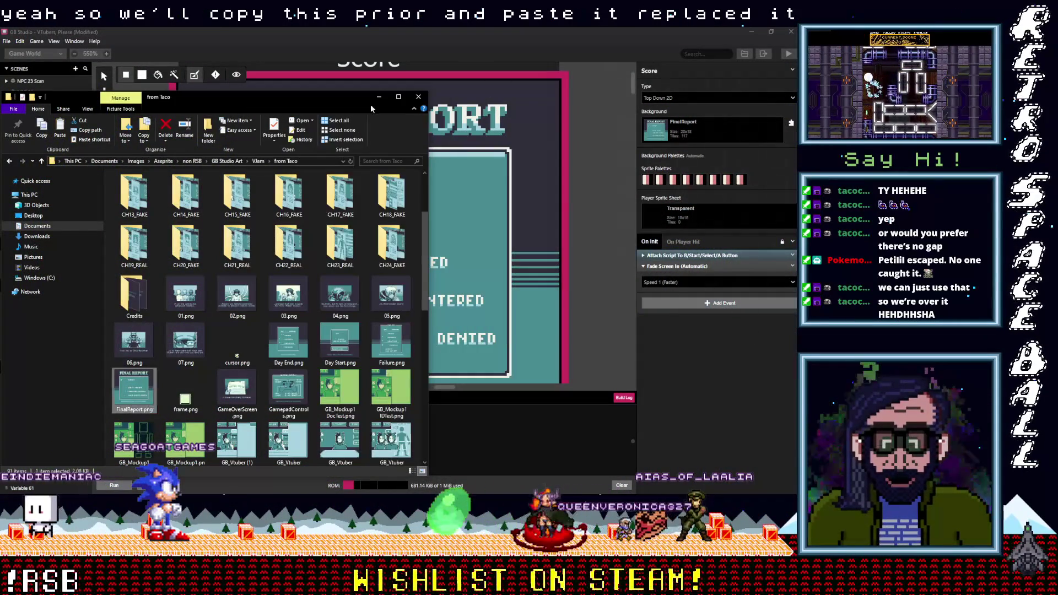
{"action": "left_click", "coordinate": [377, 98]}
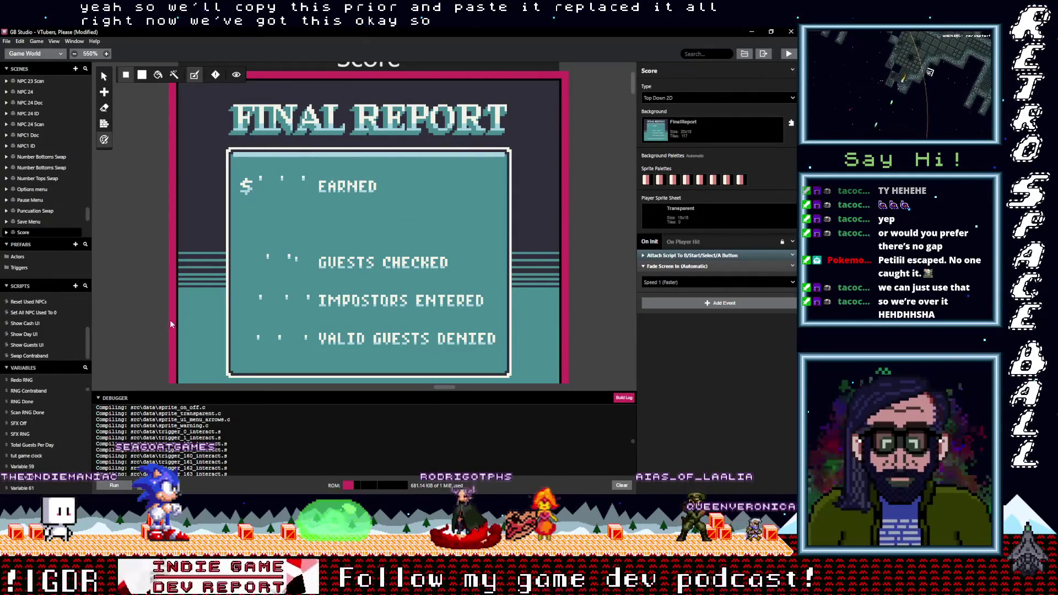
Step: Exit tile colouring on the Score scene and pan the world view to review the revised art
{"action": "left_click_drag", "start_coordinate": [164, 318], "coordinate": [184, 282]}
{"action": "scroll", "coordinate": [251, 281], "scroll_direction": "down", "scroll_amount": 1}
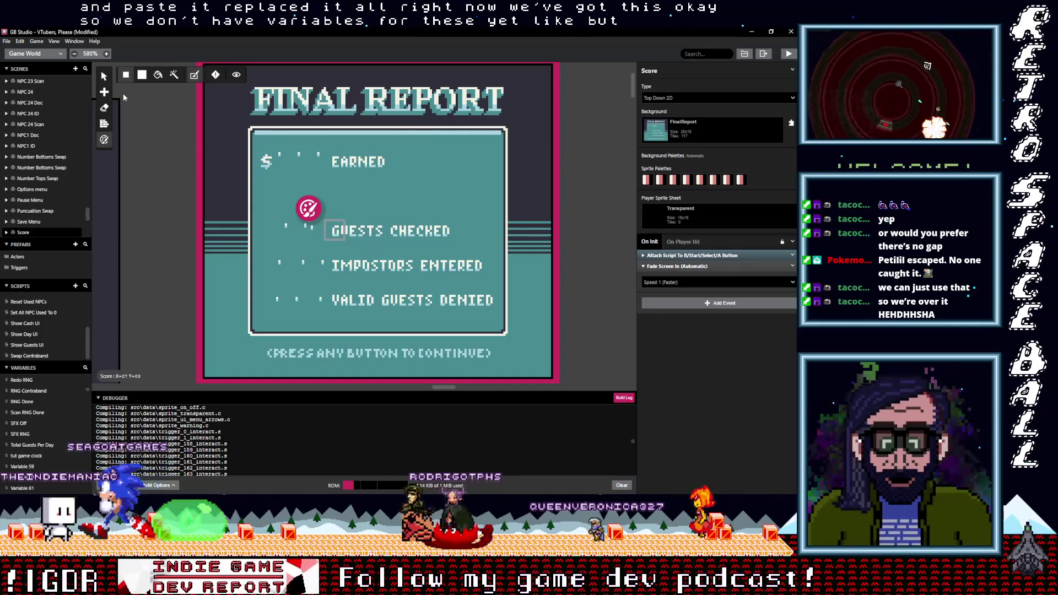
{"action": "key", "text": "v"}
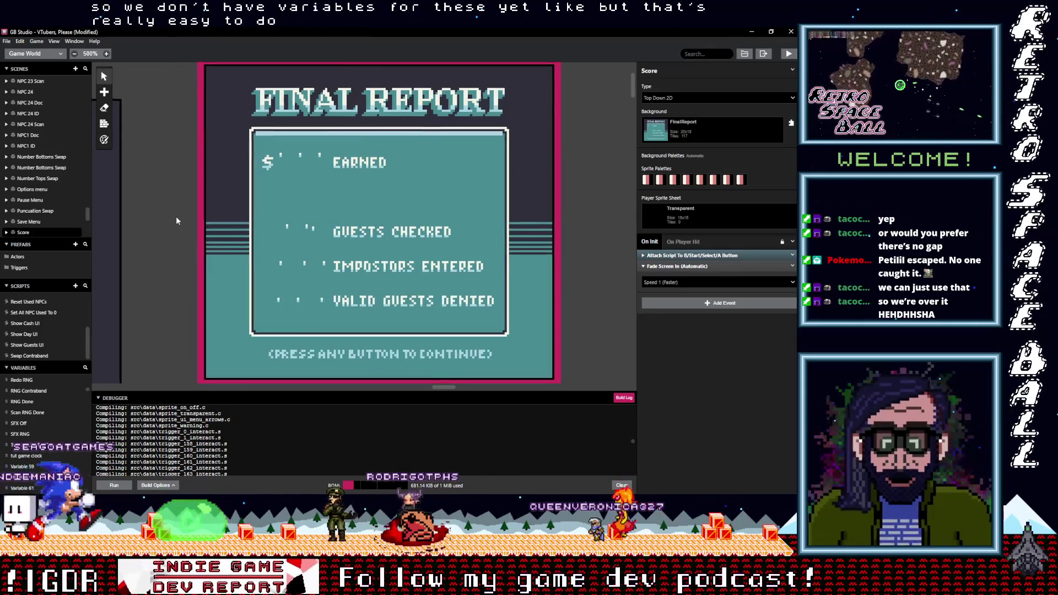
{"action": "scroll", "coordinate": [175, 217], "scroll_direction": "down", "scroll_amount": 3}
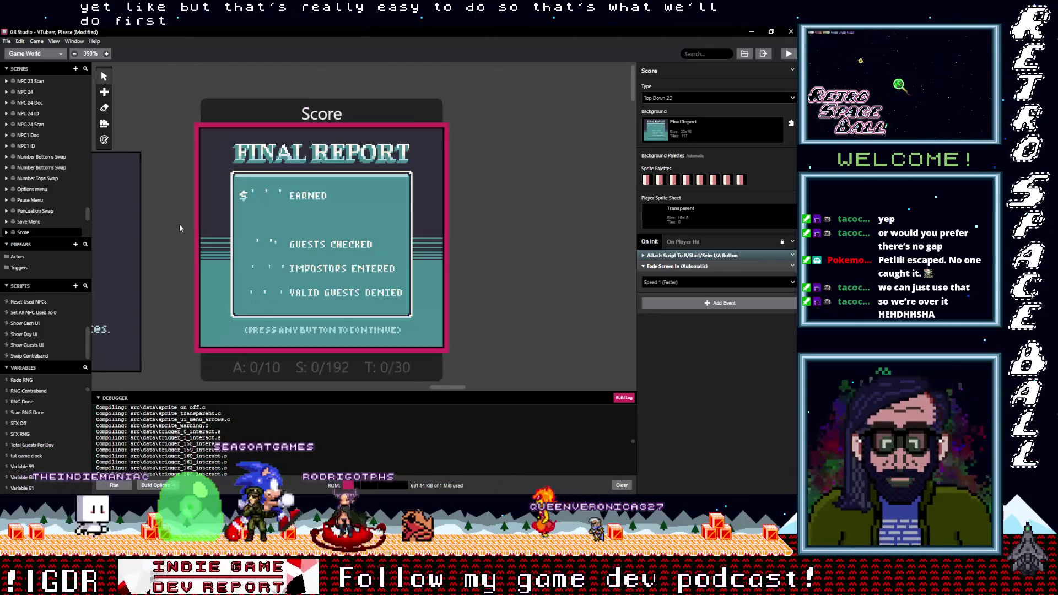
{"action": "scroll", "coordinate": [168, 296], "scroll_direction": "down", "scroll_amount": 1}
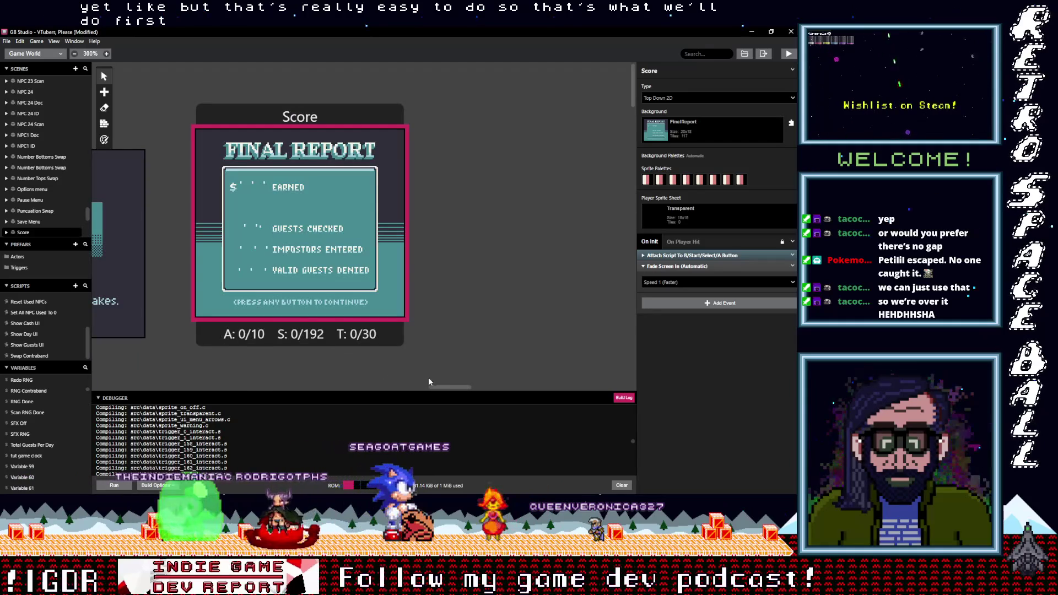
{"action": "mouse_move", "coordinate": [446, 387]}
{"action": "left_mouse_down"}
{"action": "mouse_move", "coordinate": [185, 386]}
{"action": "mouse_move", "coordinate": [457, 393]}
{"action": "left_mouse_up"}
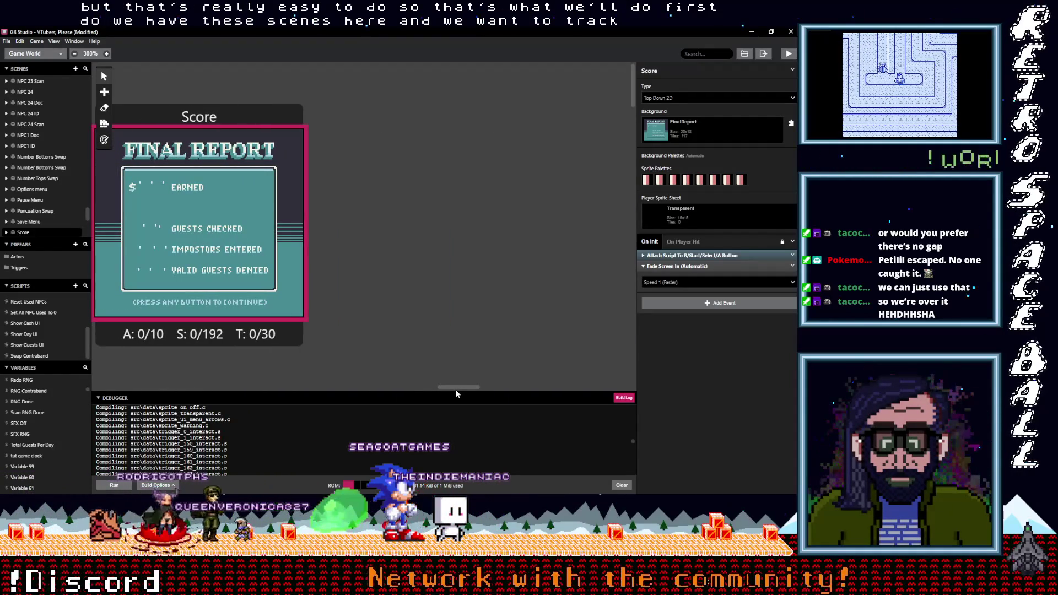
{"action": "left_click_drag", "start_coordinate": [456, 393], "coordinate": [210, 398]}
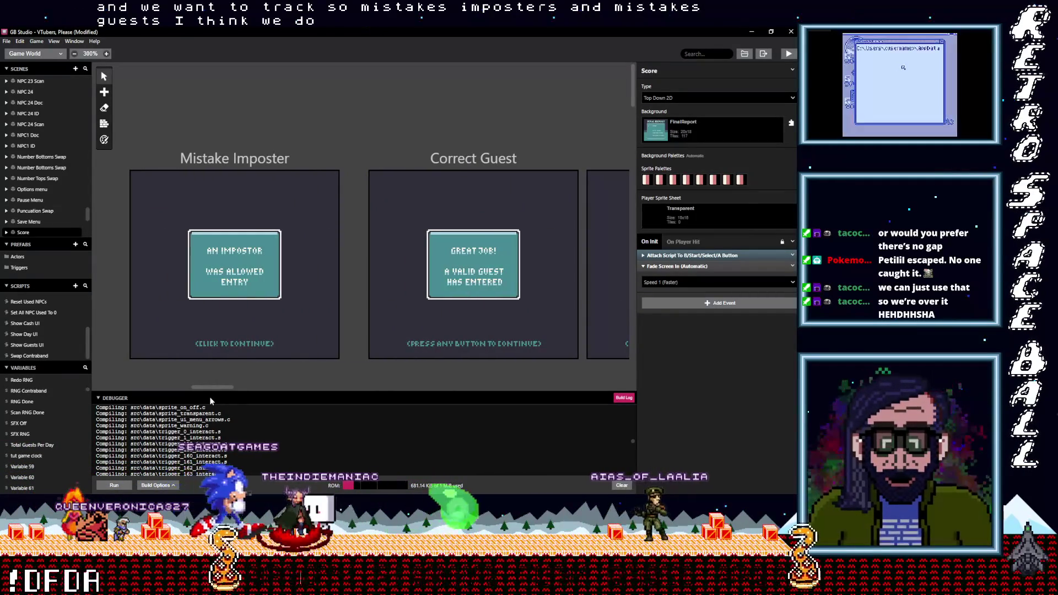
Step: Collapse the Attach Script events in the Mistake Imposter and Correct Guest scenes
{"action": "left_click", "coordinate": [238, 164]}
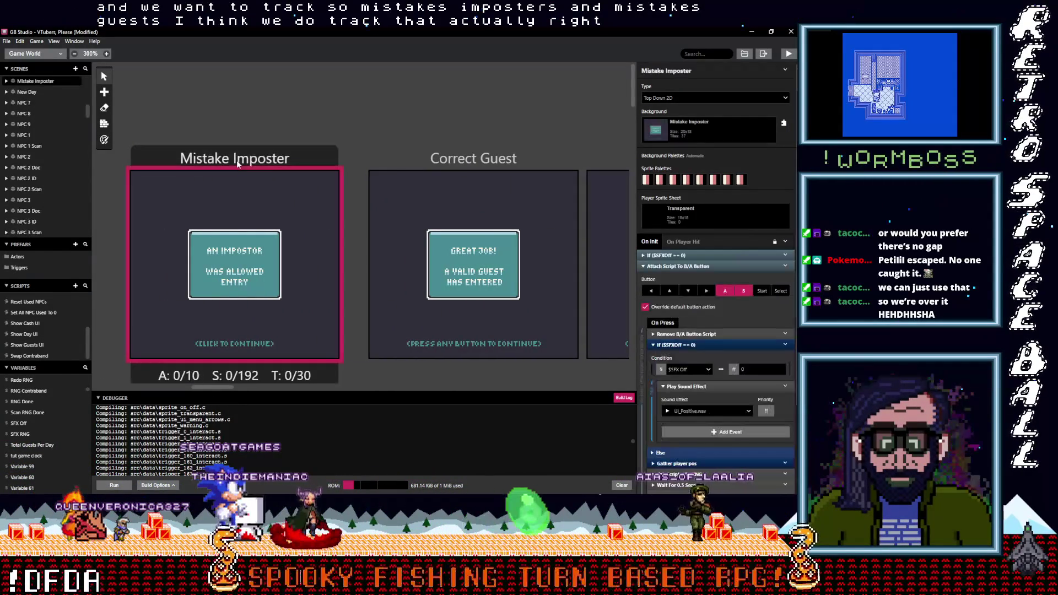
{"action": "left_click", "coordinate": [678, 265]}
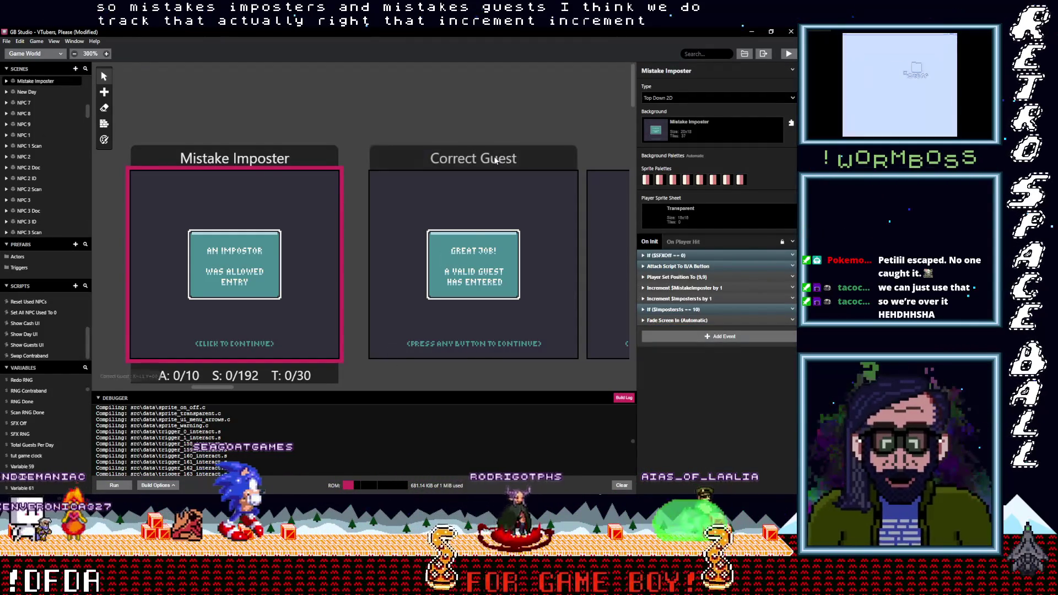
{"action": "left_click", "coordinate": [425, 316]}
{"action": "left_click", "coordinate": [685, 268]}
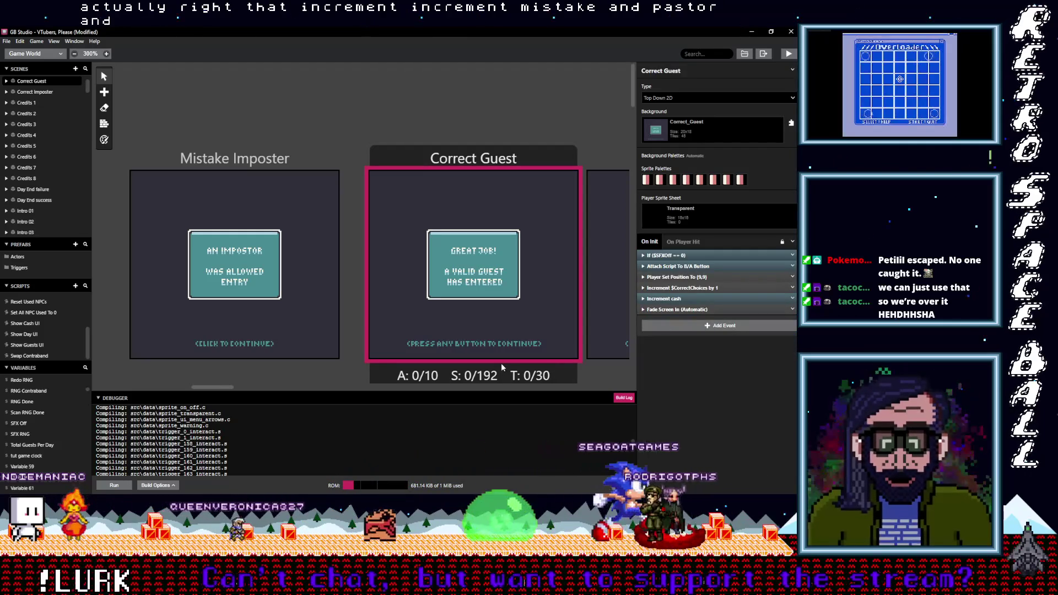
Step: Add a Variable Increment By 1 event on Variable 59, renamed Guests Checked
{"action": "mouse_move", "coordinate": [225, 387]}
{"action": "left_mouse_down"}
{"action": "mouse_move", "coordinate": [566, 379]}
{"action": "mouse_move", "coordinate": [314, 390]}
{"action": "mouse_move", "coordinate": [338, 394]}
{"action": "mouse_move", "coordinate": [469, 387]}
{"action": "mouse_move", "coordinate": [200, 386]}
{"action": "mouse_move", "coordinate": [230, 387]}
{"action": "left_mouse_up"}
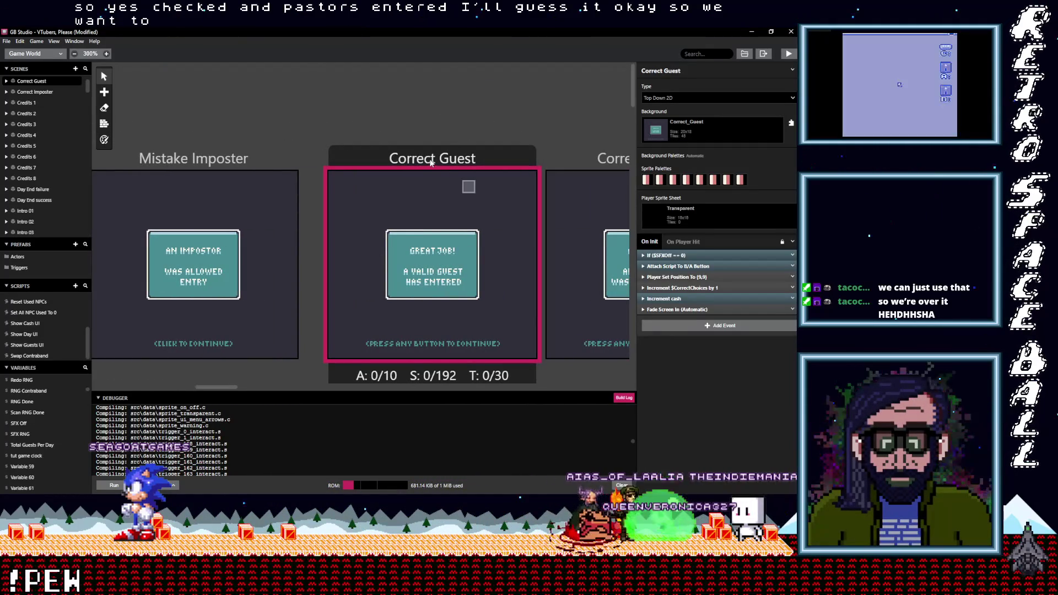
{"action": "left_click", "coordinate": [683, 325]}
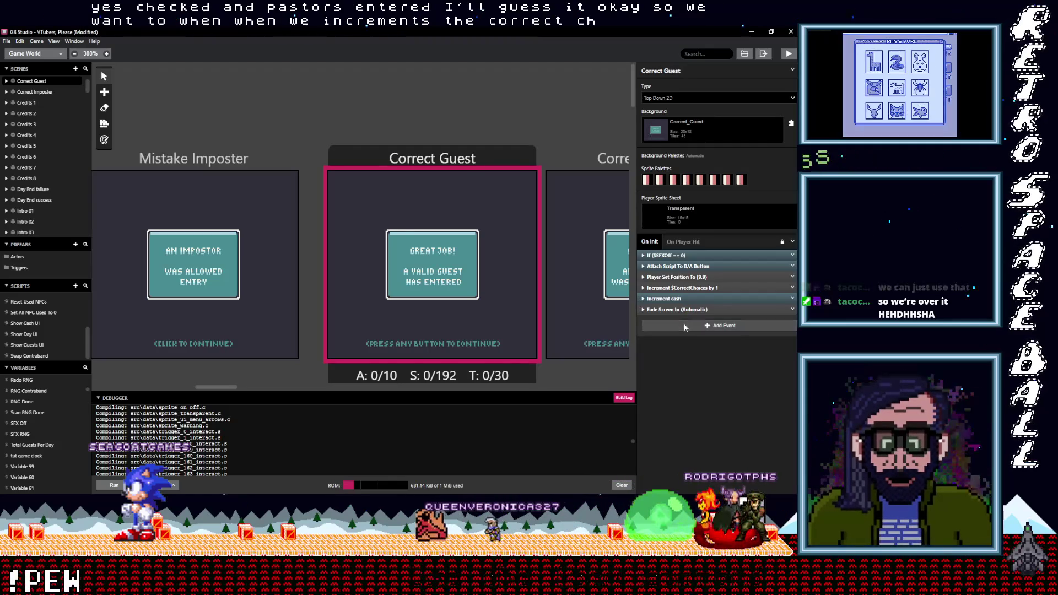
{"action": "type", "text": "Incr"}
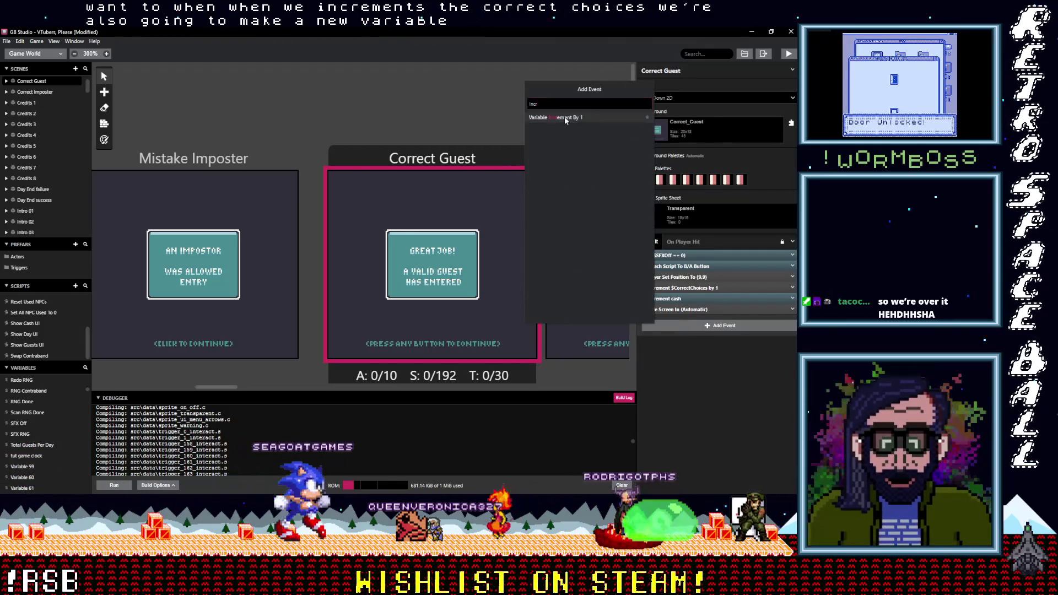
{"action": "left_click", "coordinate": [564, 117]}
{"action": "left_click", "coordinate": [671, 334]}
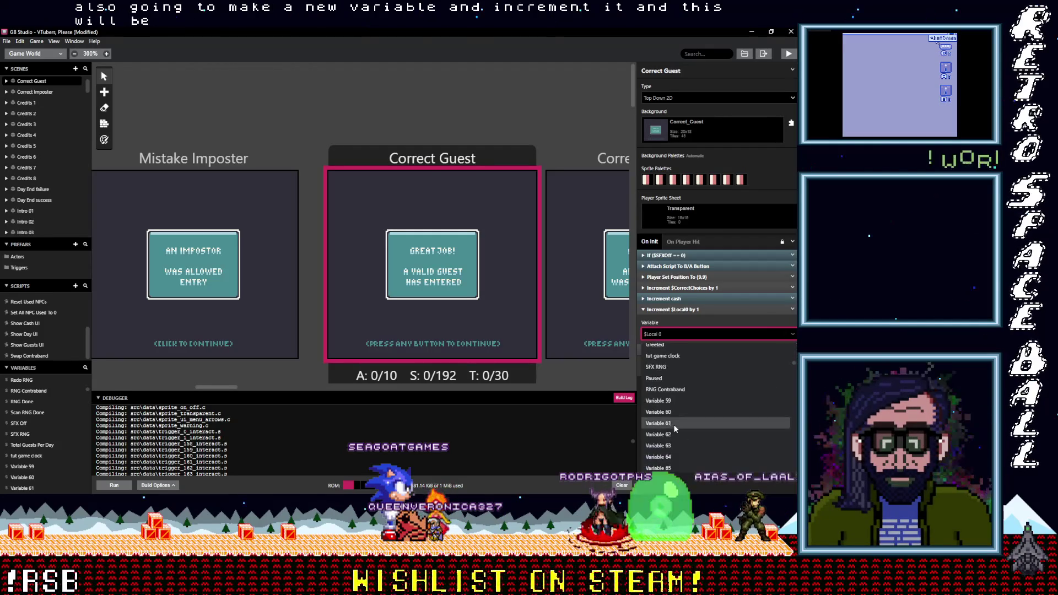
{"action": "scroll", "coordinate": [660, 378], "scroll_direction": "down", "scroll_amount": 5}
{"action": "left_click", "coordinate": [662, 360]}
{"action": "type", "text": "Guests Checked"}
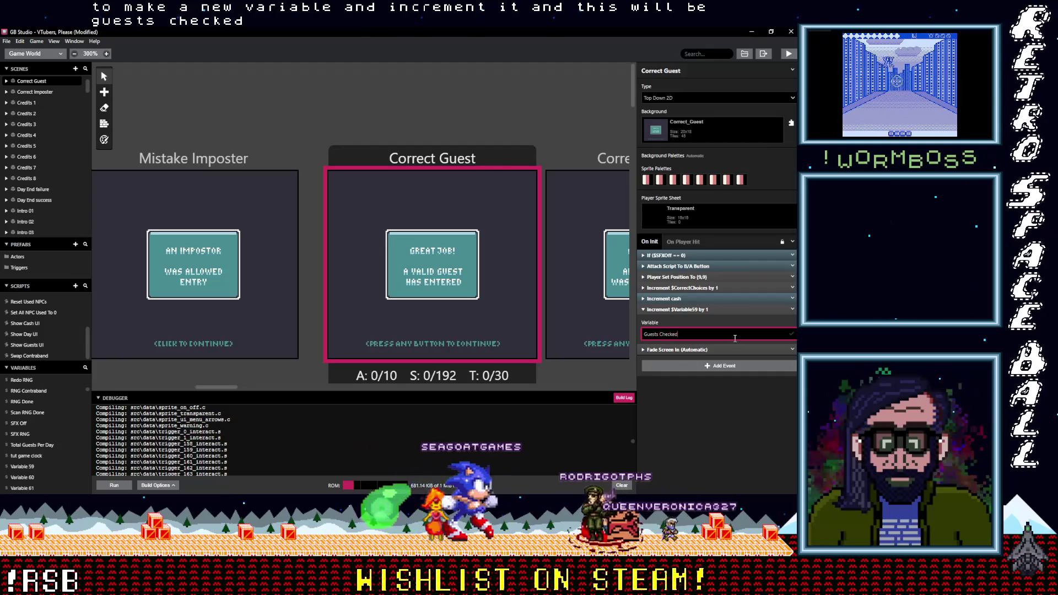
{"action": "key", "text": "Return"}
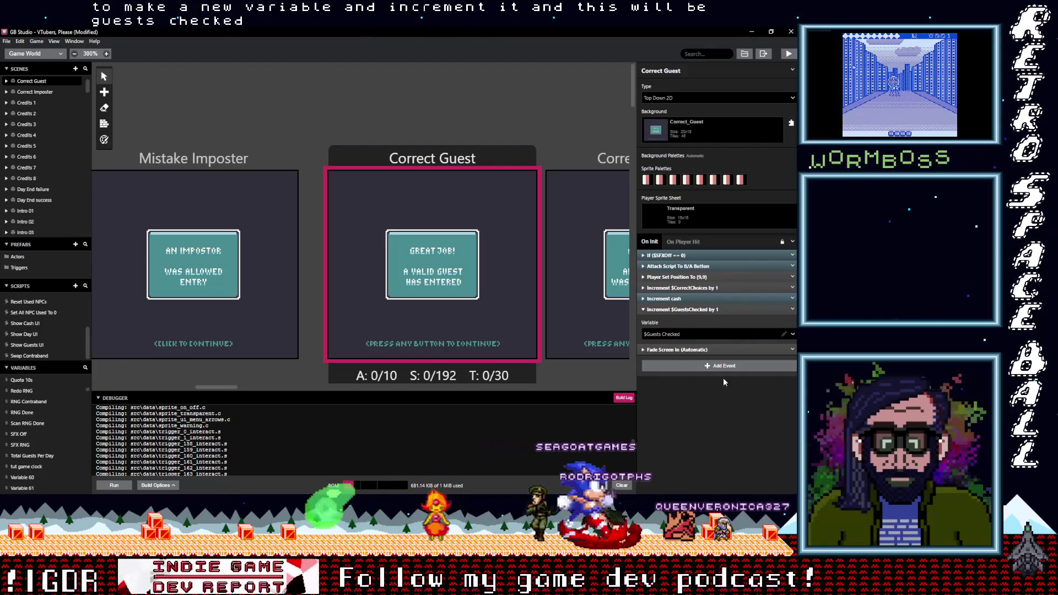
Step: Move the Guests Checked increment above the cash increment
{"action": "left_click", "coordinate": [691, 309]}
{"action": "left_click_drag", "start_coordinate": [691, 310], "coordinate": [689, 298]}
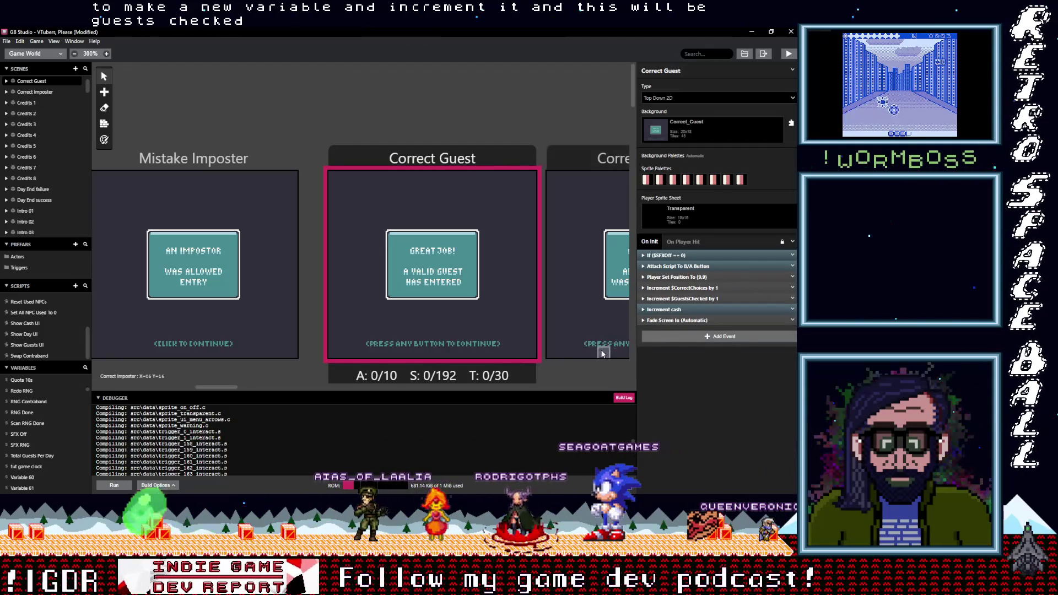
{"action": "left_click_drag", "start_coordinate": [222, 385], "coordinate": [235, 387]}
{"action": "left_click", "coordinate": [469, 166]}
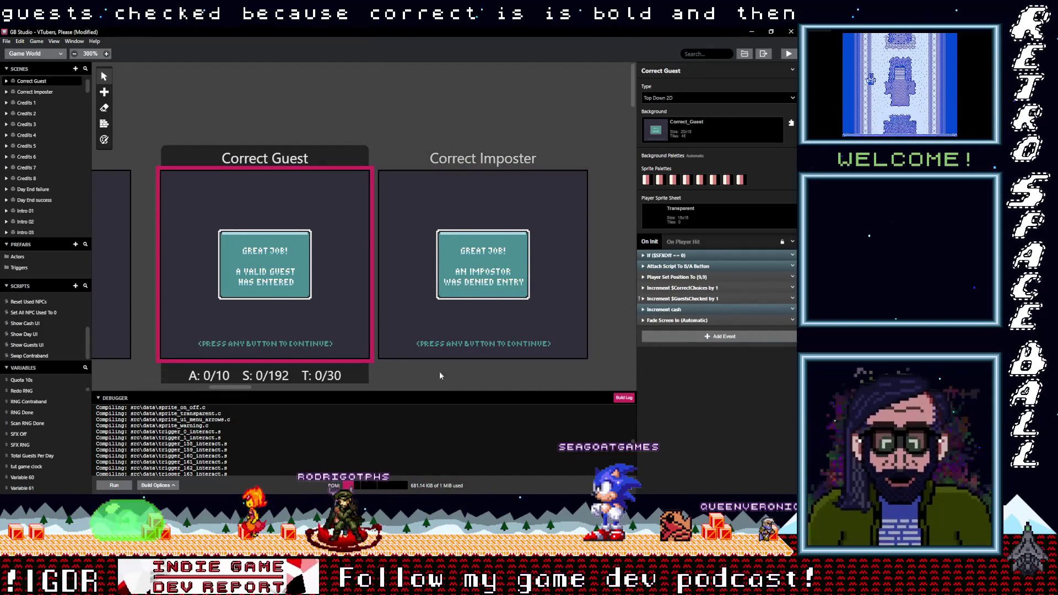
Step: Pan and scroll the world canvas until the Day End success scene is in view
{"action": "mouse_move", "coordinate": [230, 388]}
{"action": "left_mouse_down"}
{"action": "mouse_move", "coordinate": [250, 388]}
{"action": "mouse_move", "coordinate": [196, 392]}
{"action": "mouse_move", "coordinate": [398, 386]}
{"action": "mouse_move", "coordinate": [472, 397]}
{"action": "mouse_move", "coordinate": [442, 398]}
{"action": "left_mouse_up"}
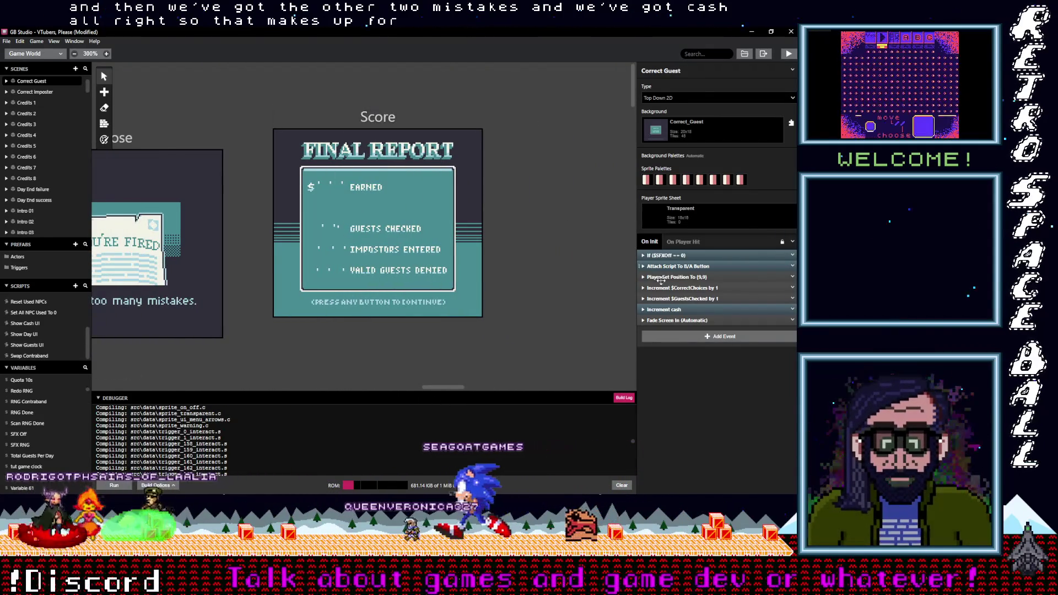
{"action": "left_click_drag", "start_coordinate": [441, 389], "coordinate": [131, 393]}
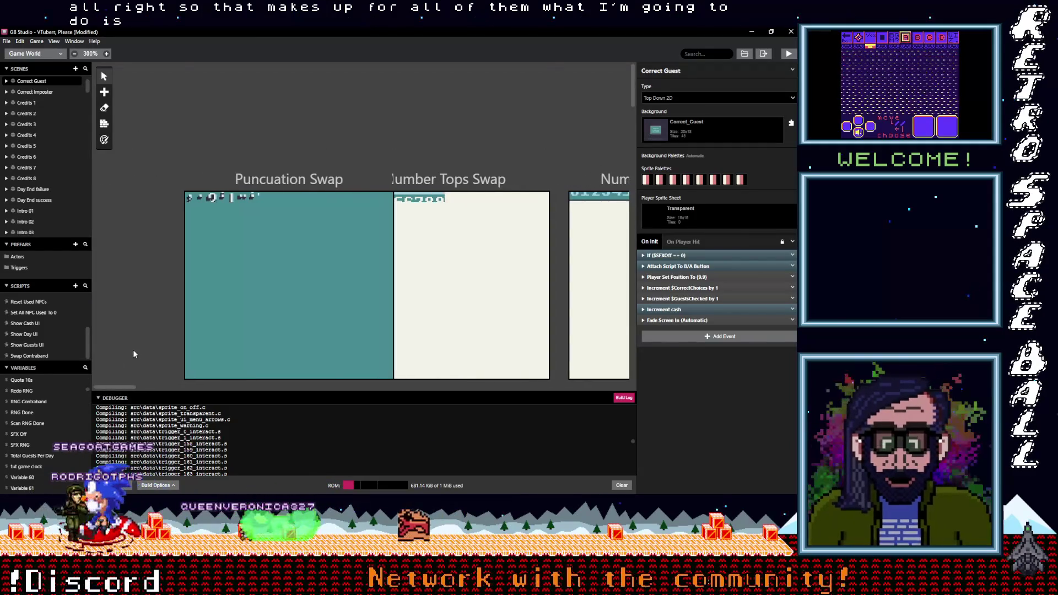
{"action": "scroll", "coordinate": [136, 358], "scroll_direction": "down", "scroll_amount": 15}
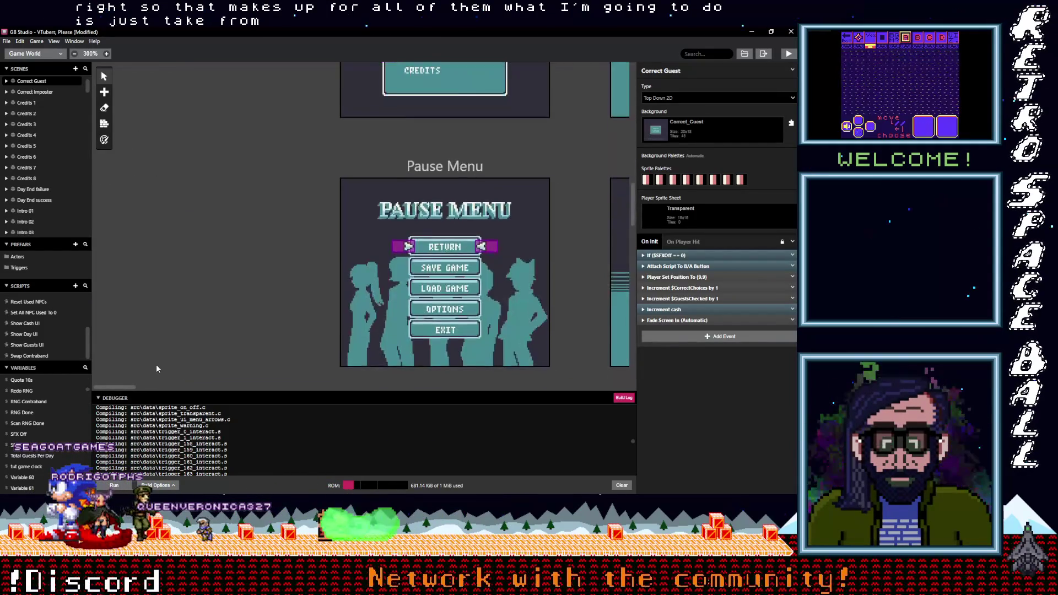
{"action": "scroll", "coordinate": [158, 369], "scroll_direction": "down", "scroll_amount": 15}
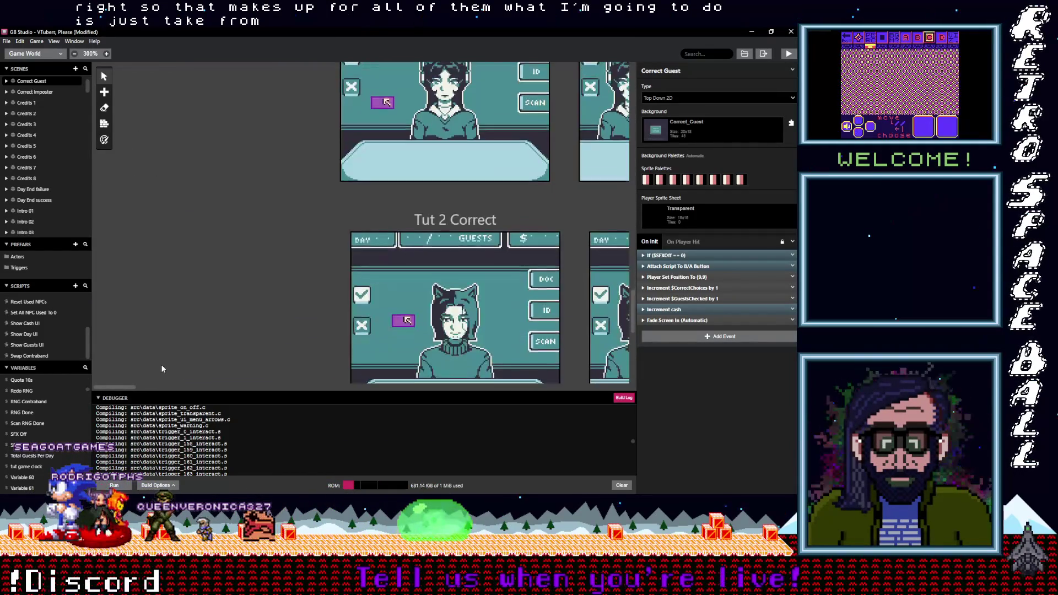
{"action": "scroll", "coordinate": [162, 368], "scroll_direction": "down", "scroll_amount": 7}
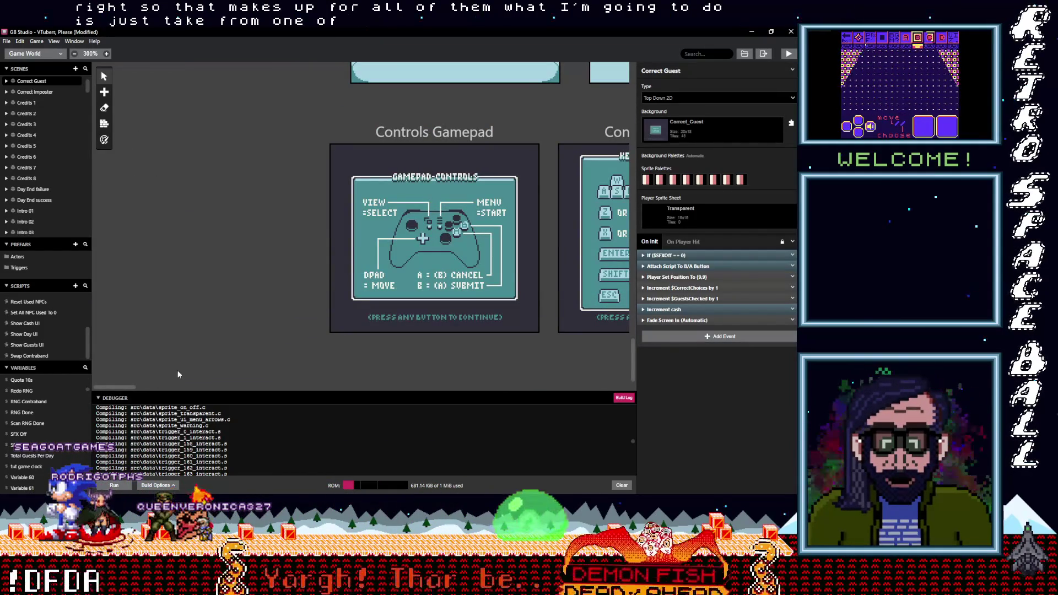
{"action": "scroll", "coordinate": [170, 388], "scroll_direction": "right", "scroll_amount": 10}
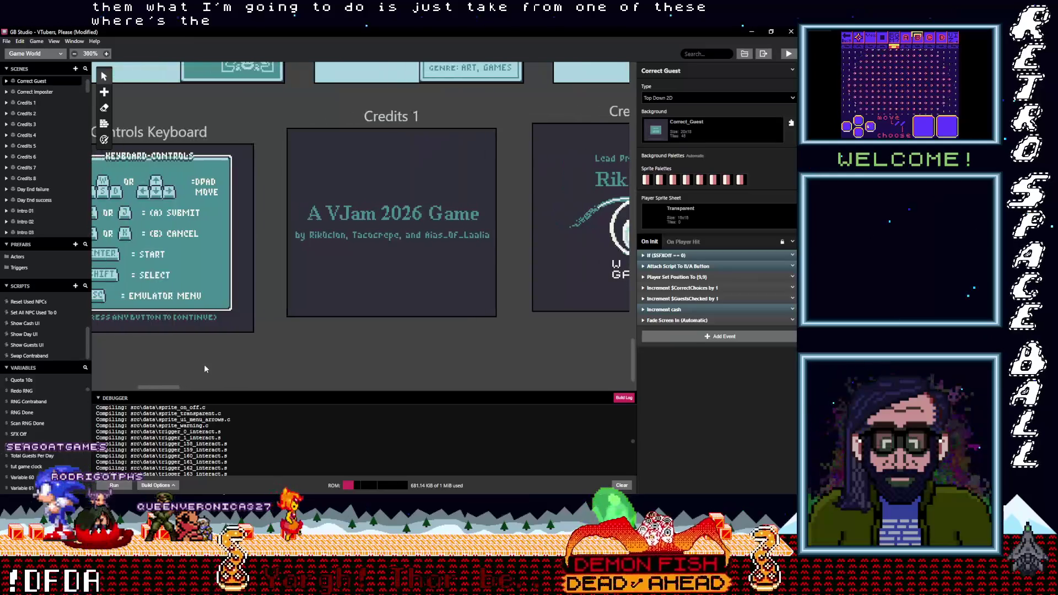
{"action": "scroll", "coordinate": [204, 365], "scroll_direction": "up", "scroll_amount": 5}
{"action": "scroll", "coordinate": [206, 368], "scroll_direction": "up", "scroll_amount": 10}
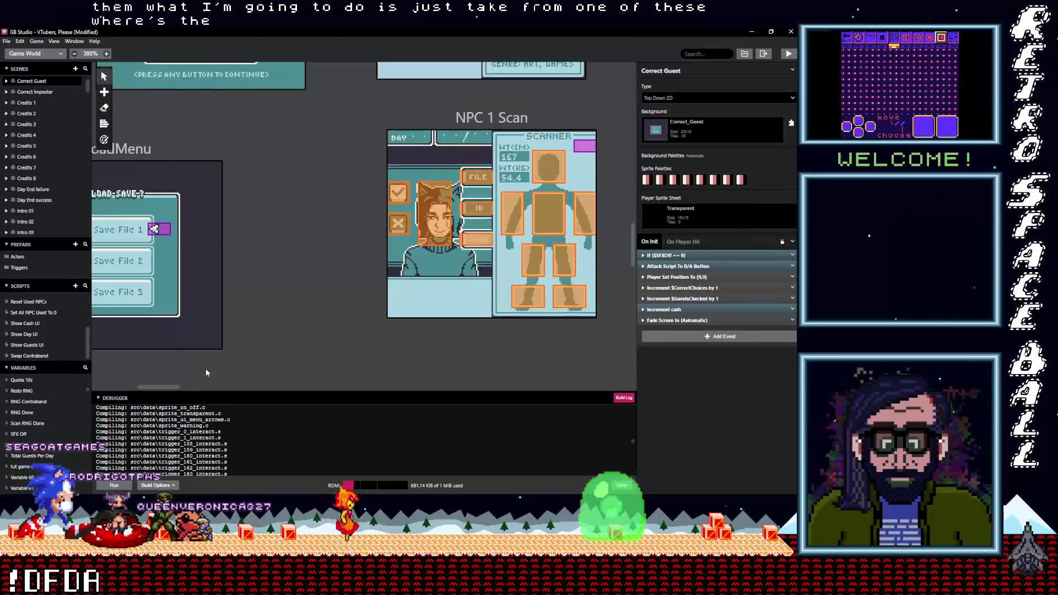
{"action": "scroll", "coordinate": [206, 368], "scroll_direction": "up", "scroll_amount": 2}
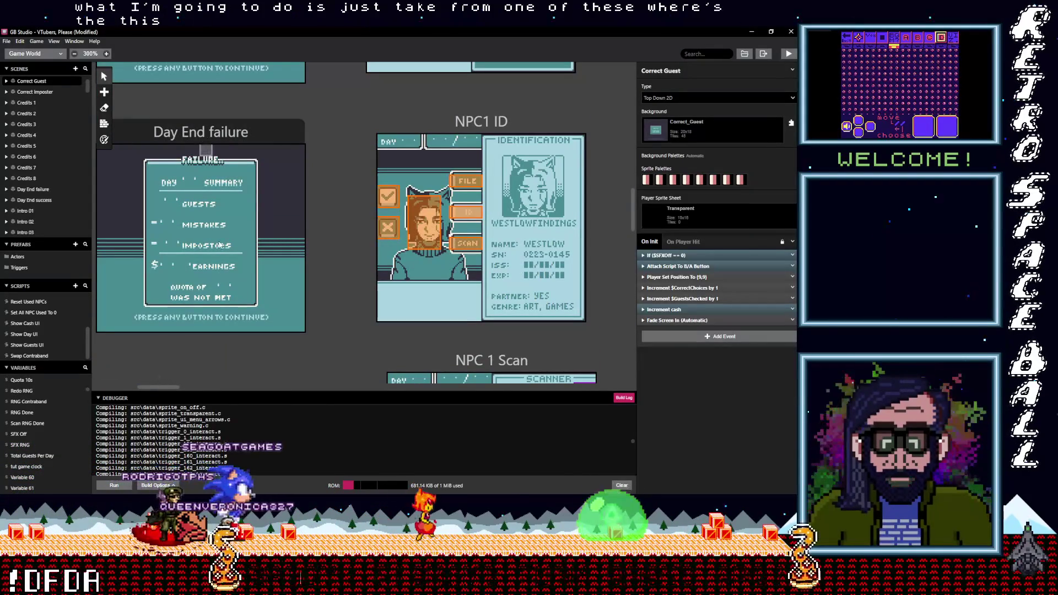
{"action": "scroll", "coordinate": [222, 304], "scroll_direction": "up", "scroll_amount": 5}
{"action": "scroll", "coordinate": [223, 305], "scroll_direction": "up", "scroll_amount": 2}
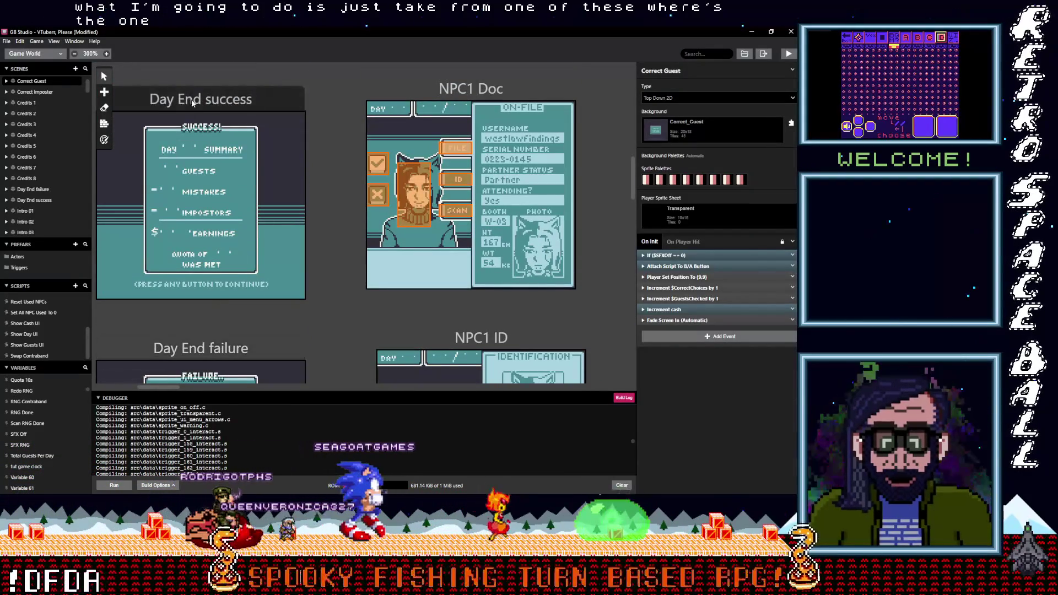
Step: Open the Day End success scene's script and copy its UI event group
{"action": "left_click", "coordinate": [223, 306]}
{"action": "scroll", "coordinate": [668, 343], "scroll_direction": "up", "scroll_amount": 3}
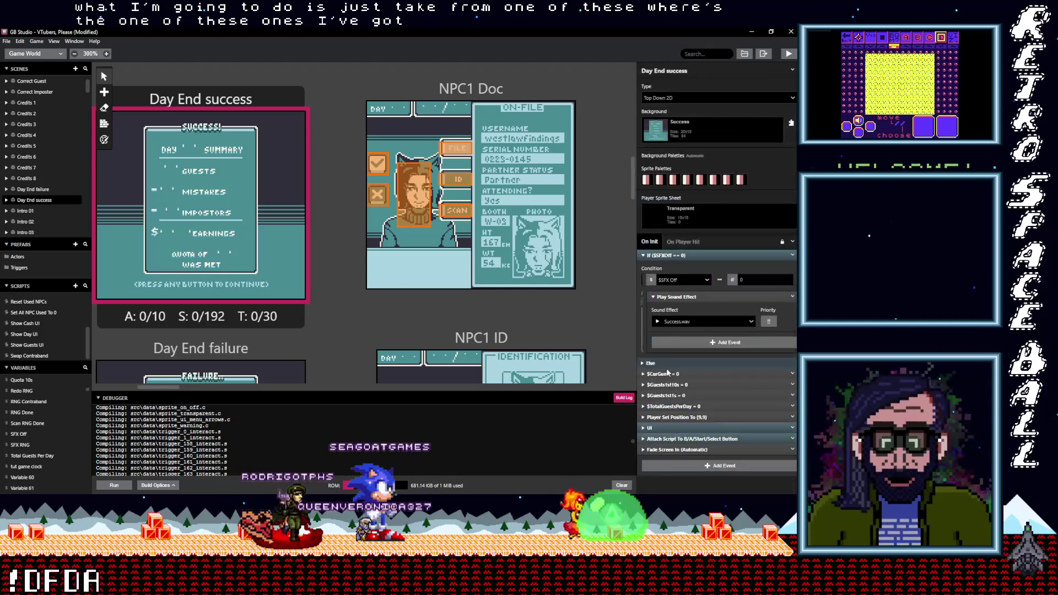
{"action": "left_click", "coordinate": [792, 428]}
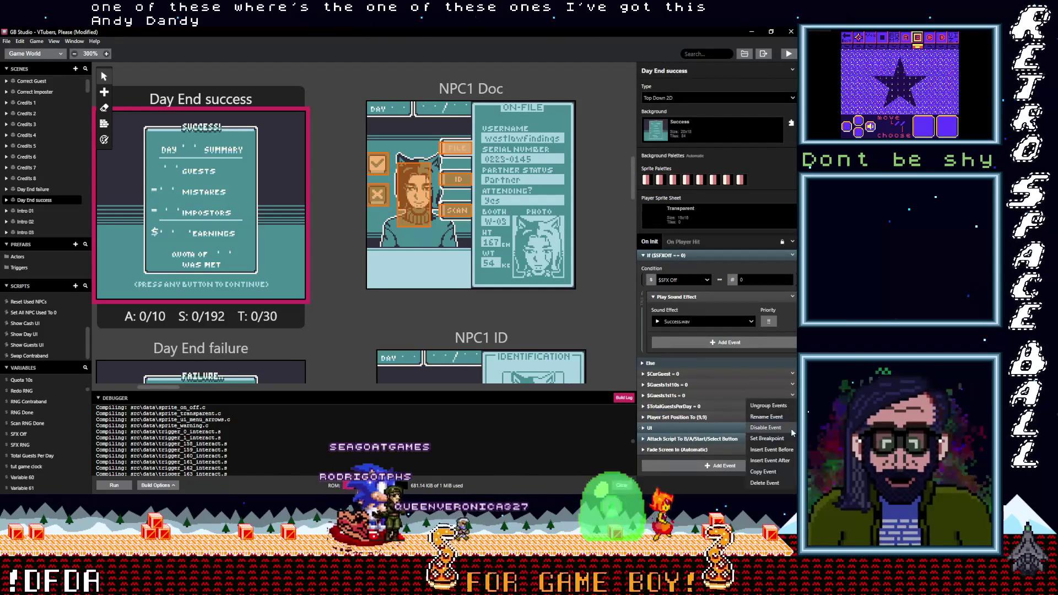
{"action": "left_click", "coordinate": [766, 472]}
Step: Move across the canvas to the Score scene and open its script
{"action": "scroll", "coordinate": [435, 366], "scroll_direction": "down", "scroll_amount": 10}
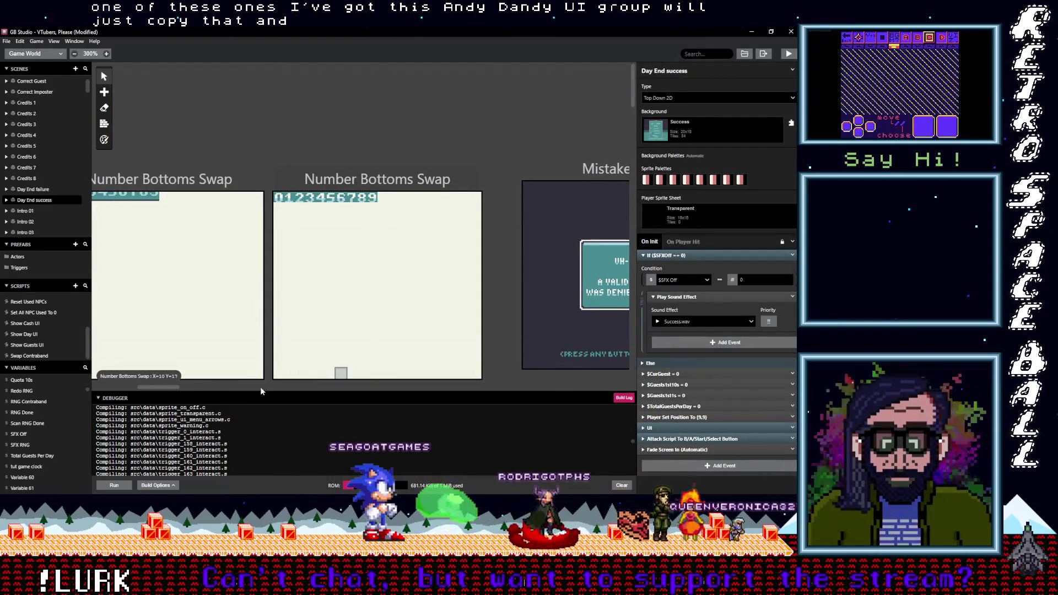
{"action": "scroll", "coordinate": [234, 342], "scroll_direction": "right", "scroll_amount": 10}
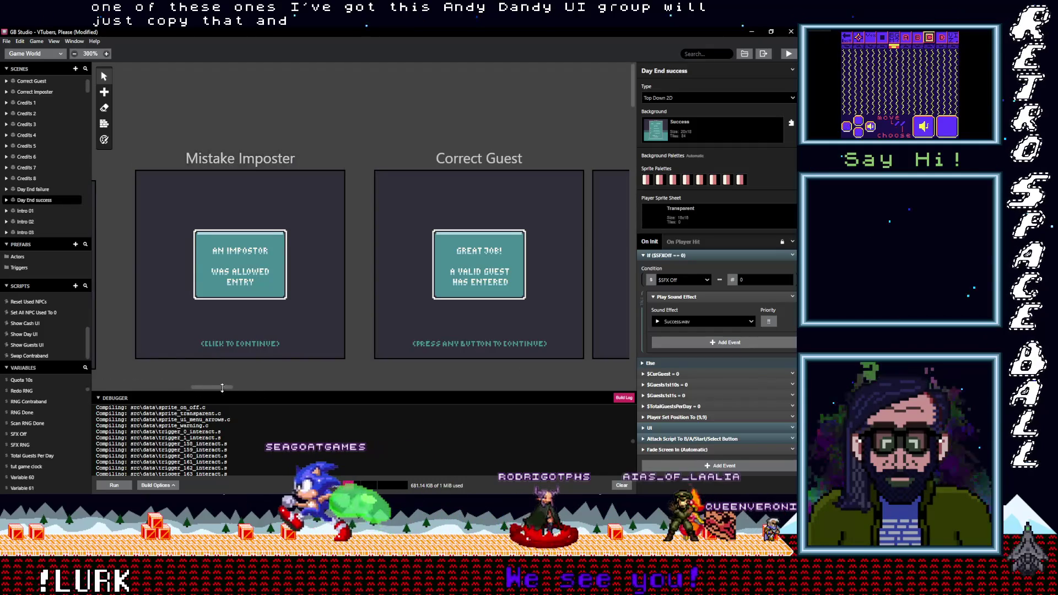
{"action": "left_click_drag", "start_coordinate": [235, 387], "coordinate": [467, 390]}
{"action": "left_click", "coordinate": [383, 121]}
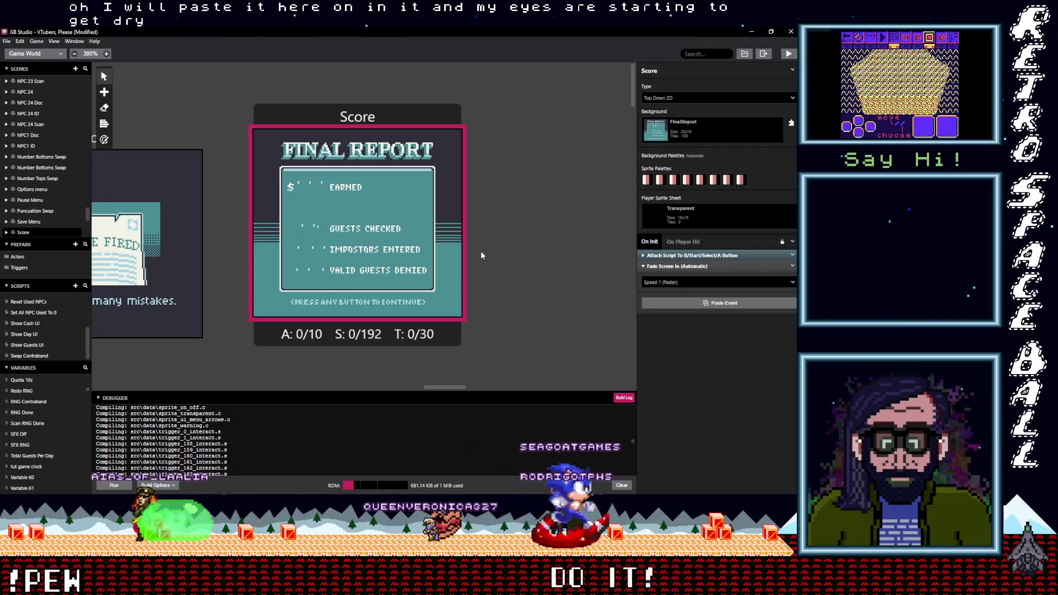
Step: Paste the UI group into Score's On Init and delete its Day UI Tile swap event
{"action": "key", "text": "ctrl+v"}
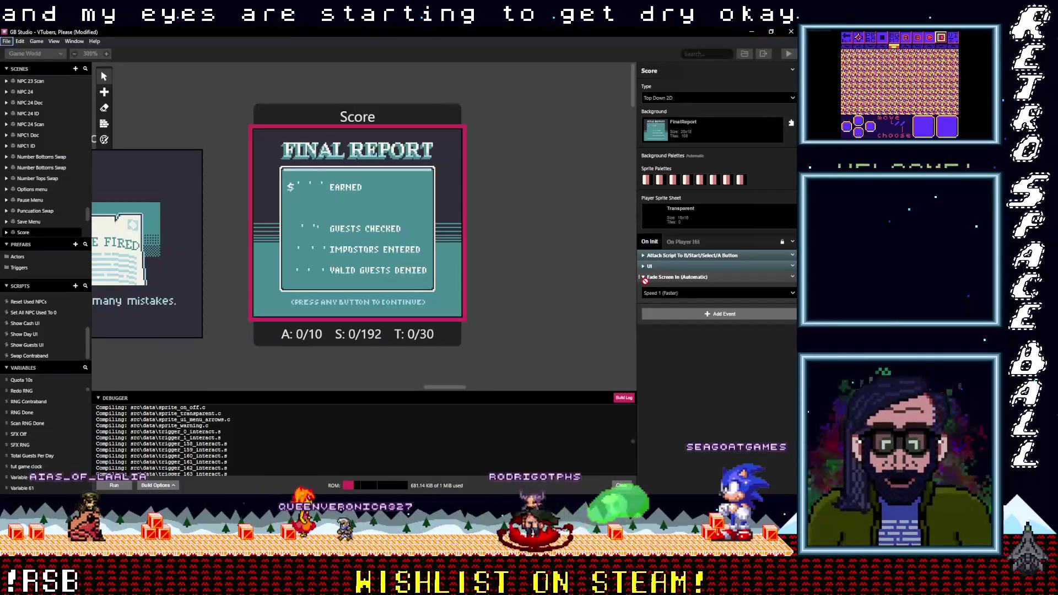
{"action": "left_click", "coordinate": [662, 268]}
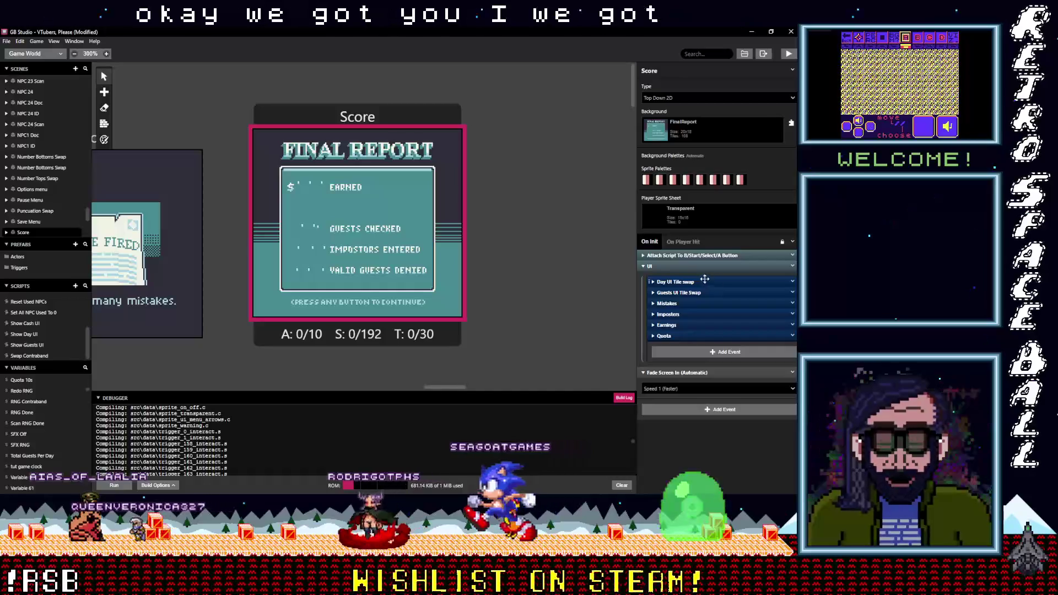
{"action": "left_click", "coordinate": [791, 284]}
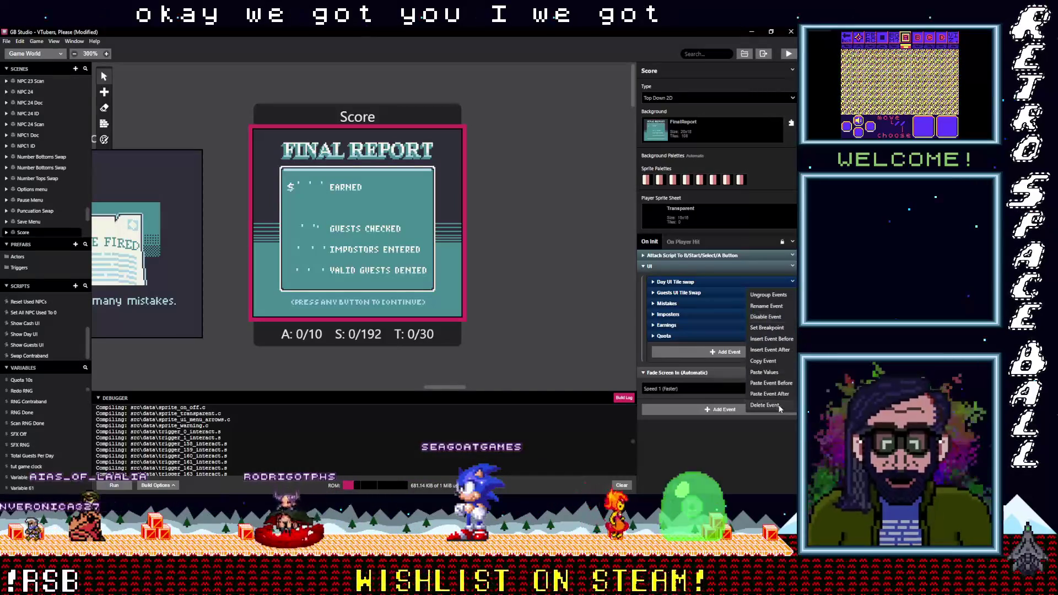
{"action": "left_click", "coordinate": [779, 405]}
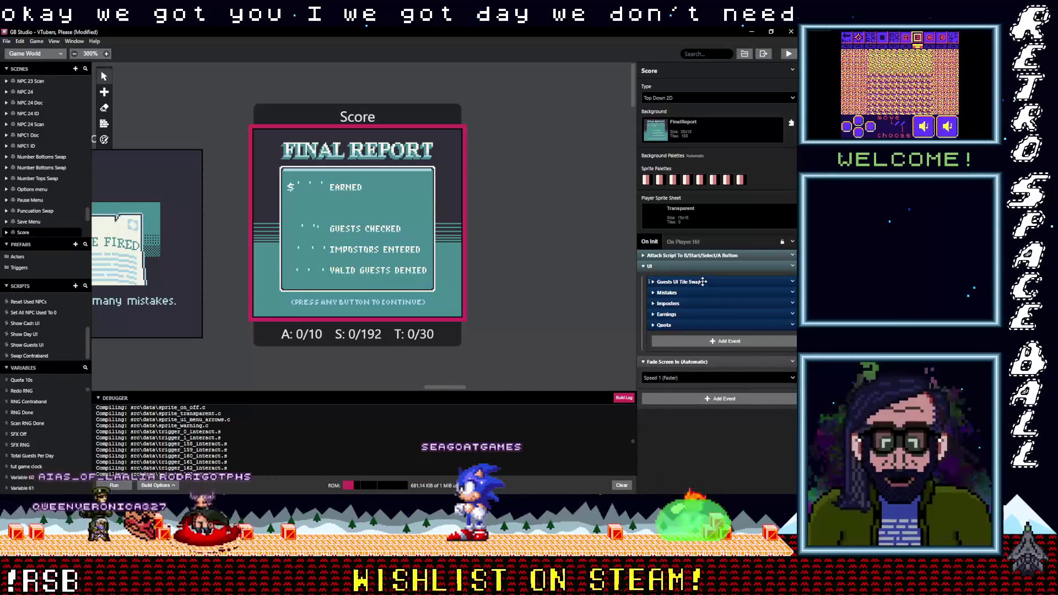
Step: Rename the Guests UI Tile Swap event to 'Guests Checked UI Tile Swap'
{"action": "left_click", "coordinate": [703, 282]}
{"action": "left_click", "coordinate": [703, 281]}
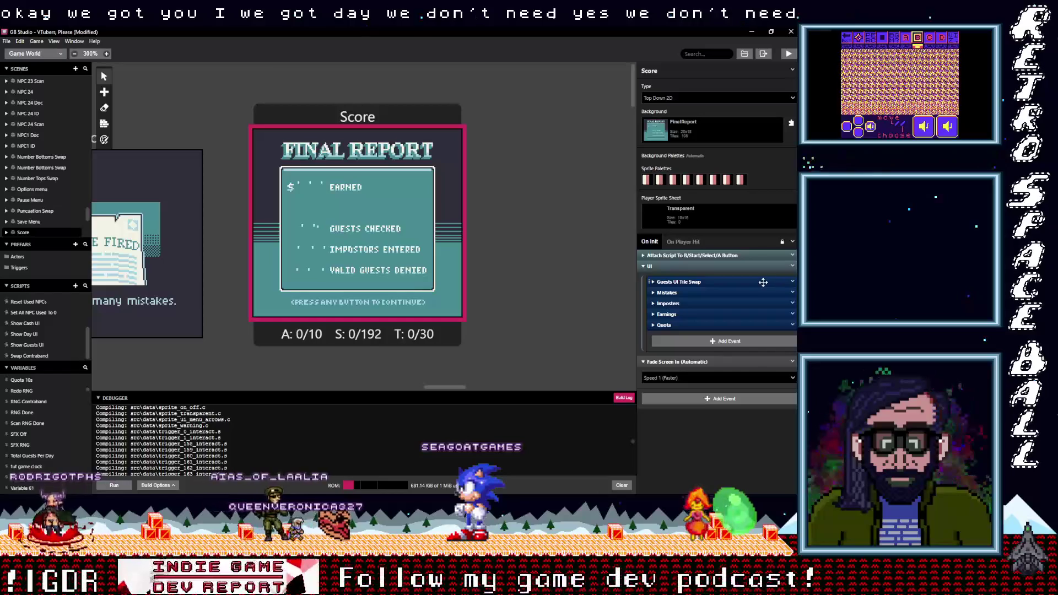
{"action": "left_click", "coordinate": [792, 281]}
{"action": "left_click", "coordinate": [765, 292]}
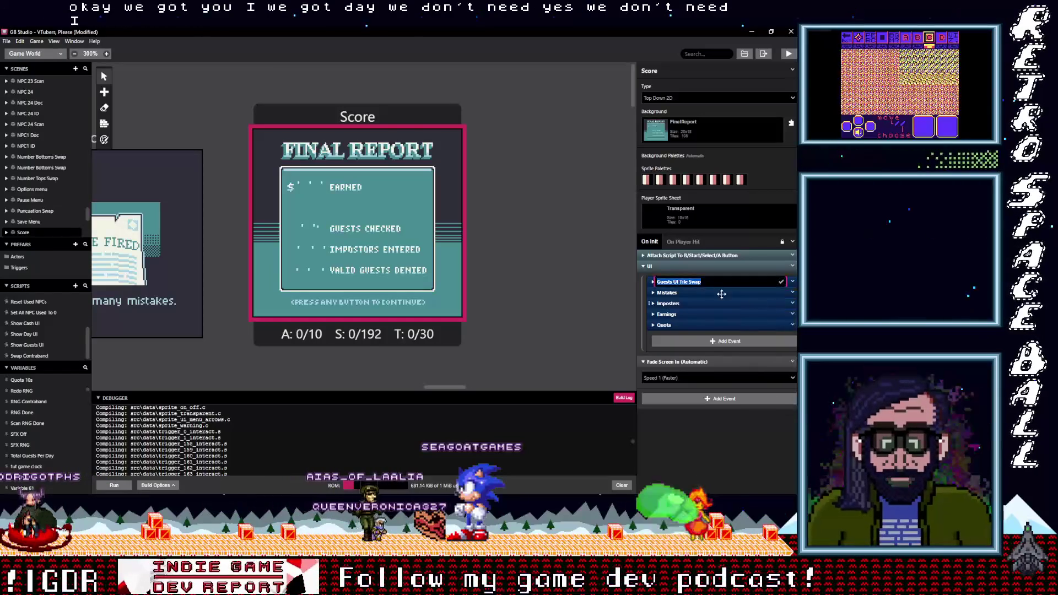
{"action": "left_click", "coordinate": [673, 283]}
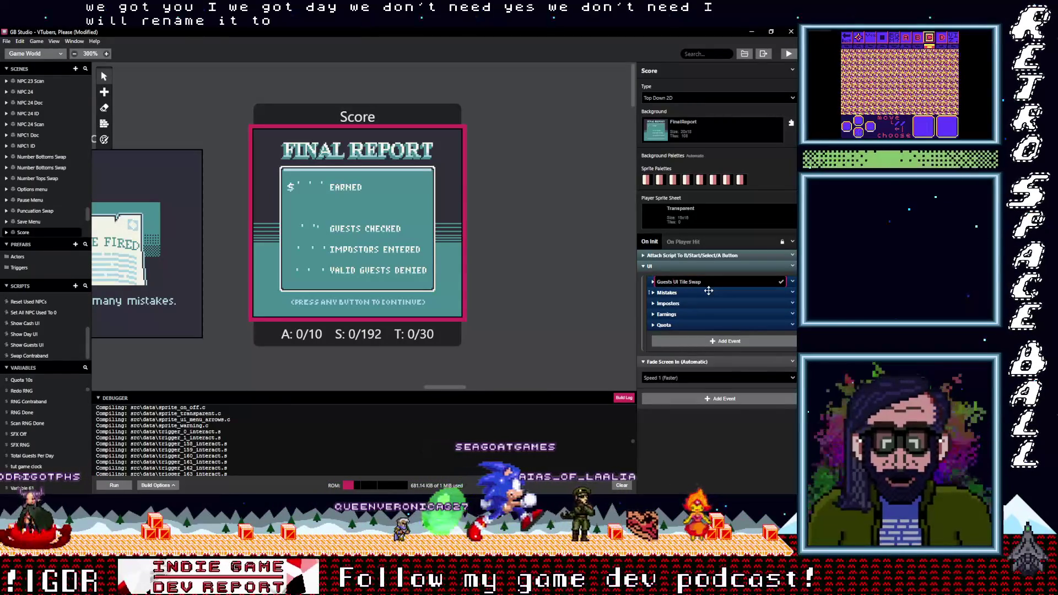
{"action": "type", "text": "Checked"}
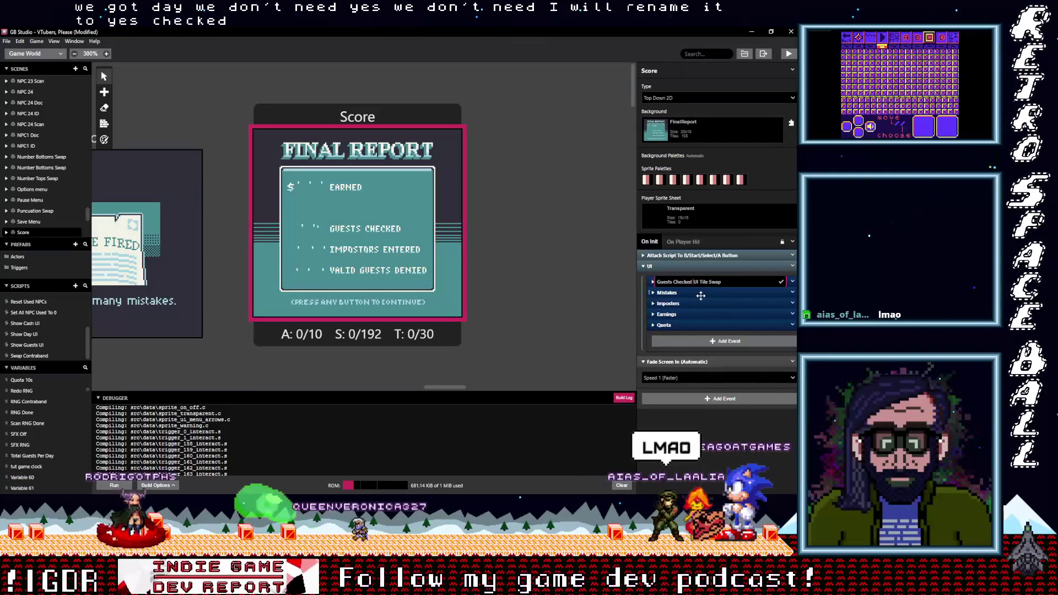
{"action": "left_click", "coordinate": [698, 296]}
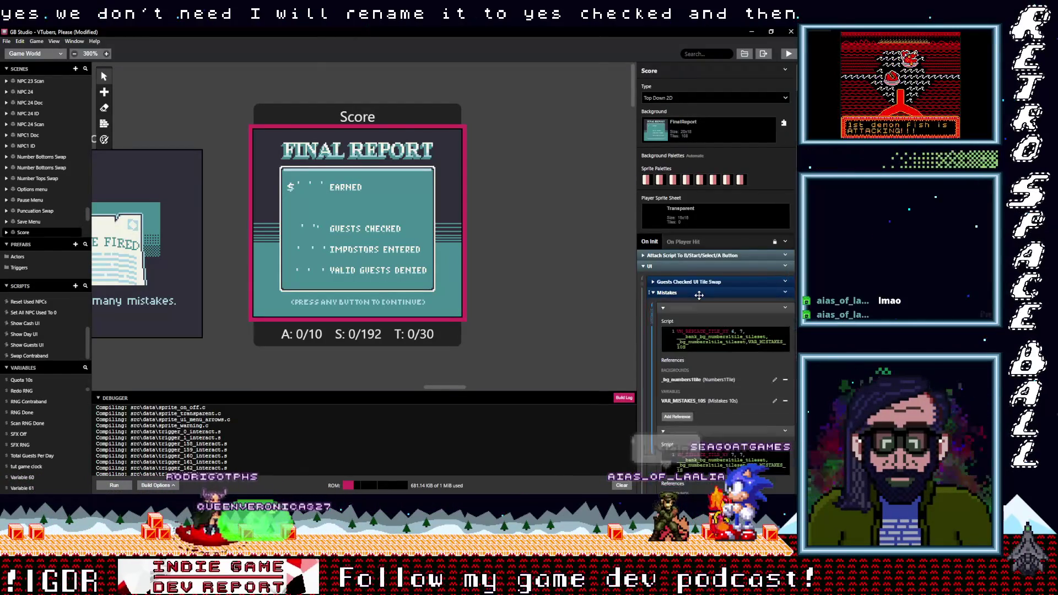
Step: Delete the Quota event and drag Earnings to the top of the Score UI group
{"action": "left_click", "coordinate": [699, 295]}
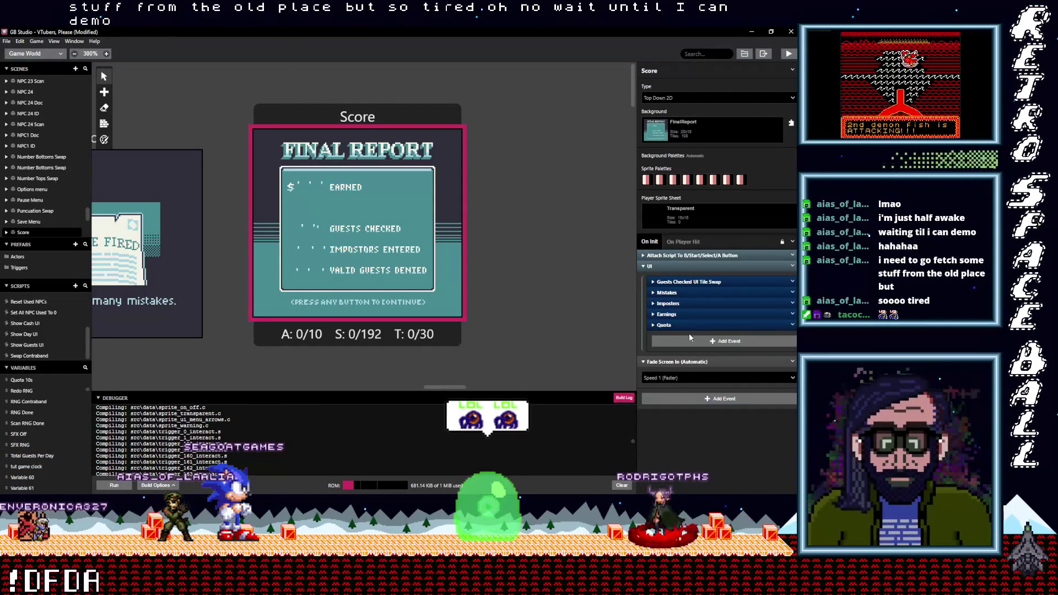
{"action": "left_click", "coordinate": [792, 324]}
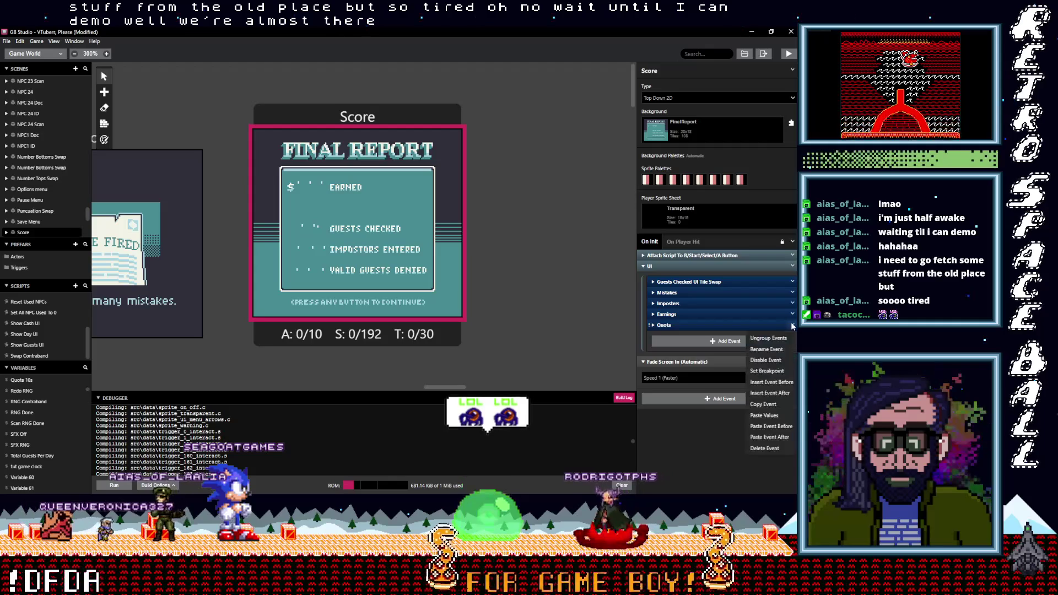
{"action": "left_click", "coordinate": [744, 394]}
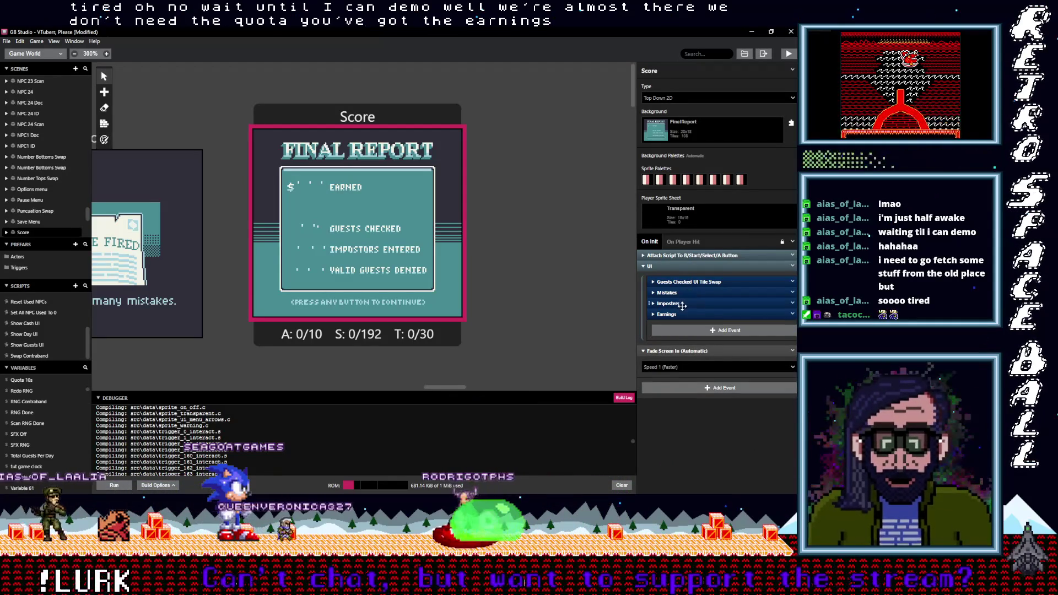
{"action": "left_click_drag", "start_coordinate": [682, 314], "coordinate": [682, 282]}
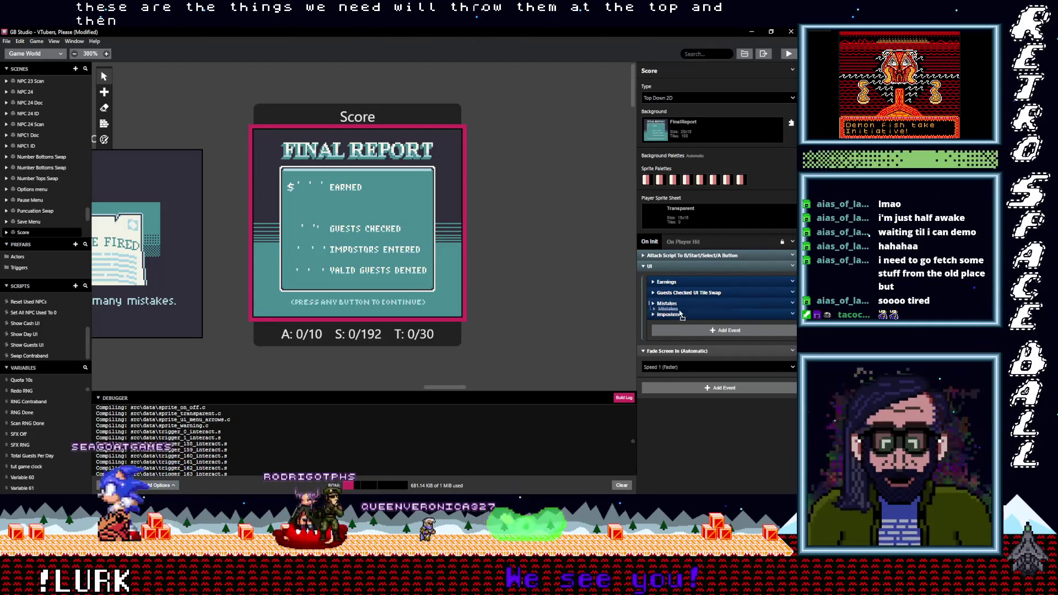
Step: Place Imposters after Guests Checked and set the Earnings GBVM digit tile coordinates to row 5
{"action": "left_click_drag", "start_coordinate": [680, 321], "coordinate": [682, 315]}
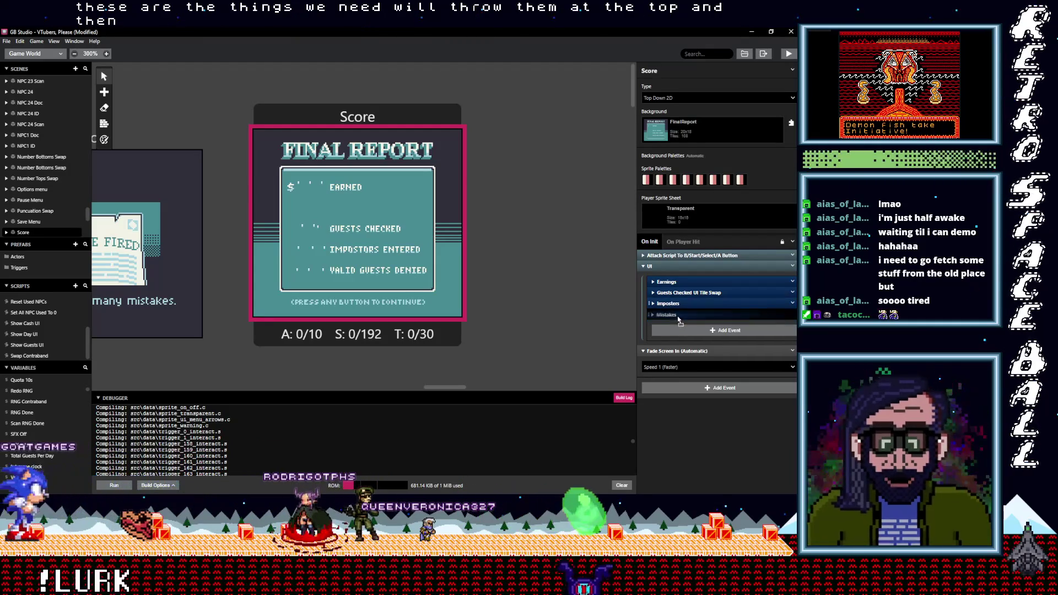
{"action": "left_click", "coordinate": [684, 283]}
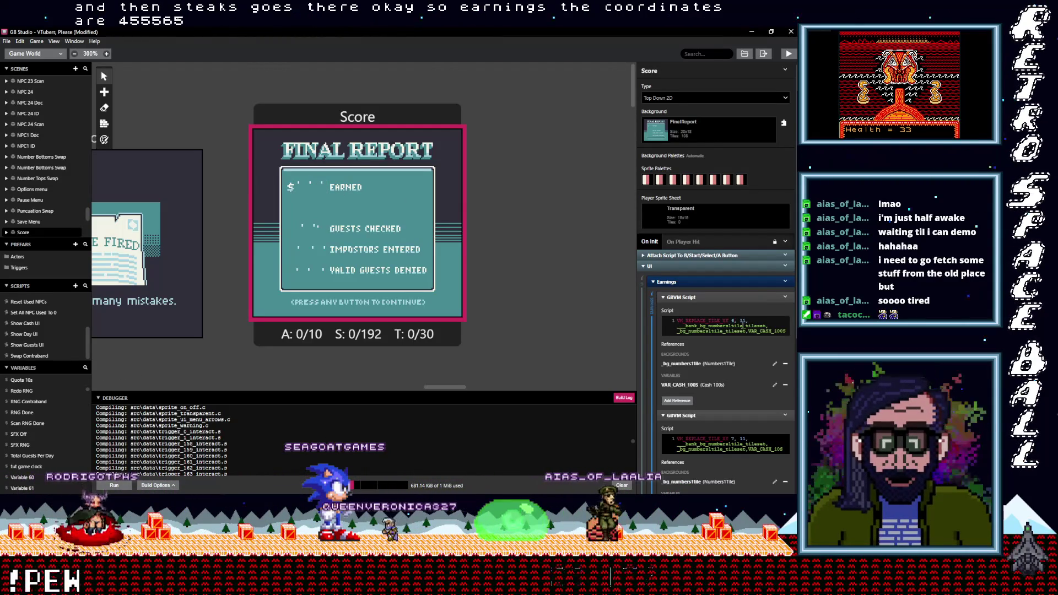
{"action": "type", "text": "5"}
{"action": "scroll", "coordinate": [753, 364], "scroll_direction": "down", "scroll_amount": 1}
{"action": "double_click", "coordinate": [733, 395]}
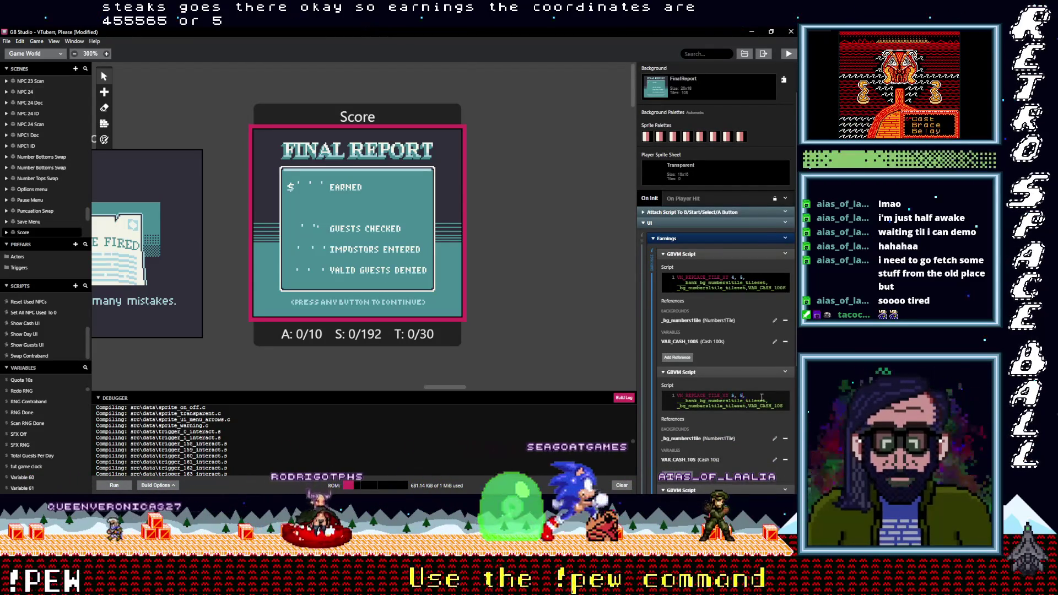
{"action": "scroll", "coordinate": [762, 397], "scroll_direction": "down", "scroll_amount": 3}
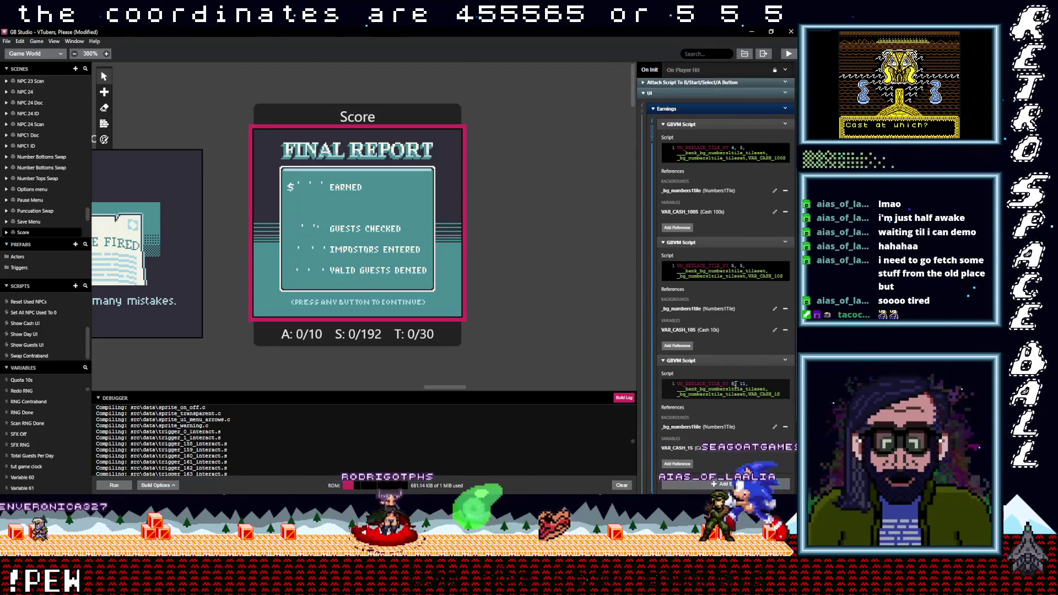
{"action": "double_click", "coordinate": [733, 384]}
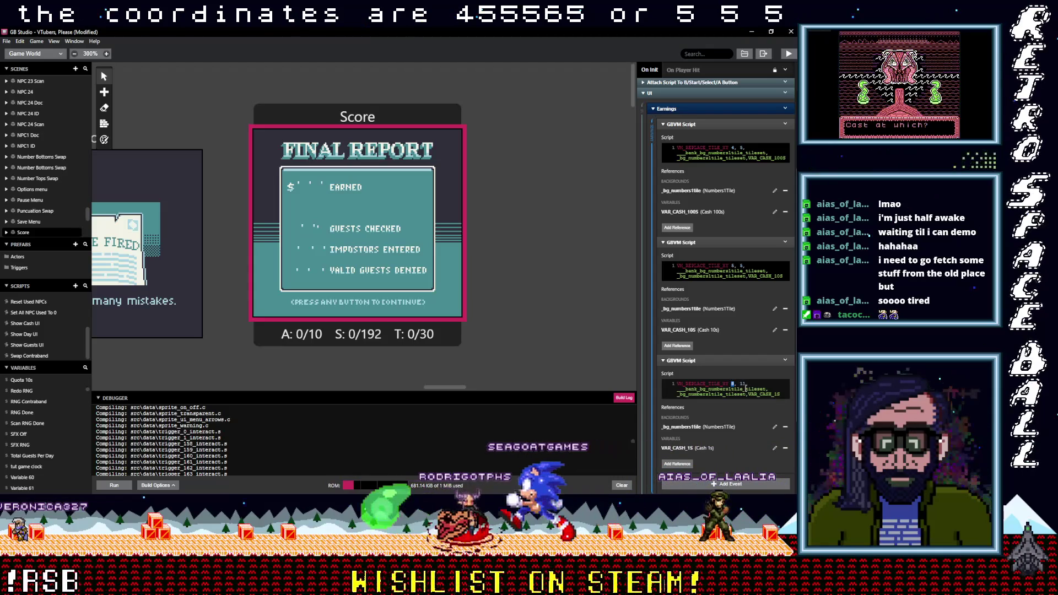
{"action": "type", "text": "5"}
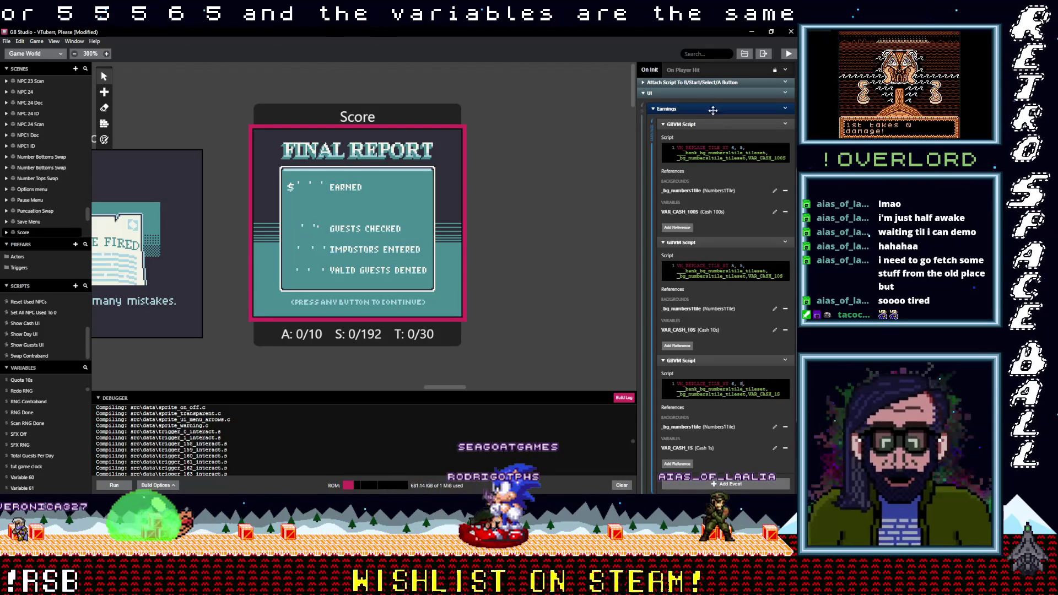
{"action": "left_click", "coordinate": [689, 125]}
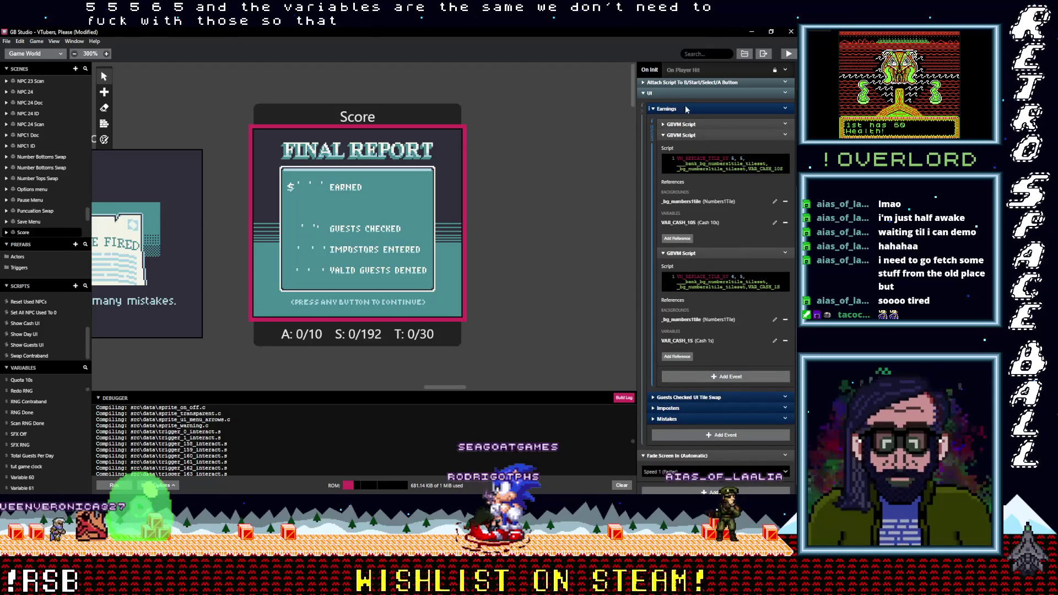
{"action": "left_click", "coordinate": [667, 109]}
Step: Remove the tens and ones variable references from the Guests Checked GBVM scripts
{"action": "left_click", "coordinate": [696, 292]}
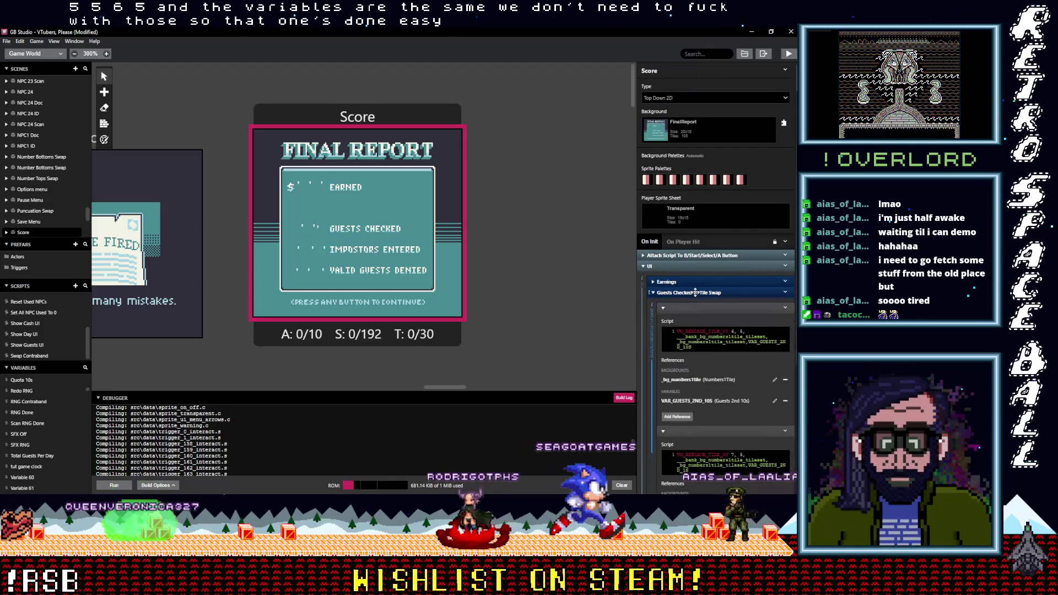
{"action": "scroll", "coordinate": [732, 358], "scroll_direction": "down", "scroll_amount": 1}
{"action": "scroll", "coordinate": [731, 361], "scroll_direction": "down", "scroll_amount": 1}
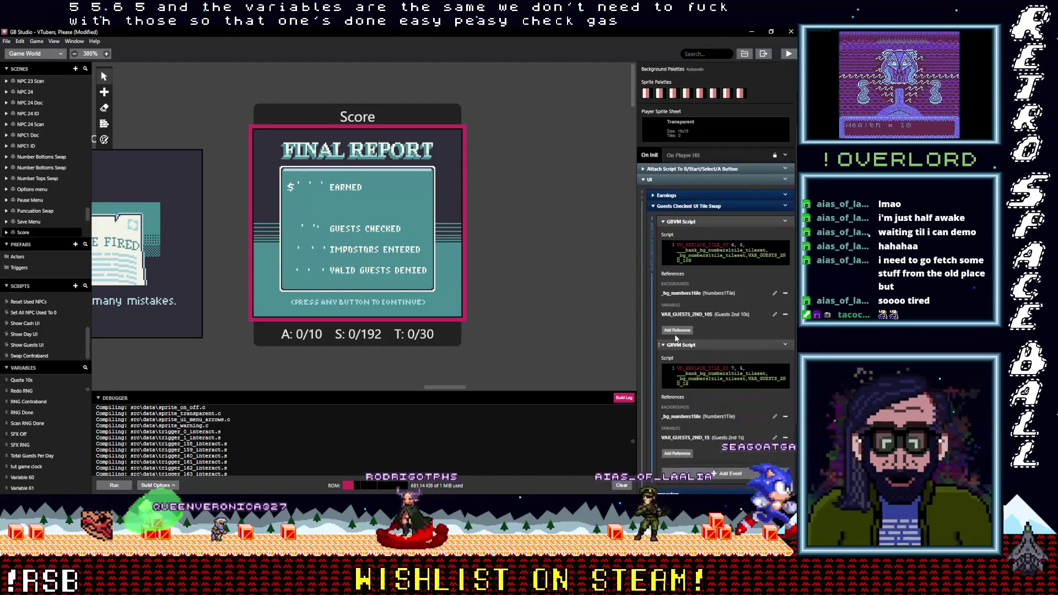
{"action": "left_click", "coordinate": [785, 314]}
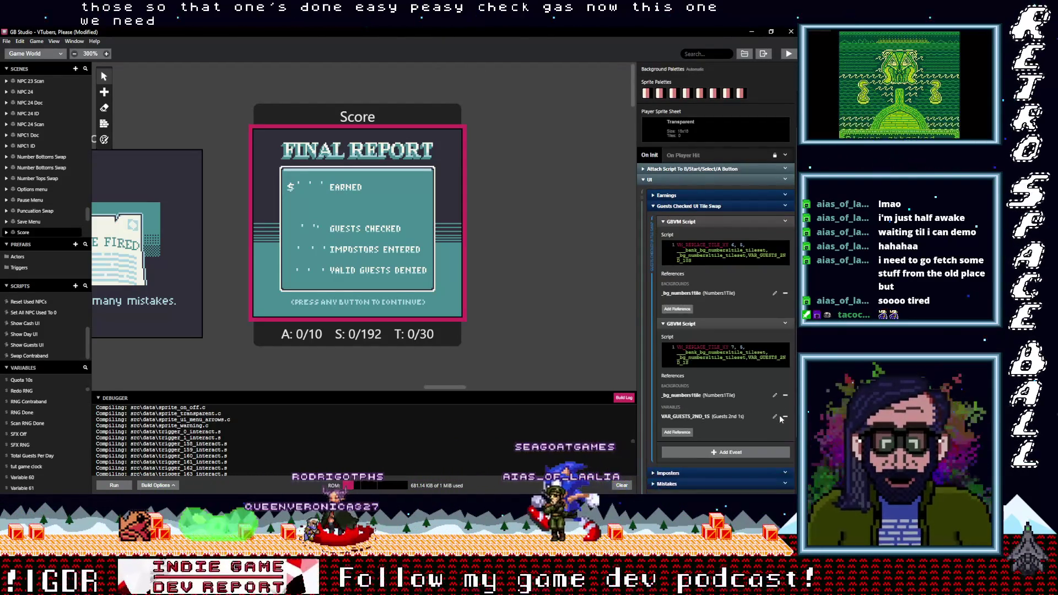
{"action": "left_click", "coordinate": [785, 417]}
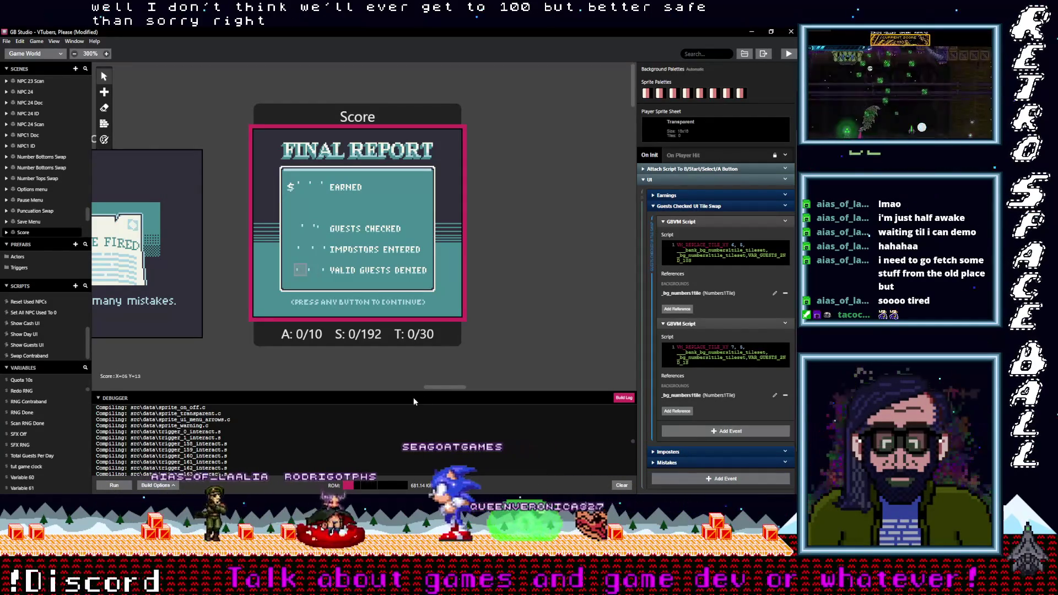
{"action": "left_click_drag", "start_coordinate": [446, 388], "coordinate": [188, 394]}
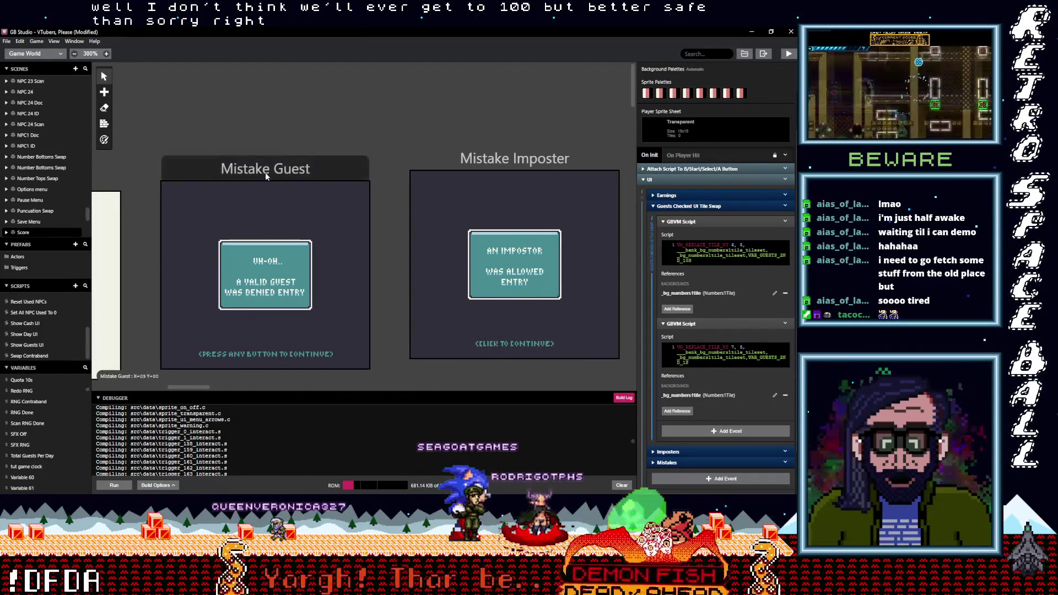
Step: Select the Mistake Guest scene on the world canvas
{"action": "left_click", "coordinate": [273, 174]}
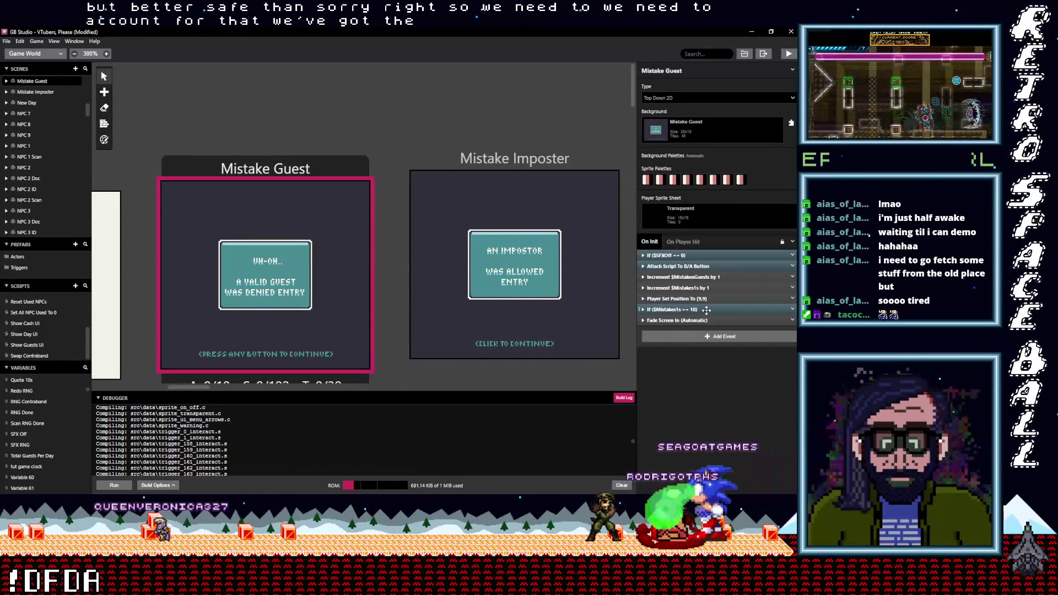
Step: Duplicate the If $Mistakes1s == 10 rollover check below the original
{"action": "left_click", "coordinate": [705, 310]}
{"action": "scroll", "coordinate": [716, 380], "scroll_direction": "down", "scroll_amount": 1}
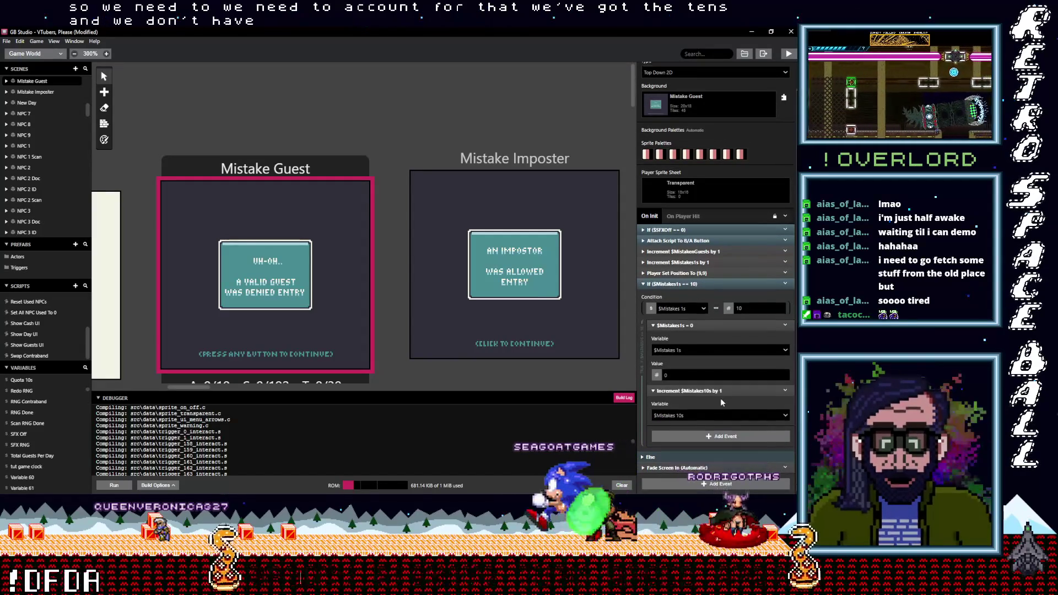
{"action": "left_click", "coordinate": [687, 326]}
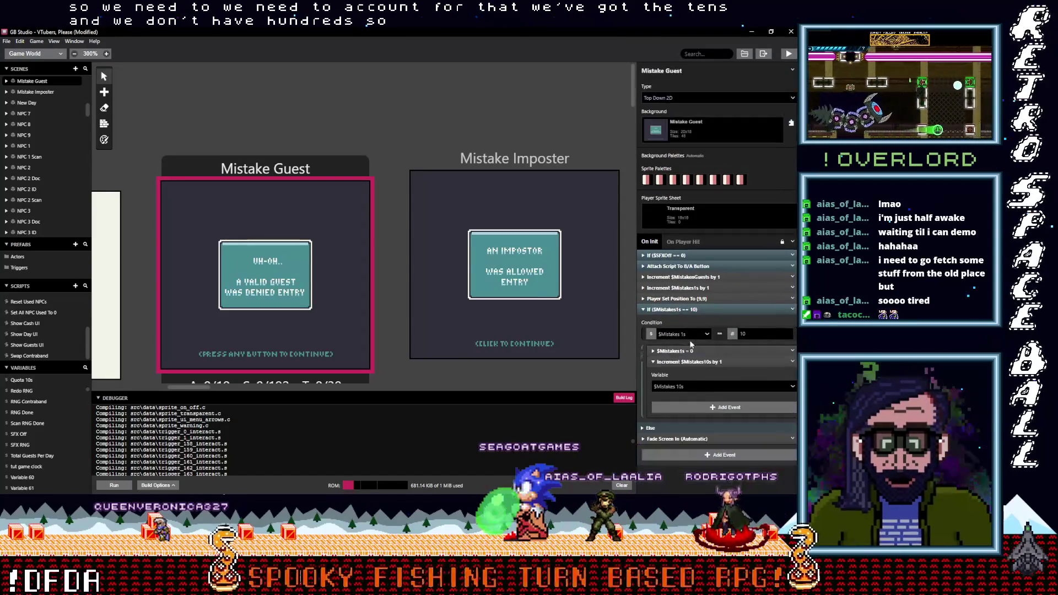
{"action": "left_click", "coordinate": [691, 362]}
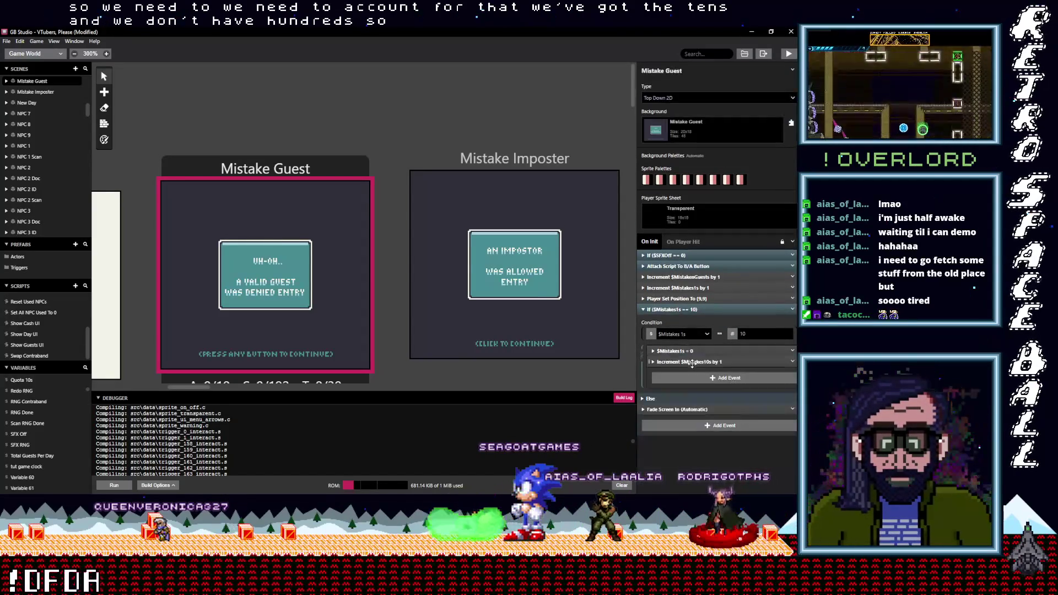
{"action": "left_click", "coordinate": [686, 310]}
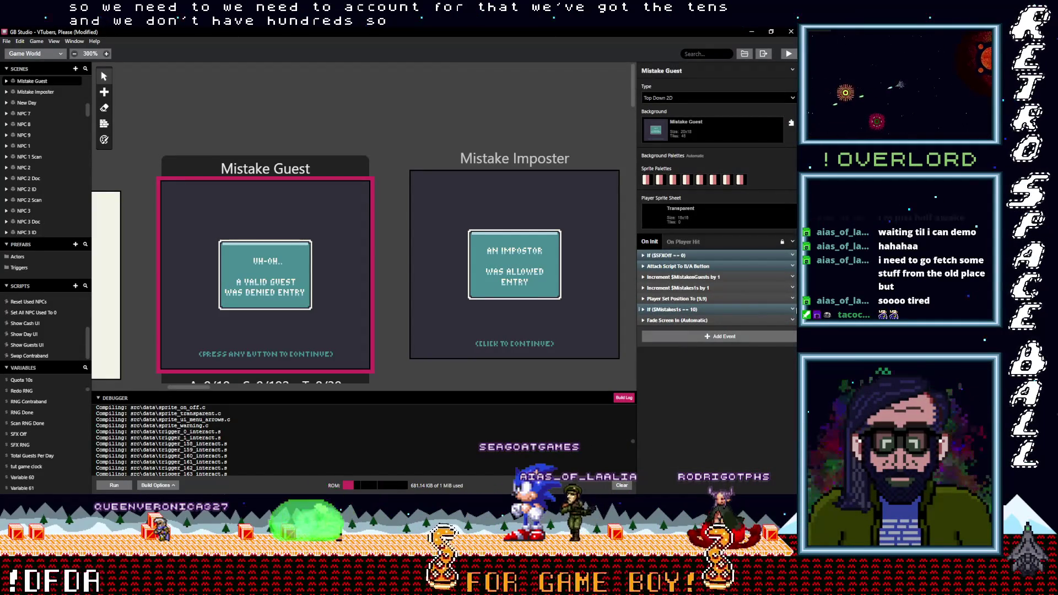
{"action": "left_click", "coordinate": [770, 389]}
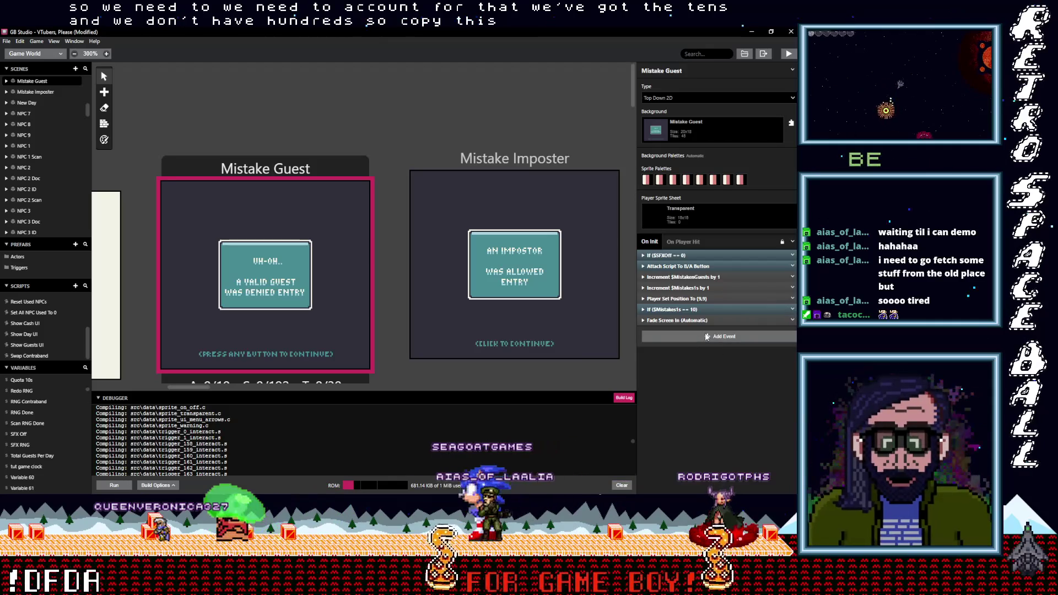
{"action": "left_click", "coordinate": [706, 337], "text": "alt"}
{"action": "left_click", "coordinate": [696, 321]}
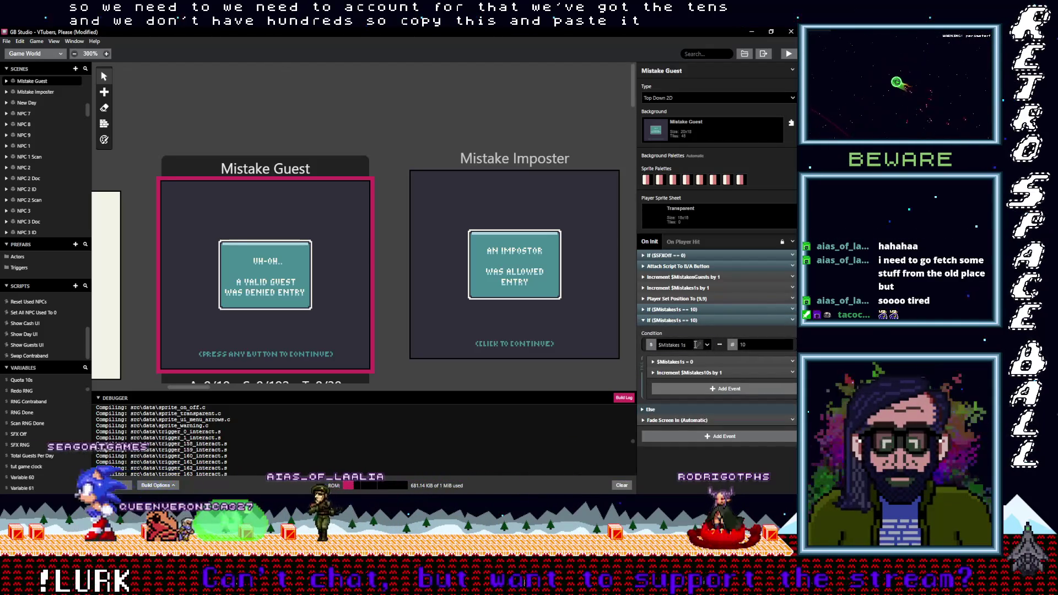
Step: Make the duplicate test $Mistakes10s == 10 and reset $Mistakes10s to 0
{"action": "left_click", "coordinate": [708, 345]}
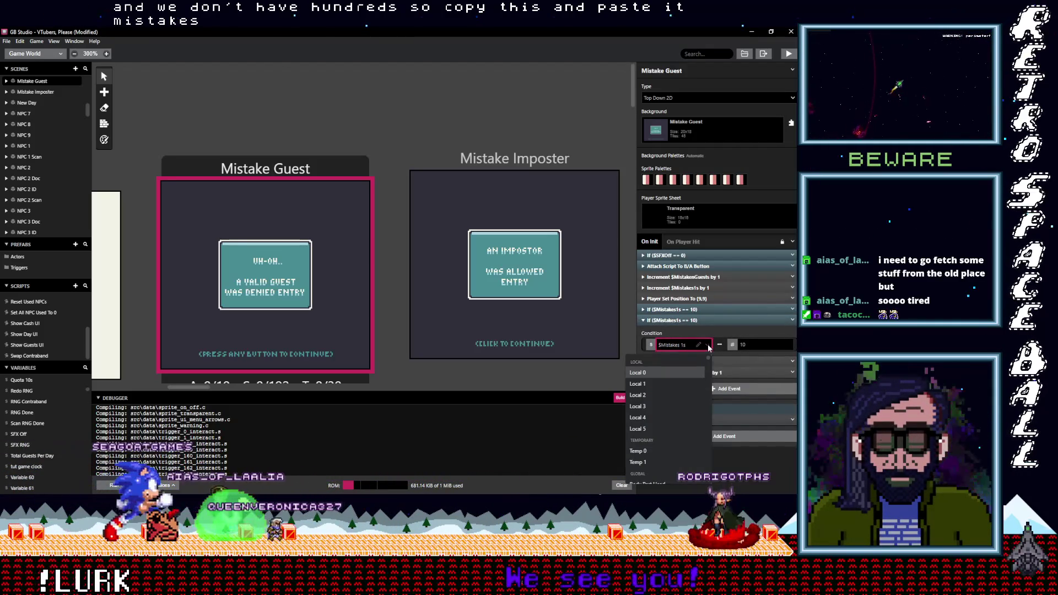
{"action": "type", "text": "mis"}
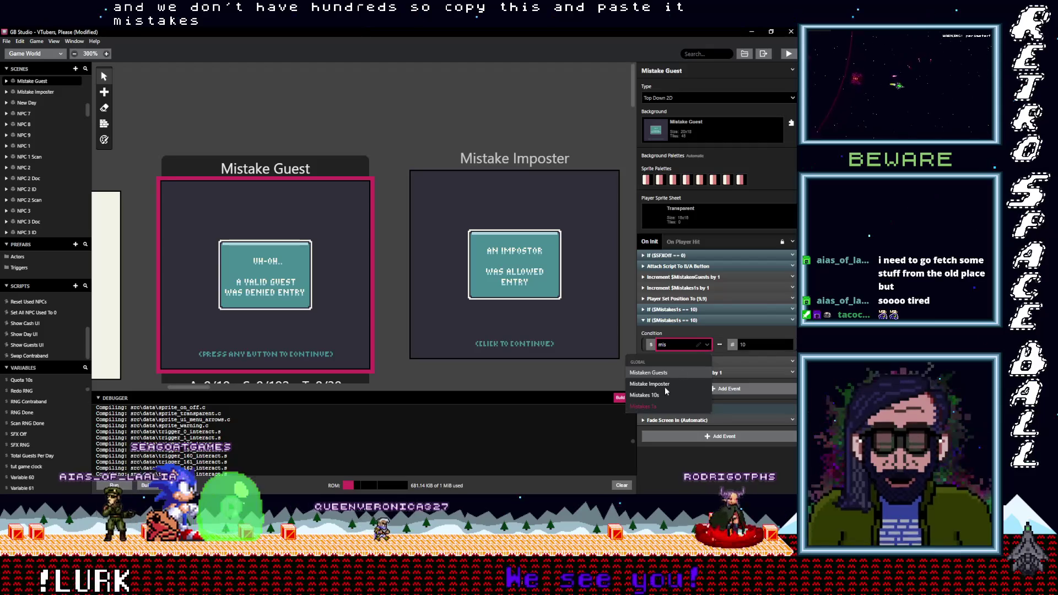
{"action": "left_click", "coordinate": [659, 395]}
{"action": "left_click_drag", "start_coordinate": [758, 346], "coordinate": [733, 348]}
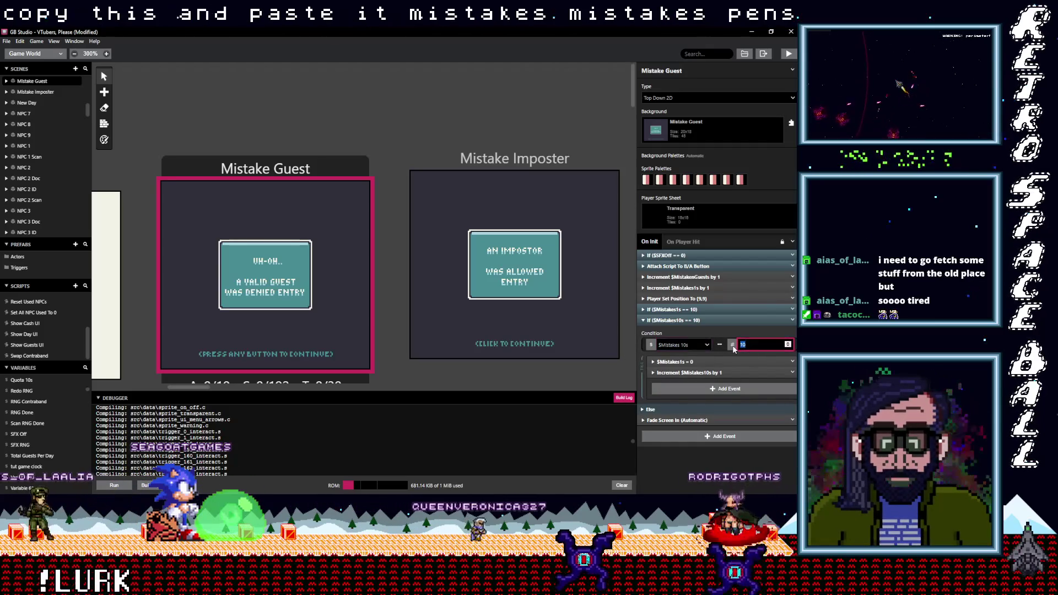
{"action": "left_click", "coordinate": [689, 363]}
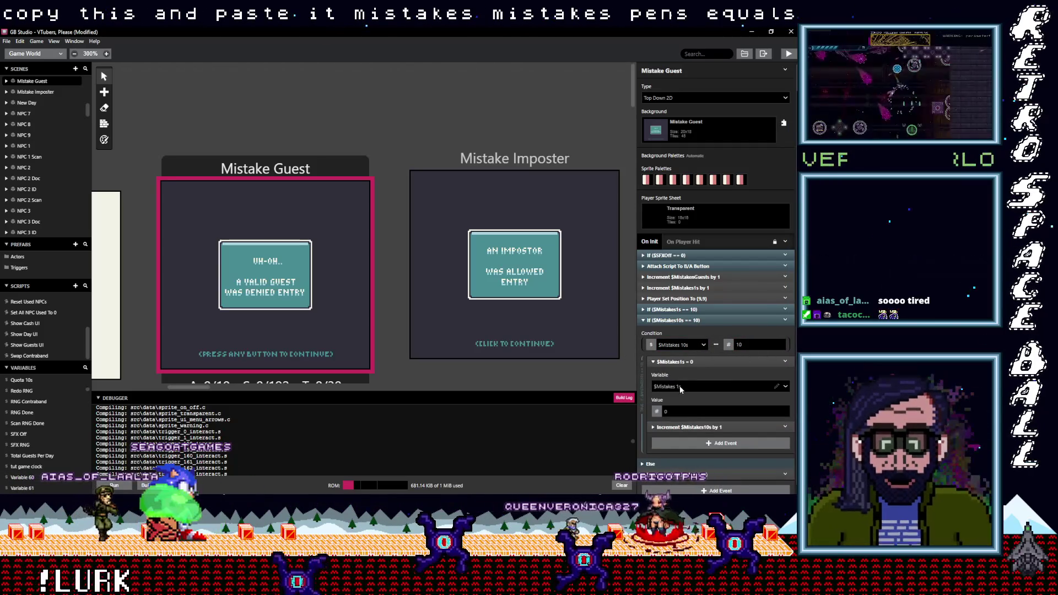
{"action": "left_click", "coordinate": [683, 386]}
{"action": "type", "text": "mis"}
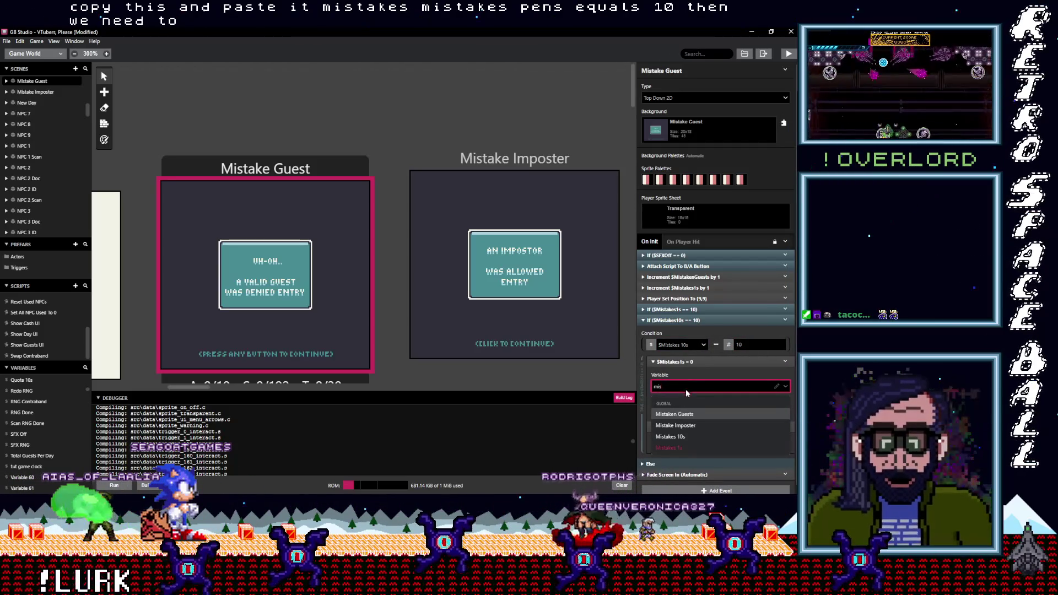
{"action": "left_click", "coordinate": [683, 438]}
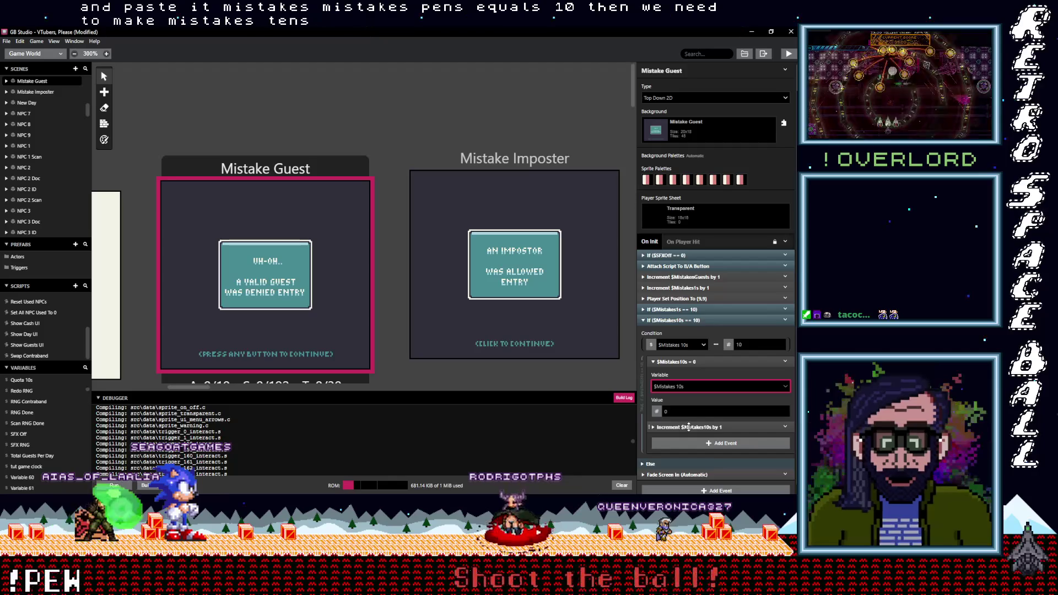
Step: Have it increment Variable 60, renamed Mistakes100s, then switch to the Mistake Imposter scene
{"action": "scroll", "coordinate": [717, 419], "scroll_direction": "down", "scroll_amount": 1}
{"action": "left_click", "coordinate": [716, 391]}
{"action": "left_click", "coordinate": [787, 416]}
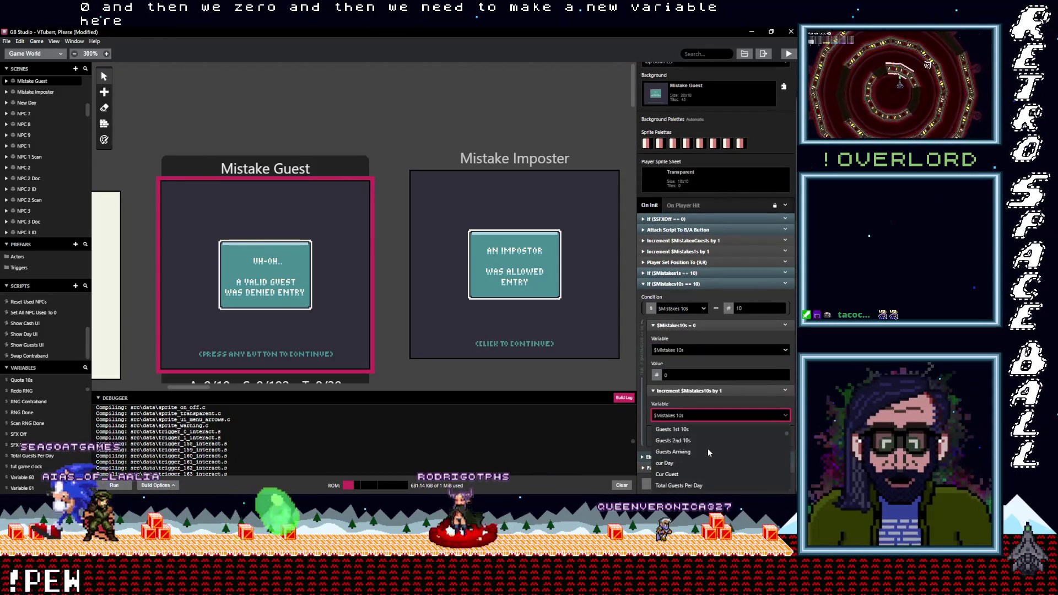
{"action": "scroll", "coordinate": [708, 447], "scroll_direction": "down", "scroll_amount": 3}
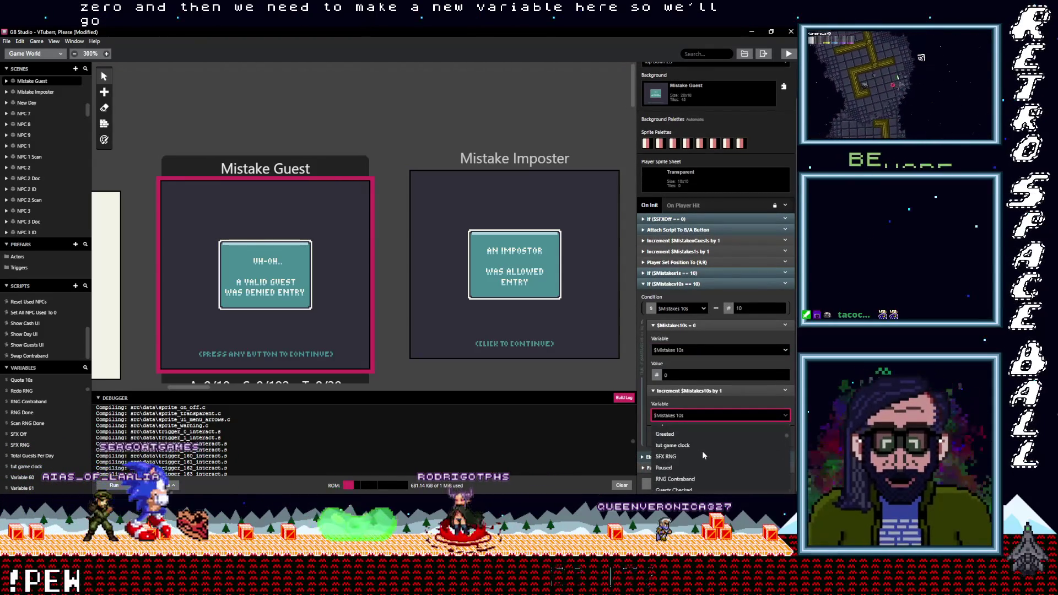
{"action": "scroll", "coordinate": [702, 452], "scroll_direction": "down", "scroll_amount": 2}
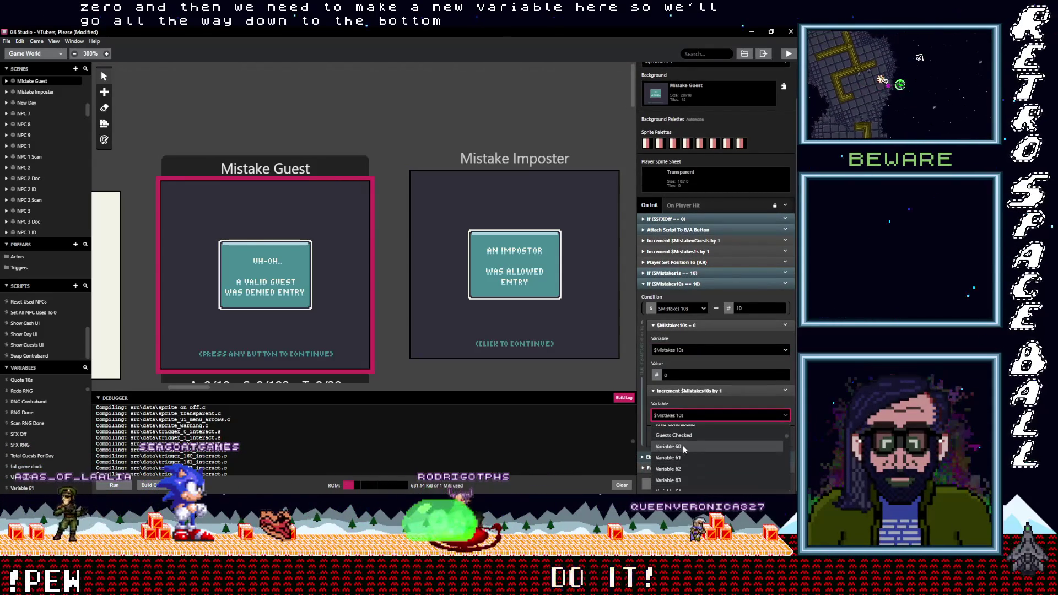
{"action": "left_click", "coordinate": [683, 445]}
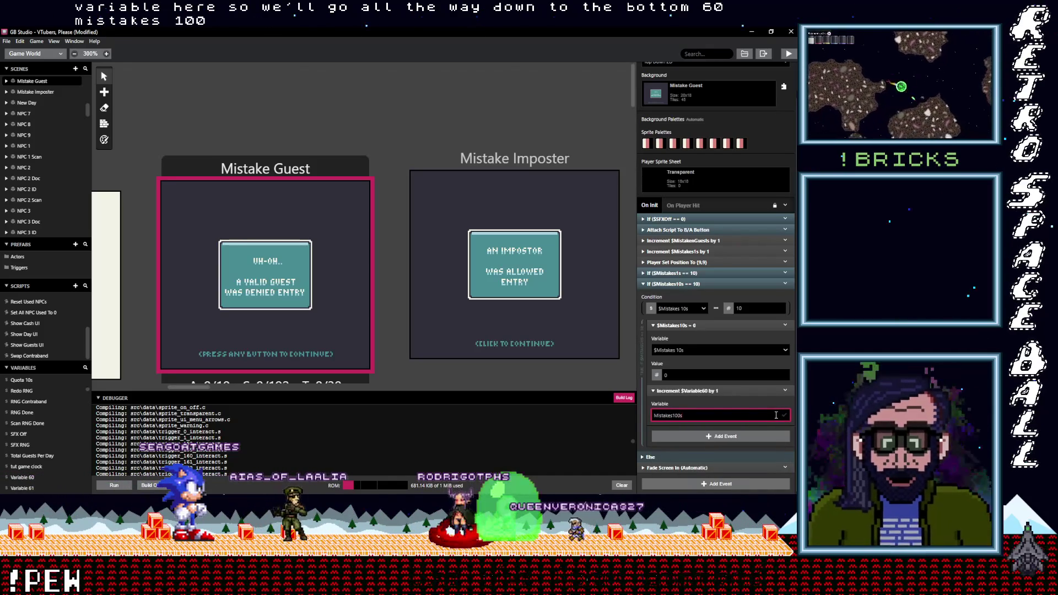
{"action": "key", "text": "Return"}
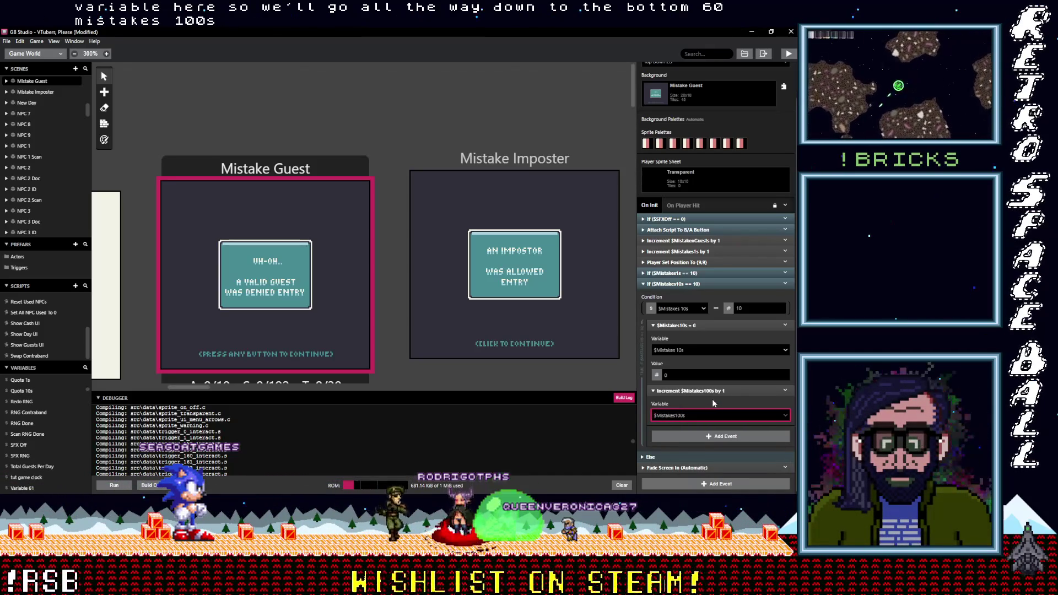
{"action": "mouse_move", "coordinate": [688, 405]}
{"action": "left_mouse_down"}
{"action": "mouse_move", "coordinate": [692, 336]}
{"action": "mouse_move", "coordinate": [605, 358]}
{"action": "mouse_move", "coordinate": [640, 332]}
{"action": "left_mouse_up"}
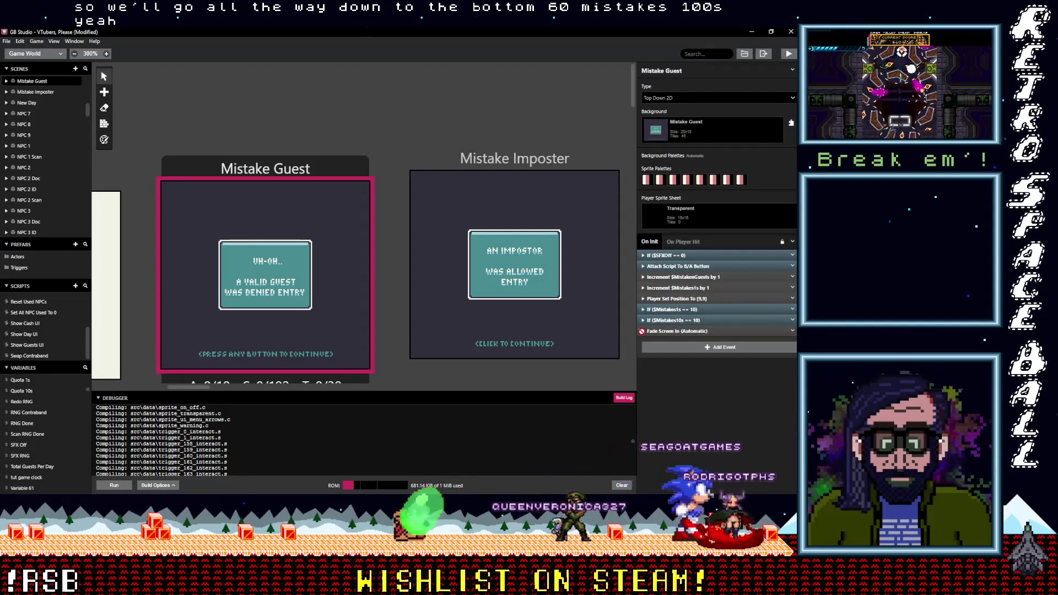
{"action": "left_click", "coordinate": [501, 164]}
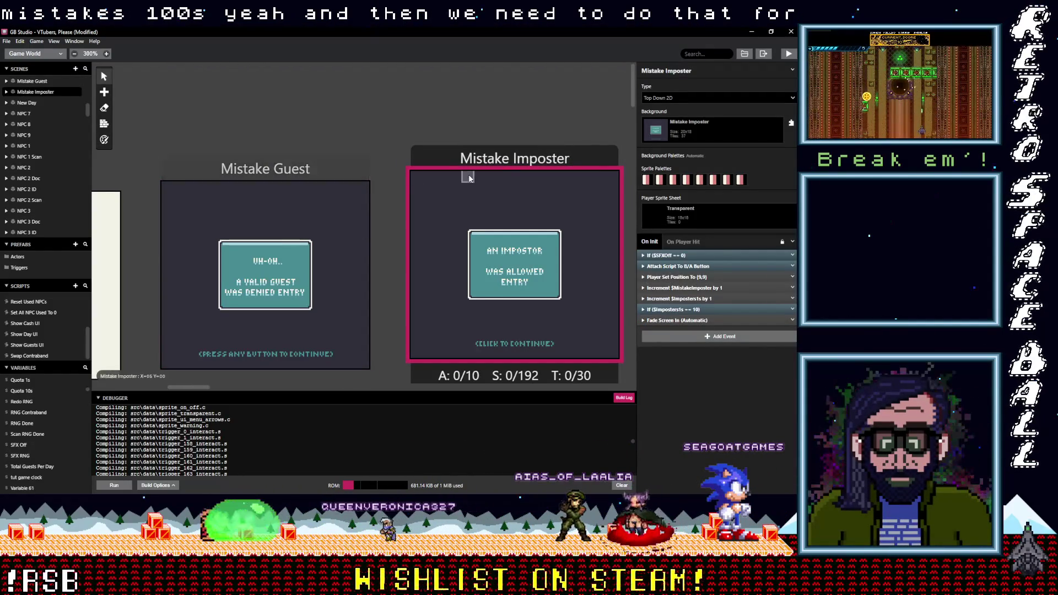
Step: Paste a copy of the Imposters1s rollover check that tests and resets Imposters 10s
{"action": "left_click", "coordinate": [793, 310]}
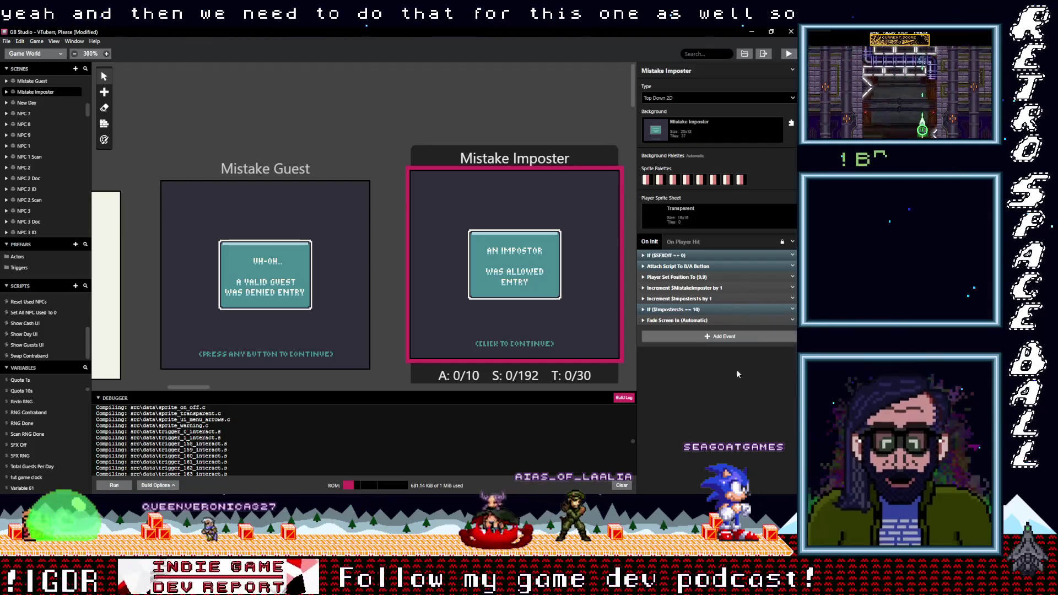
{"action": "key", "text": "ctrl+v"}
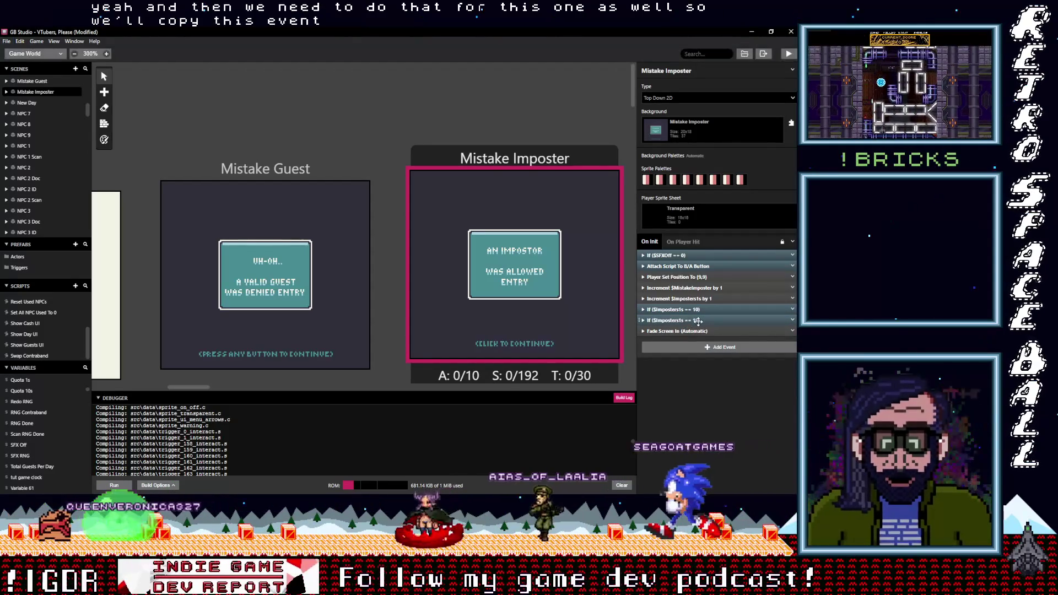
{"action": "left_click", "coordinate": [697, 321]}
{"action": "left_click", "coordinate": [684, 346]}
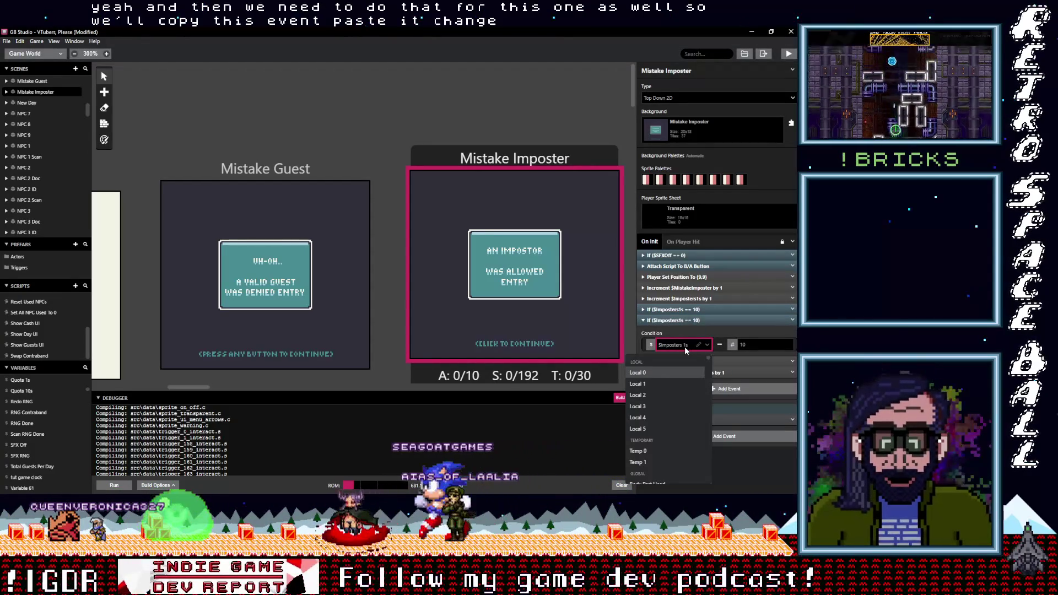
{"action": "type", "text": "imp"}
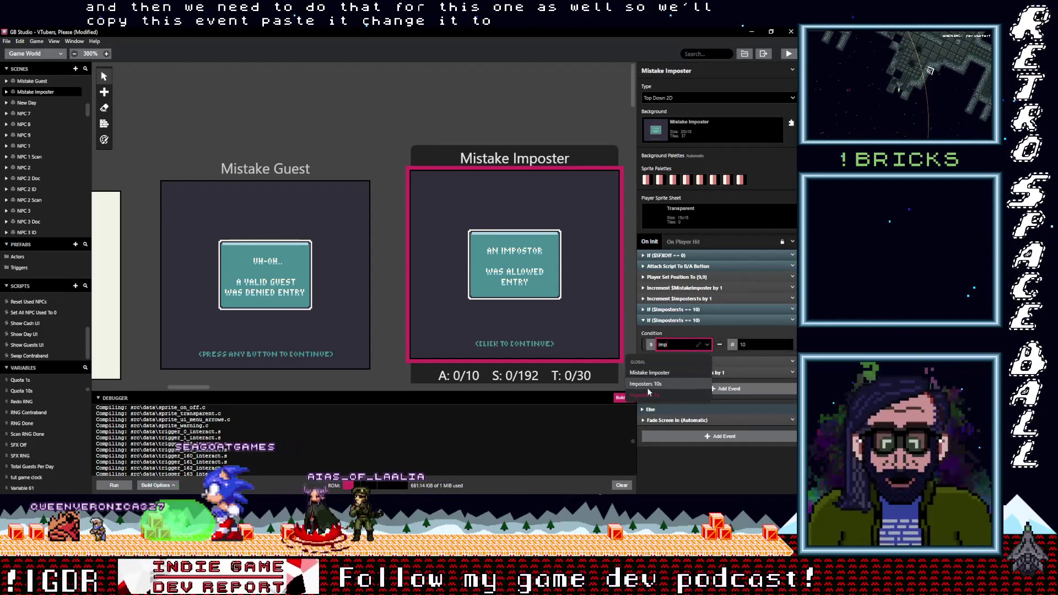
{"action": "left_click", "coordinate": [648, 384]}
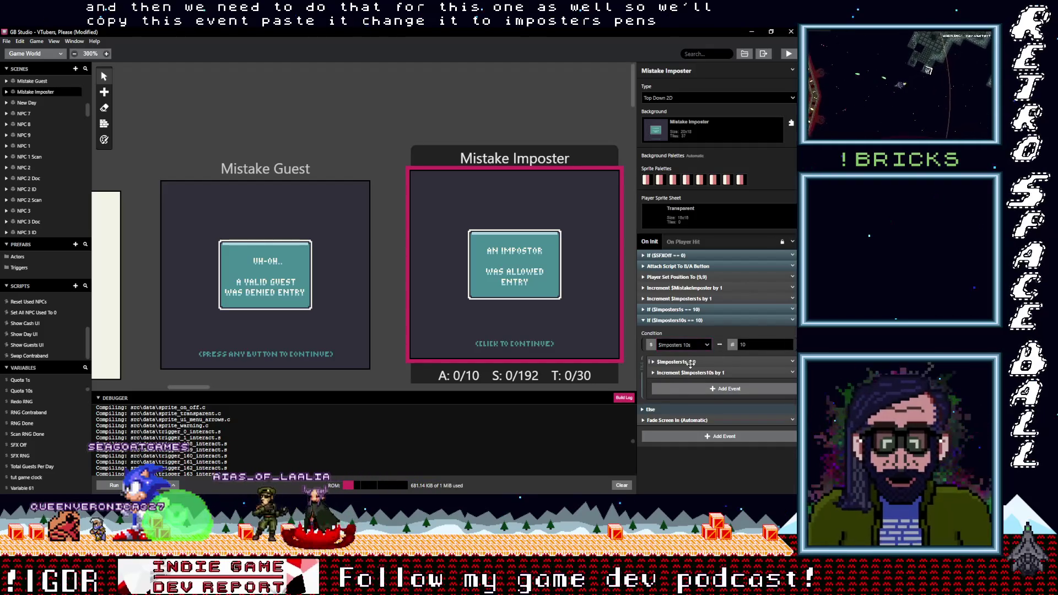
{"action": "left_click", "coordinate": [695, 362]}
{"action": "left_click", "coordinate": [692, 386]}
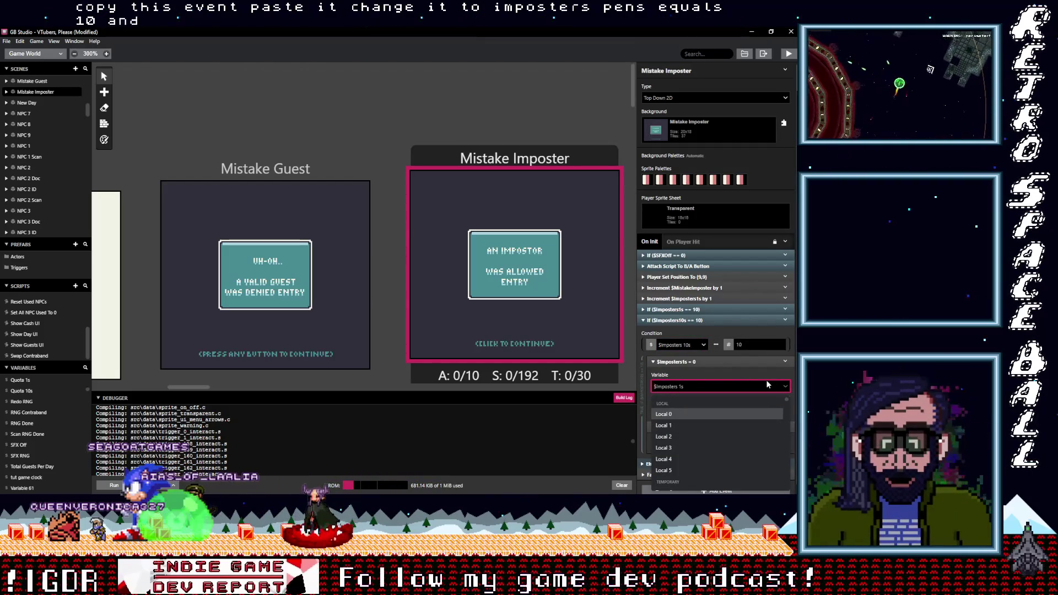
{"action": "left_click", "coordinate": [720, 385]}
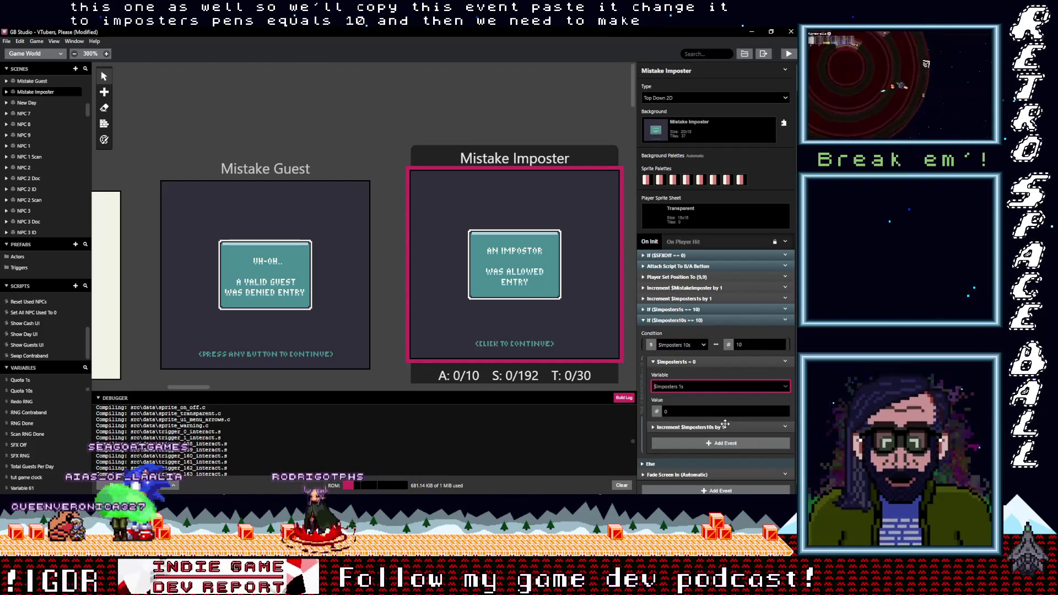
{"action": "left_click", "coordinate": [689, 387]}
{"action": "type", "text": "mposters"}
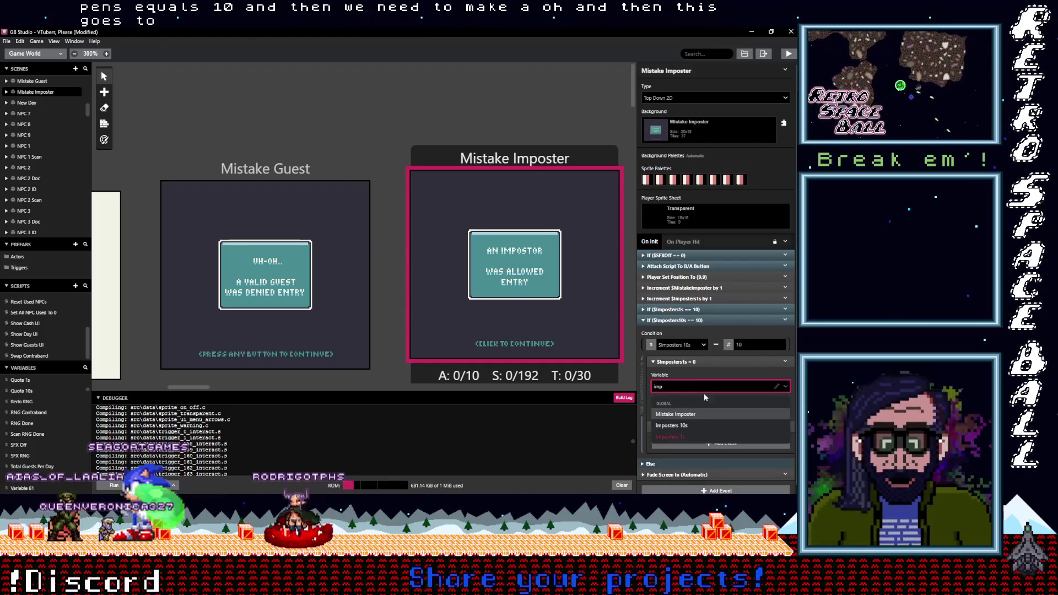
{"action": "left_click", "coordinate": [692, 424]}
Step: Have the check increment Variable 61, renamed Imposters100s
{"action": "left_click", "coordinate": [728, 427]}
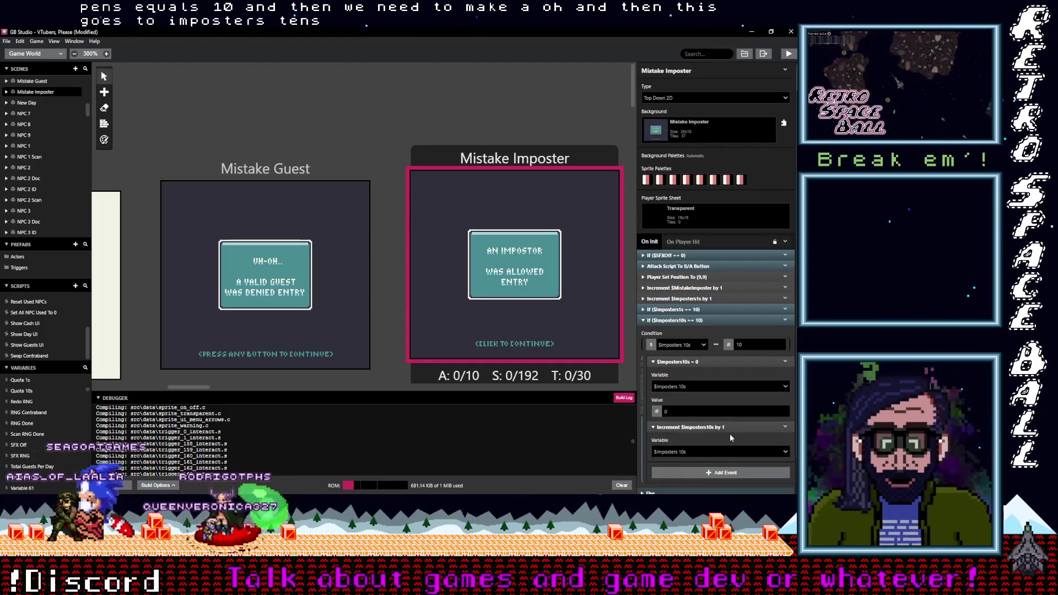
{"action": "scroll", "coordinate": [755, 419], "scroll_direction": "down", "scroll_amount": 1}
{"action": "left_click", "coordinate": [786, 416]}
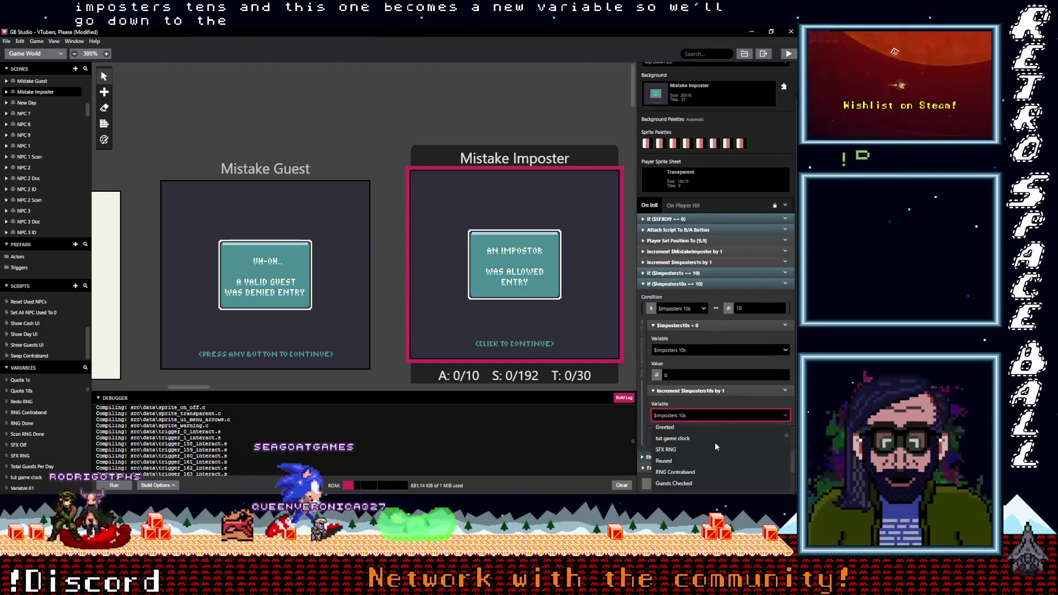
{"action": "scroll", "coordinate": [686, 465], "scroll_direction": "up", "scroll_amount": 1}
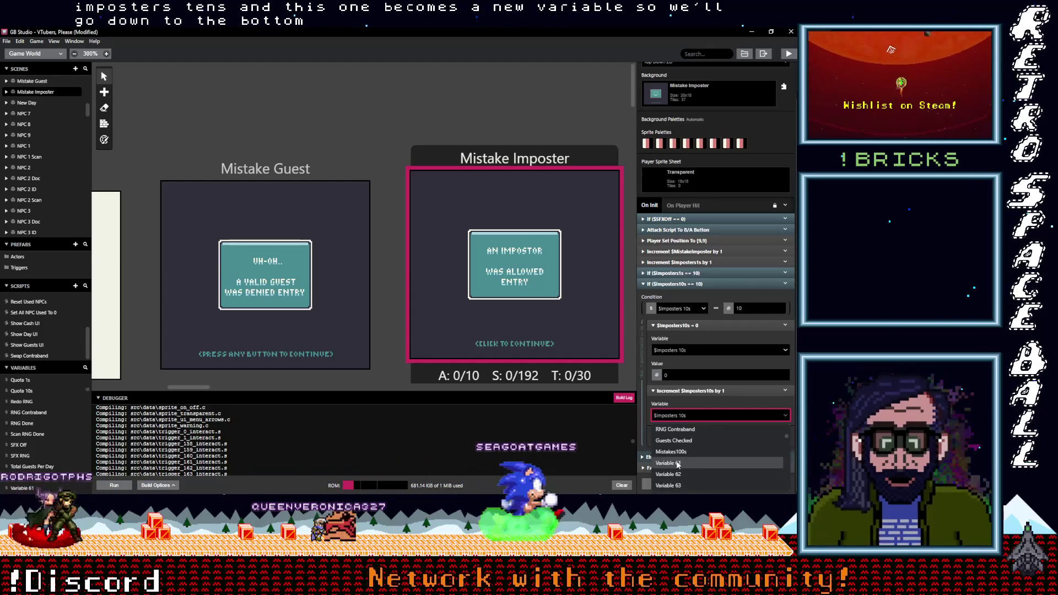
{"action": "left_click", "coordinate": [694, 430]}
{"action": "left_click", "coordinate": [779, 417]}
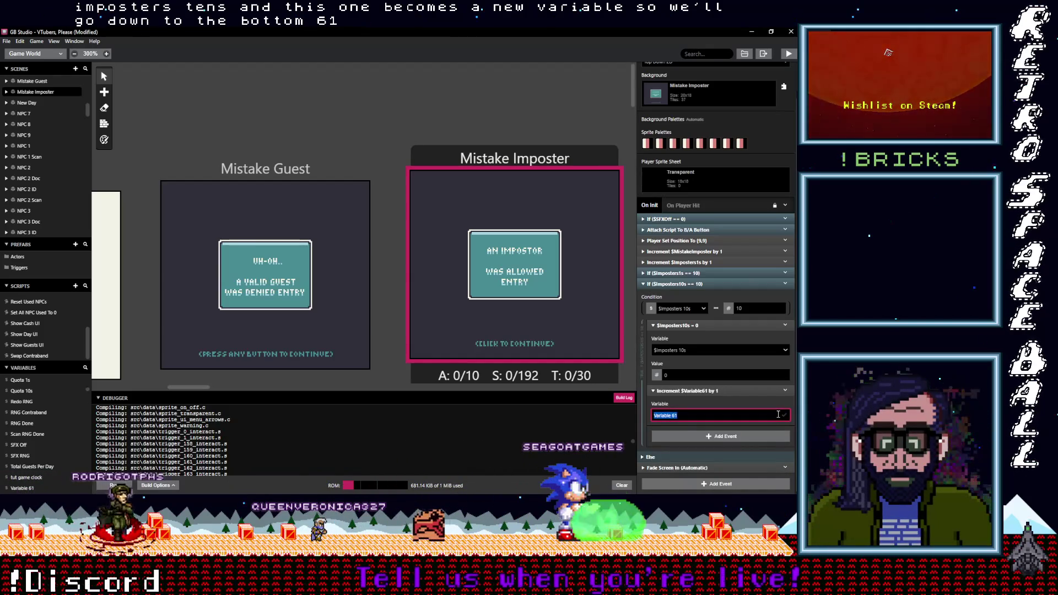
{"action": "type", "text": "Impo"}
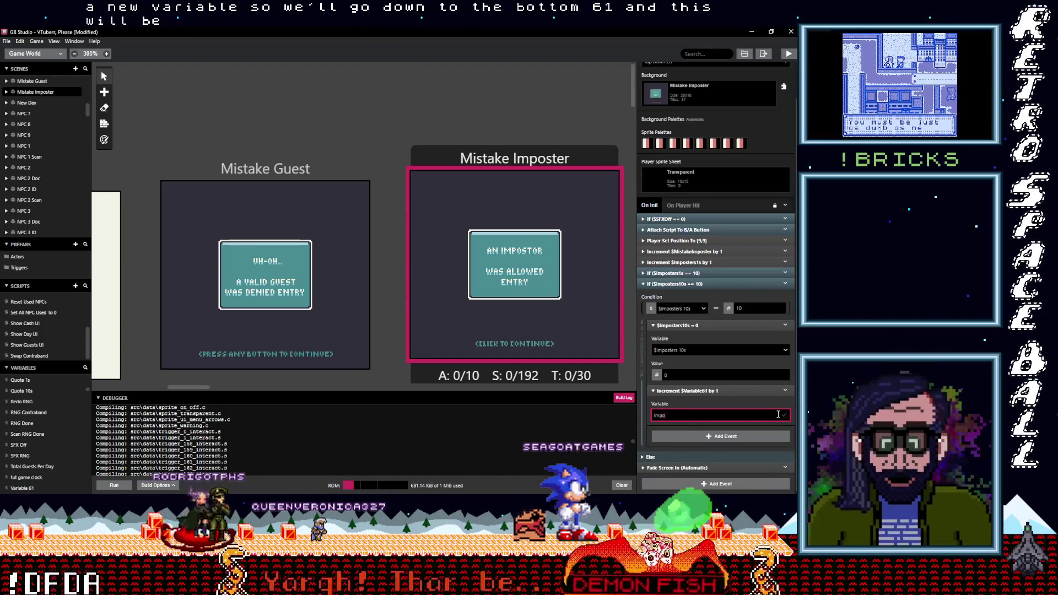
{"action": "type", "text": "sters100s"}
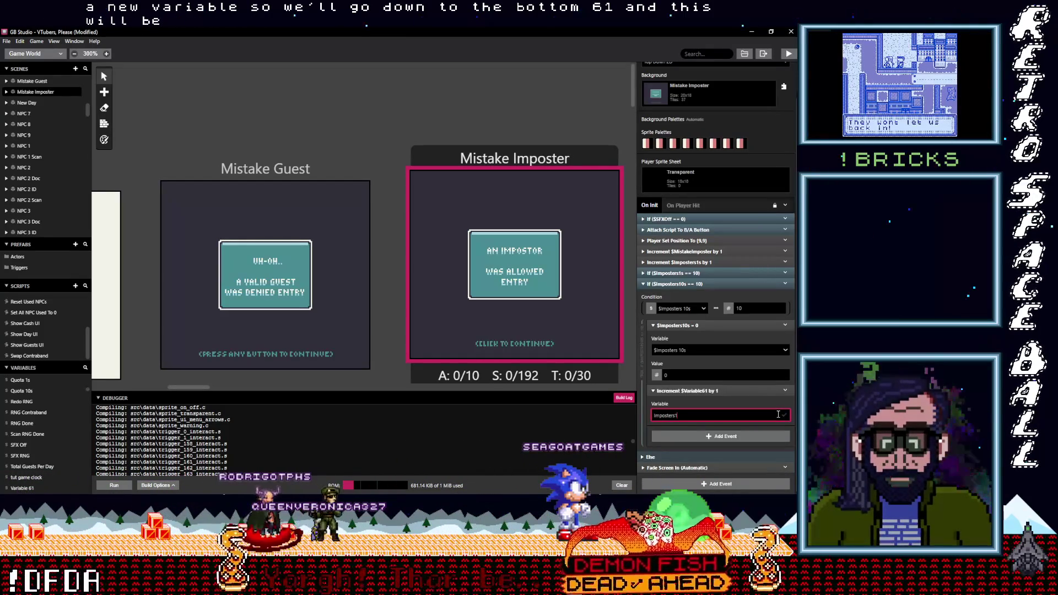
{"action": "key", "text": "Return"}
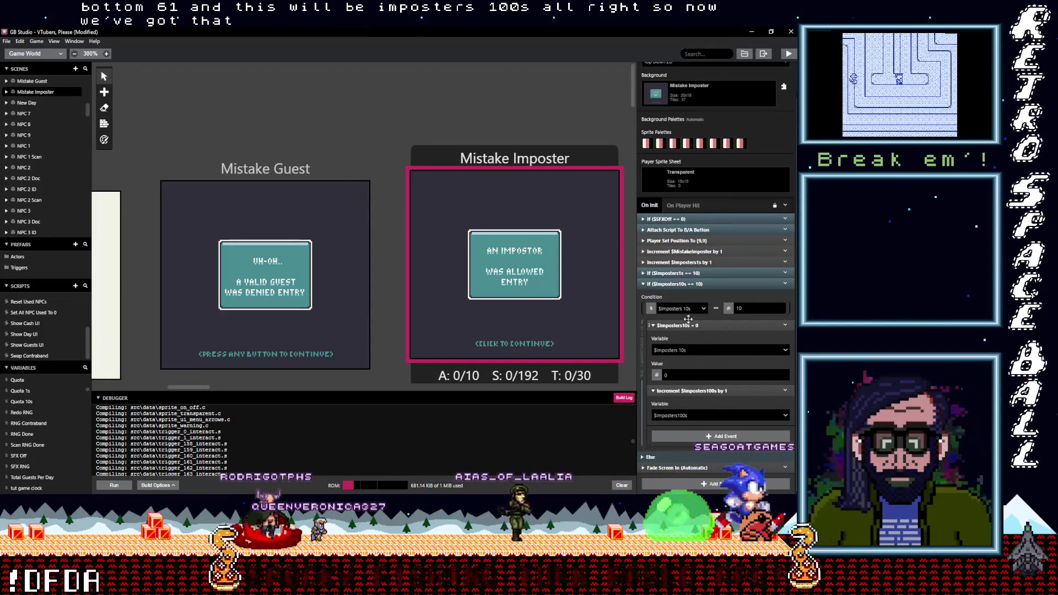
Step: Collapse the Imposters 10s events and open the Correct Guest scene's script
{"action": "left_click", "coordinate": [683, 325]}
{"action": "left_click", "coordinate": [683, 320]}
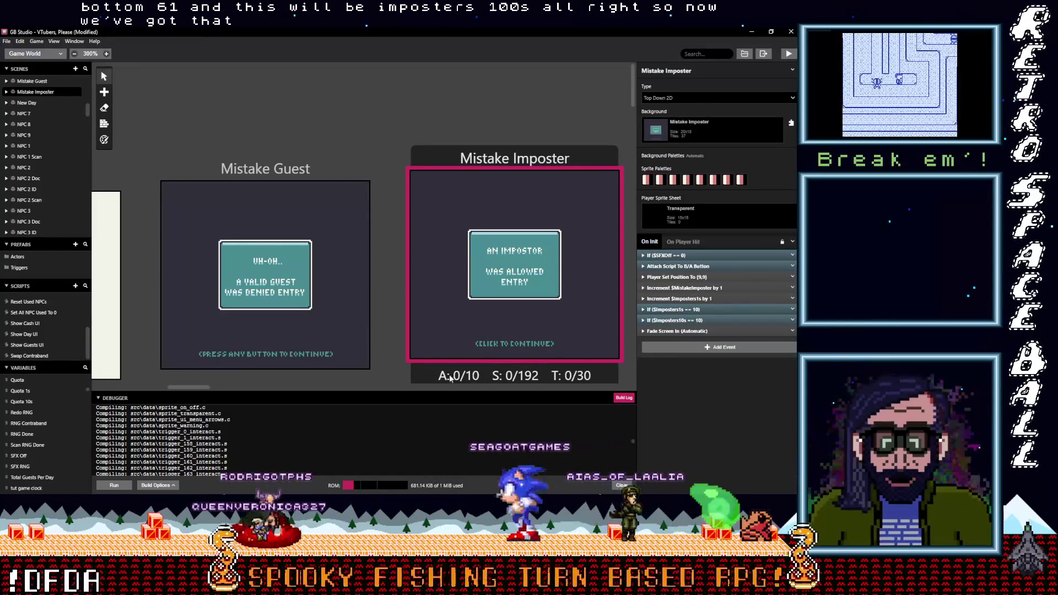
{"action": "mouse_move", "coordinate": [209, 387]}
{"action": "left_mouse_down"}
{"action": "mouse_move", "coordinate": [173, 388]}
{"action": "mouse_move", "coordinate": [244, 390]}
{"action": "left_mouse_up"}
{"action": "left_click", "coordinate": [261, 182]}
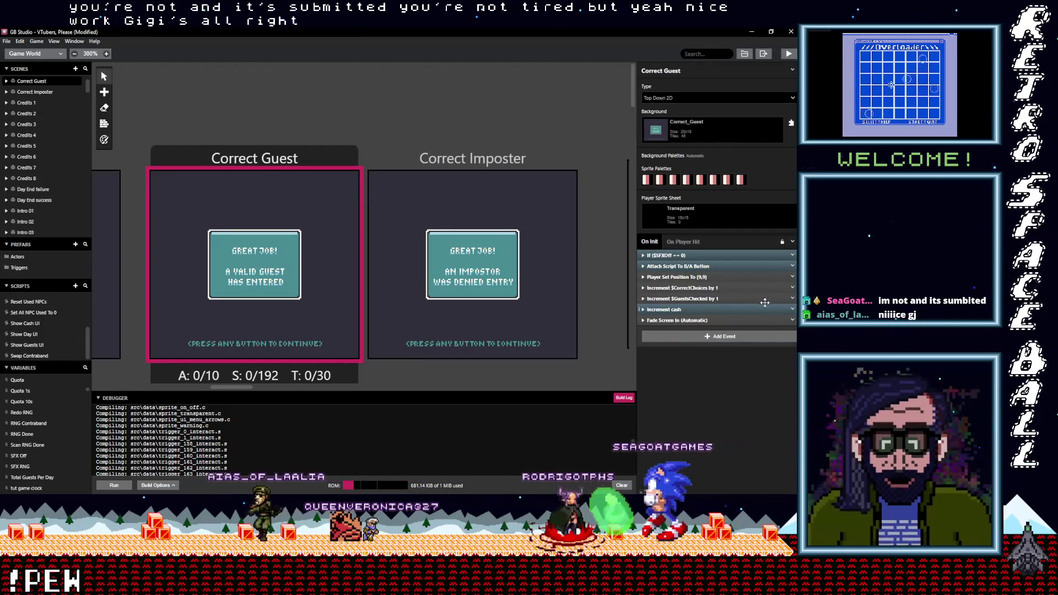
{"action": "left_click", "coordinate": [792, 299]}
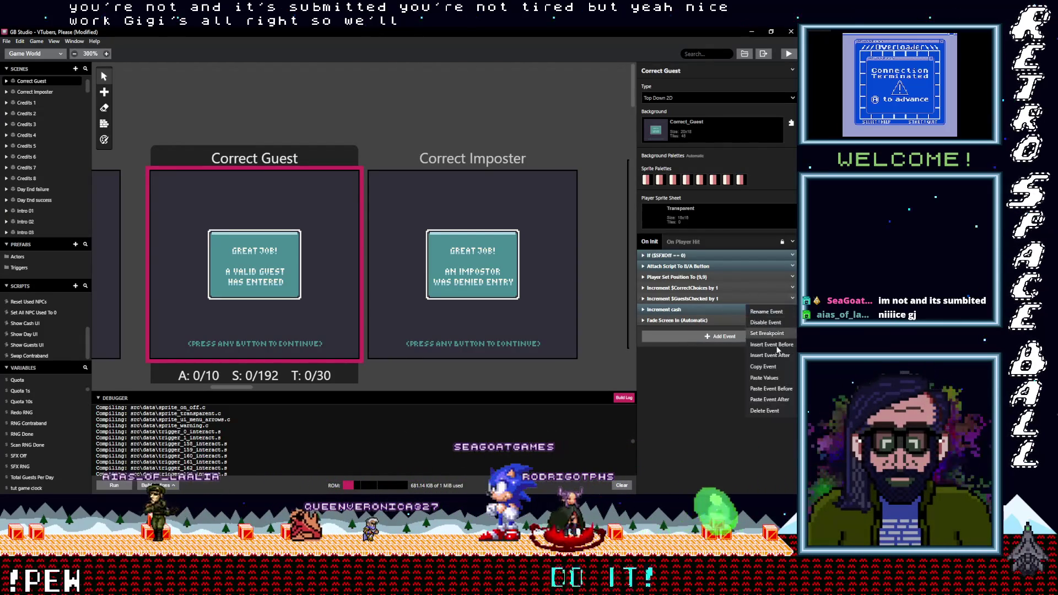
Step: Add an If $GuestsChecked == 10 variable comparison to the script
{"action": "left_click", "coordinate": [707, 343]}
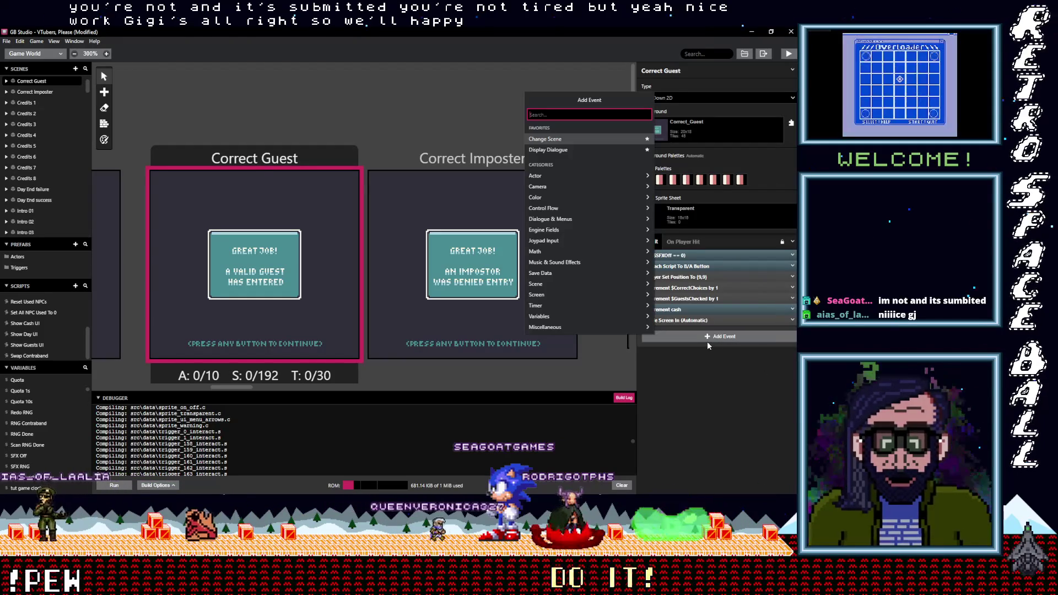
{"action": "type", "text": "if var val"}
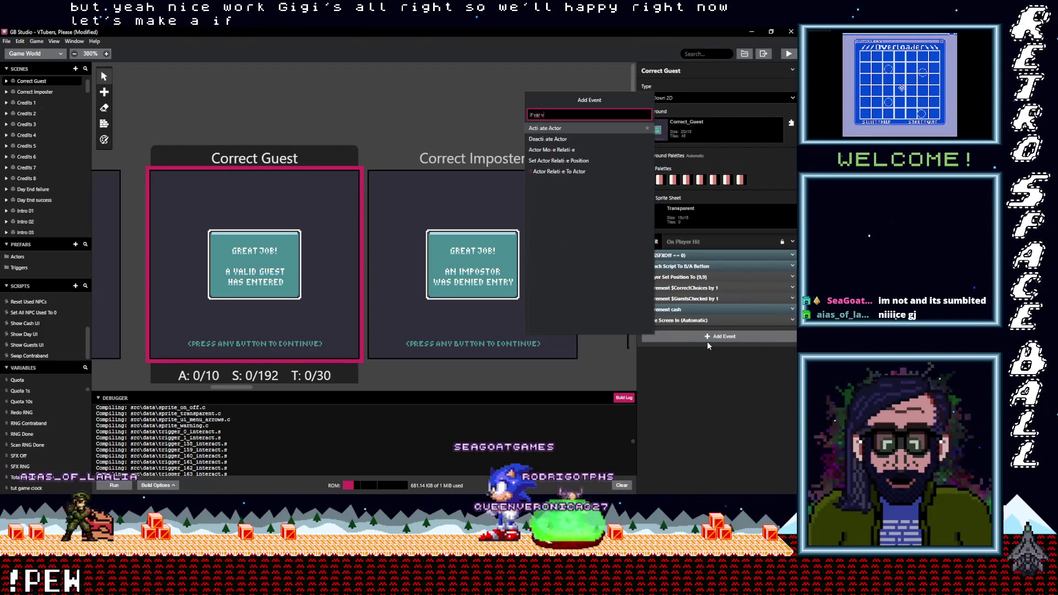
{"action": "left_click", "coordinate": [611, 129]}
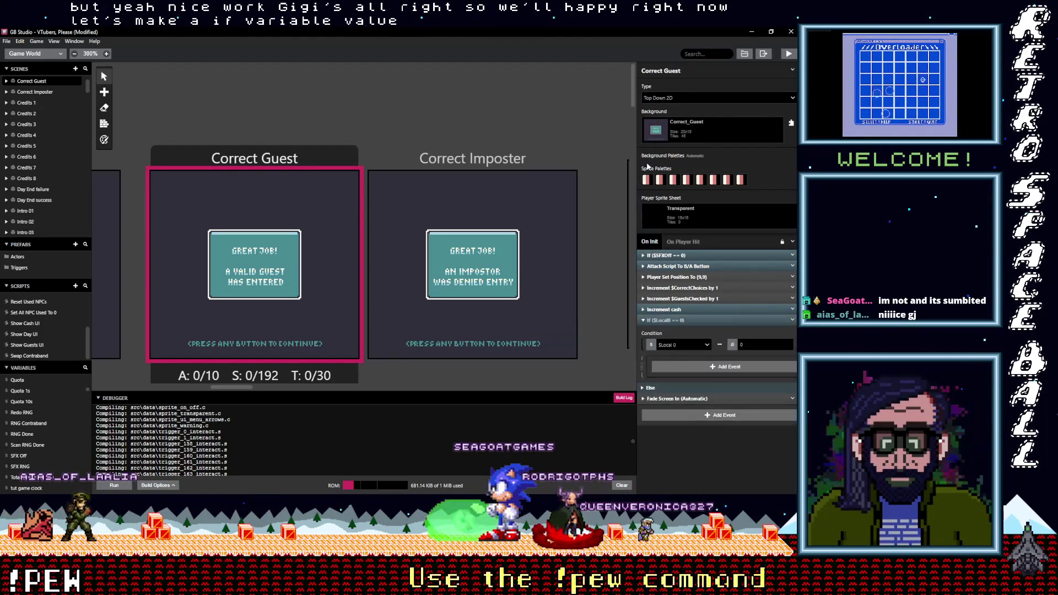
{"action": "left_click", "coordinate": [678, 345]}
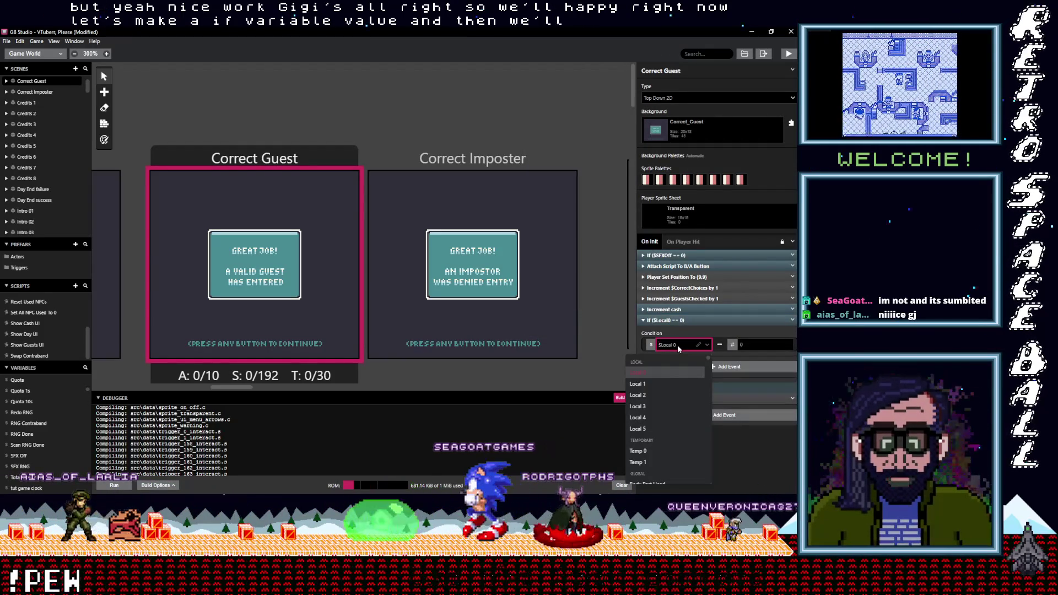
{"action": "type", "text": "gues"}
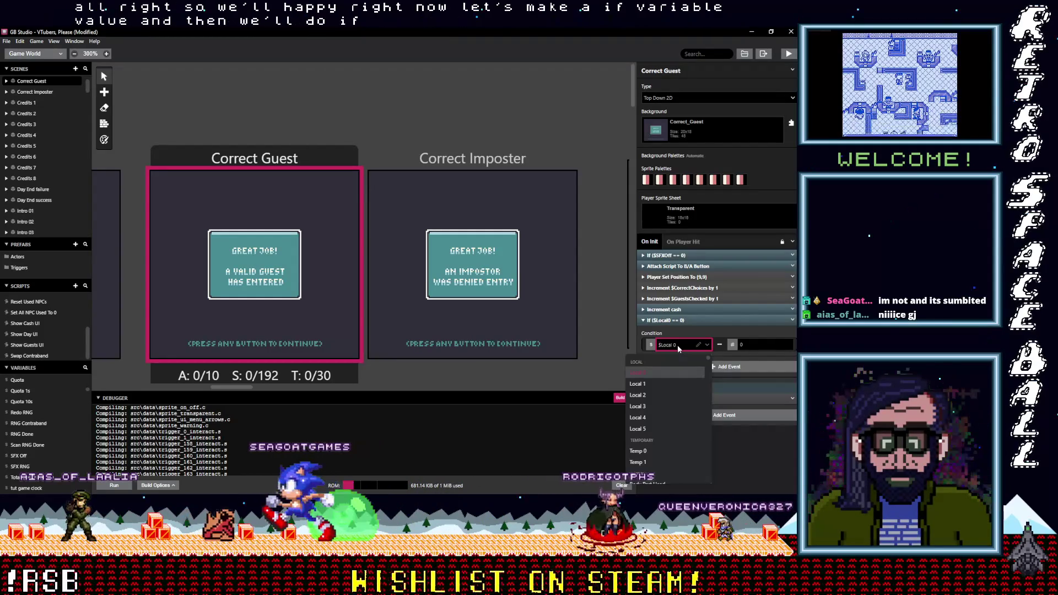
{"action": "type", "text": "ts"}
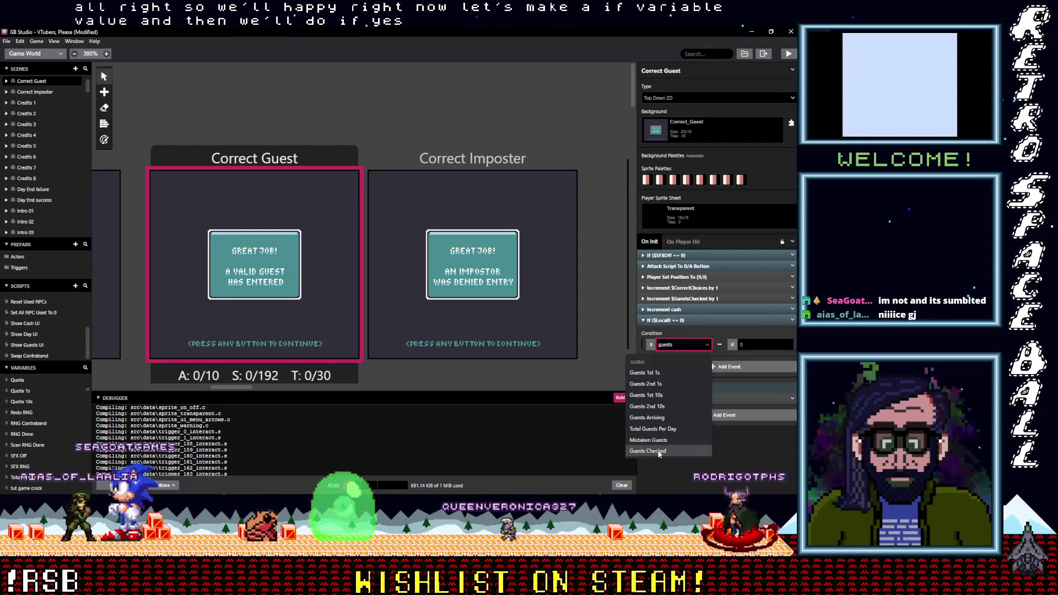
{"action": "left_click", "coordinate": [656, 451]}
{"action": "left_click", "coordinate": [753, 345]}
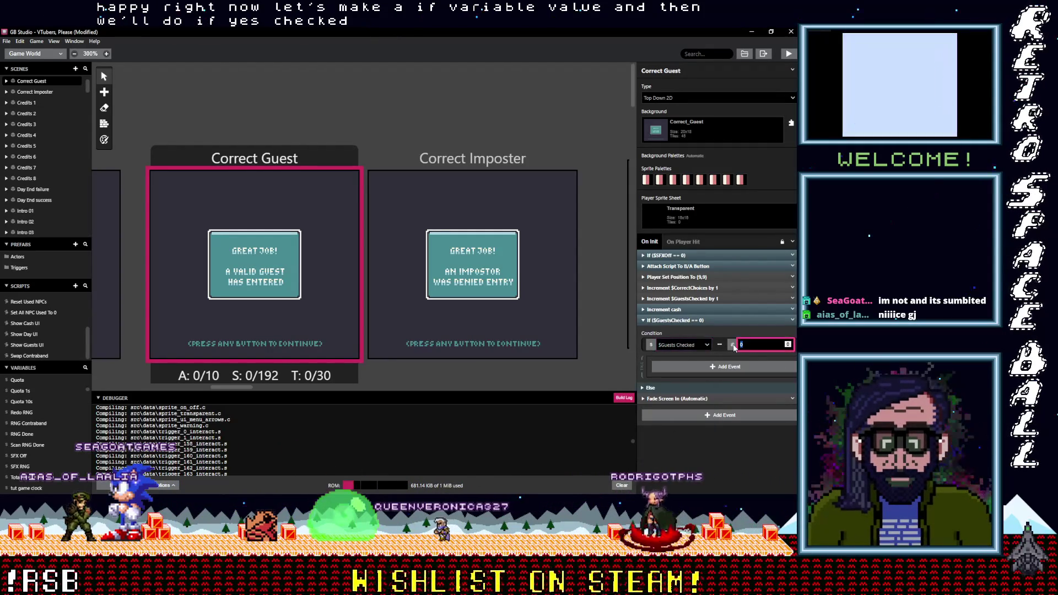
{"action": "type", "text": "10"}
Step: Inside the condition, set $GuestsChecked to 0
{"action": "left_click", "coordinate": [725, 368]}
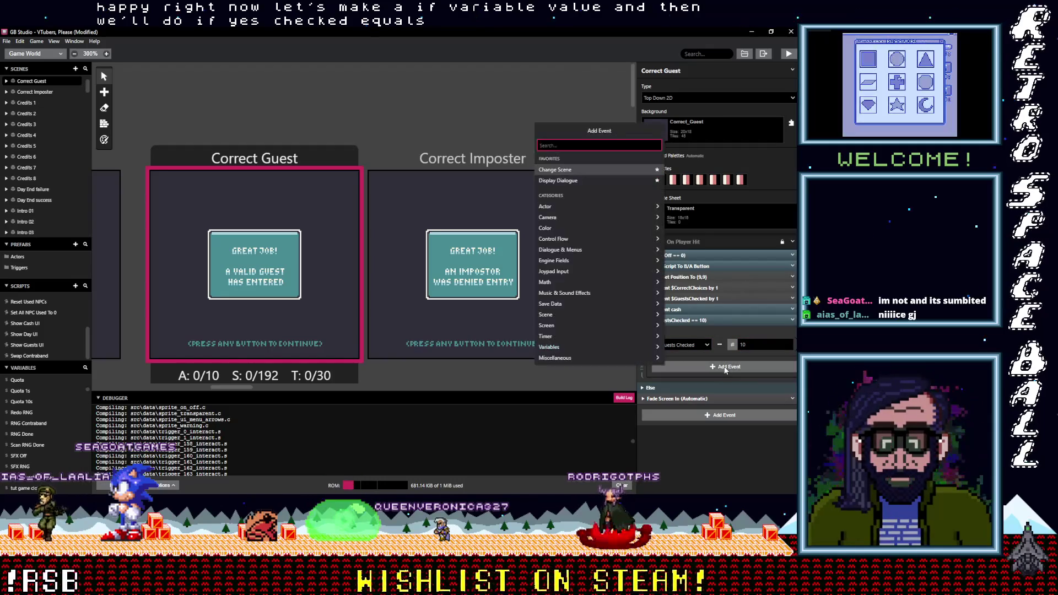
{"action": "type", "text": "var al"}
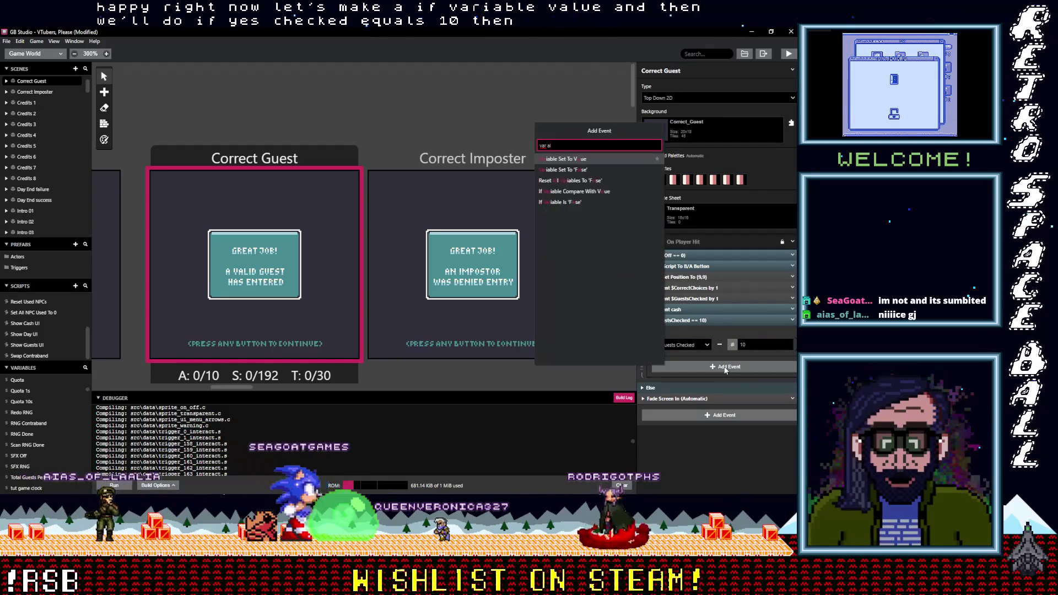
{"action": "key", "text": "Return"}
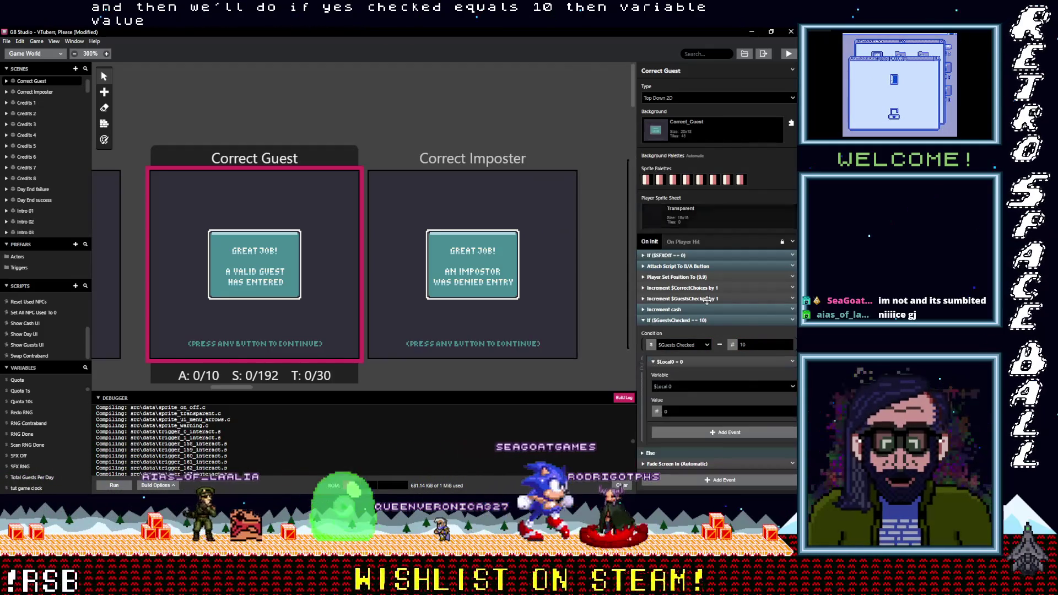
{"action": "left_click", "coordinate": [681, 388]}
{"action": "type", "text": "gu"}
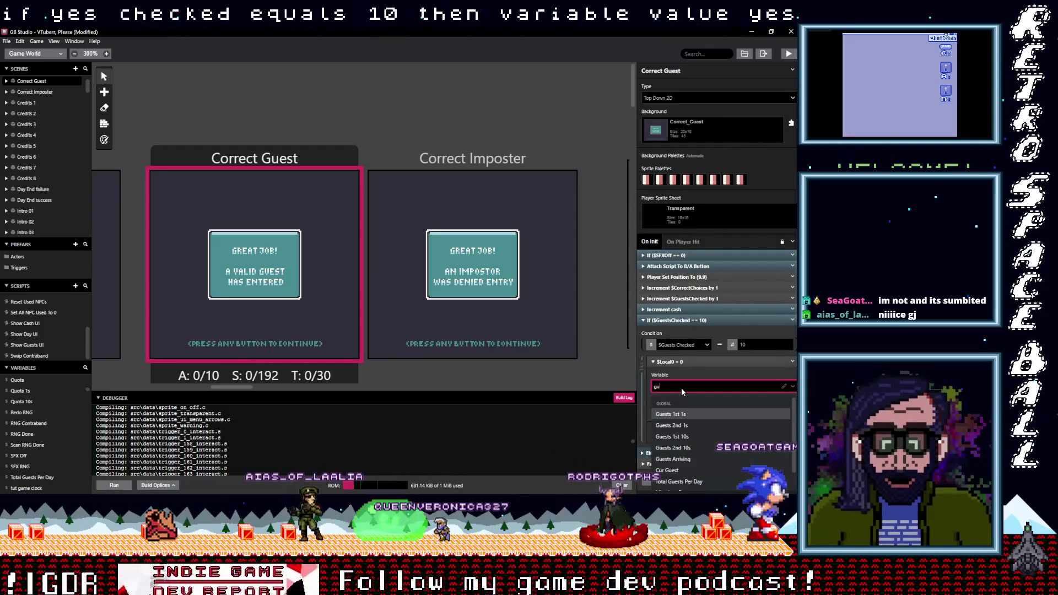
{"action": "type", "text": "es"}
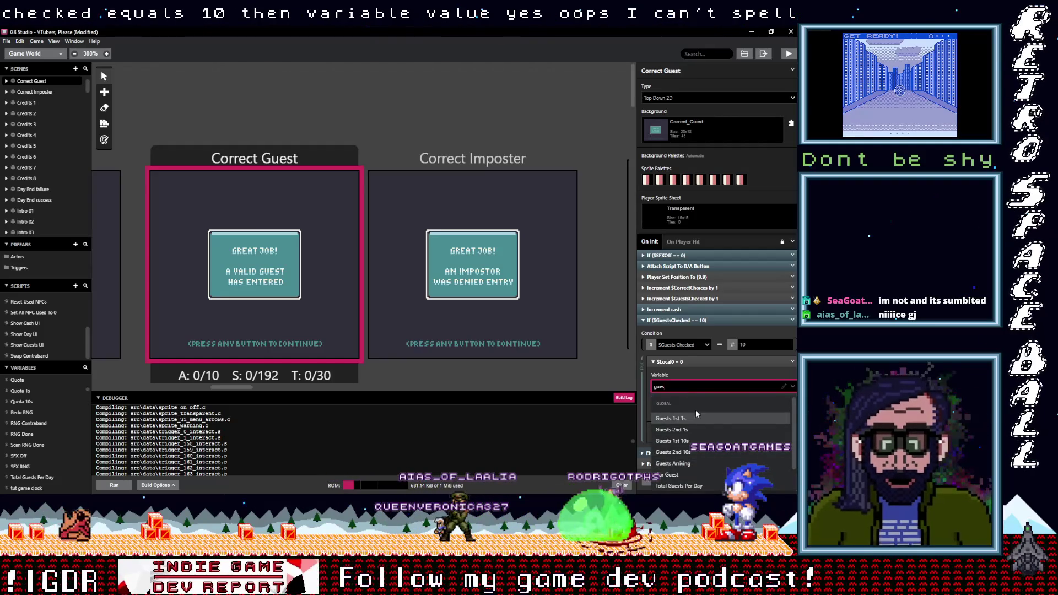
{"action": "scroll", "coordinate": [708, 415], "scroll_direction": "down", "scroll_amount": 1}
{"action": "scroll", "coordinate": [693, 481], "scroll_direction": "up", "scroll_amount": 1}
{"action": "left_click", "coordinate": [695, 488]}
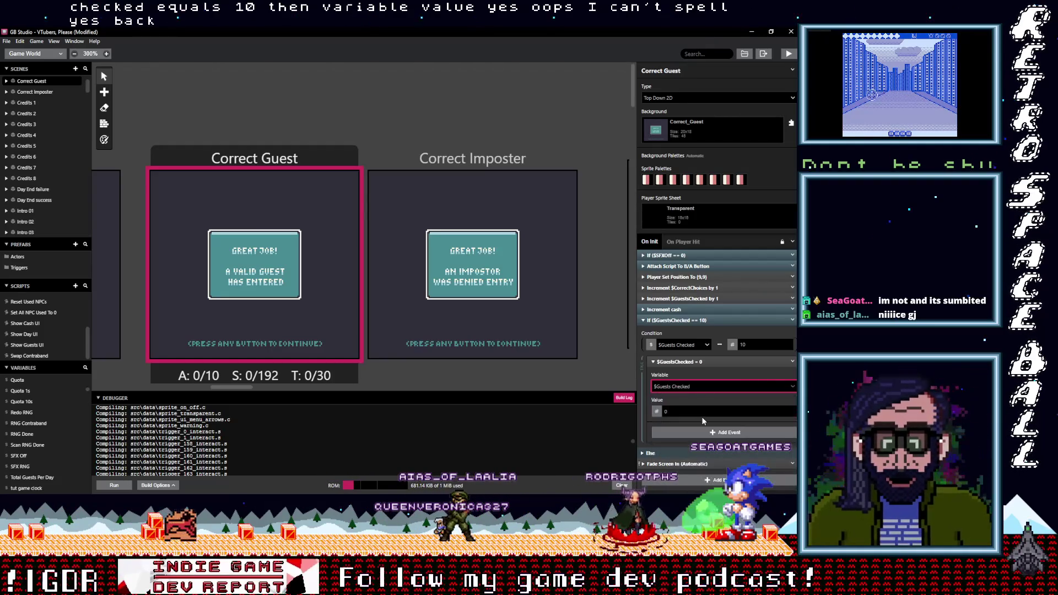
{"action": "left_click", "coordinate": [699, 361]}
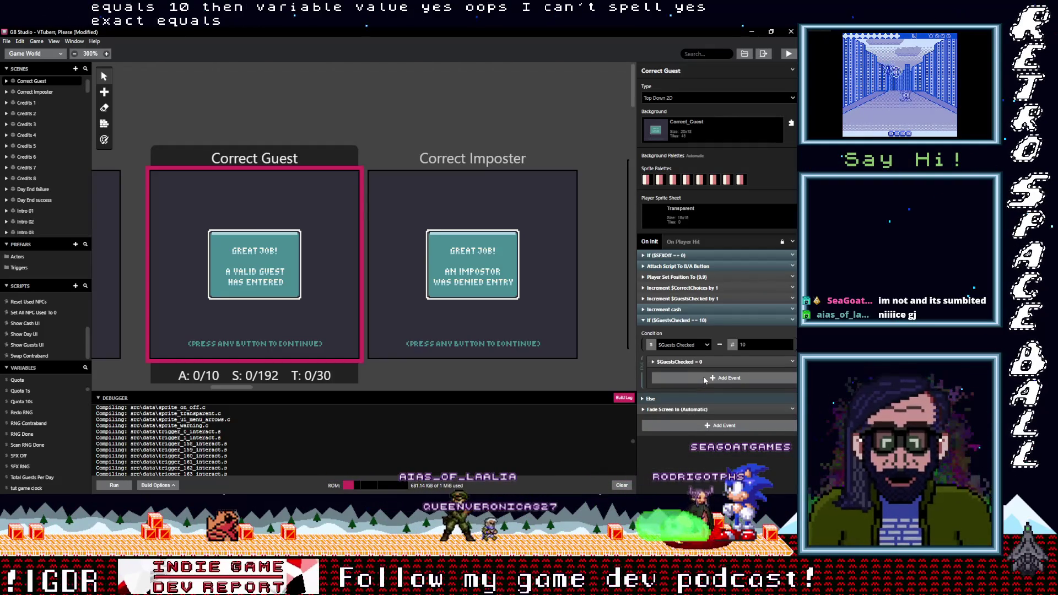
Step: Add a Variable Increment By 1 event after the reset
{"action": "left_click", "coordinate": [703, 378]}
{"action": "type", "text": "Inc"}
{"action": "left_click", "coordinate": [589, 170]}
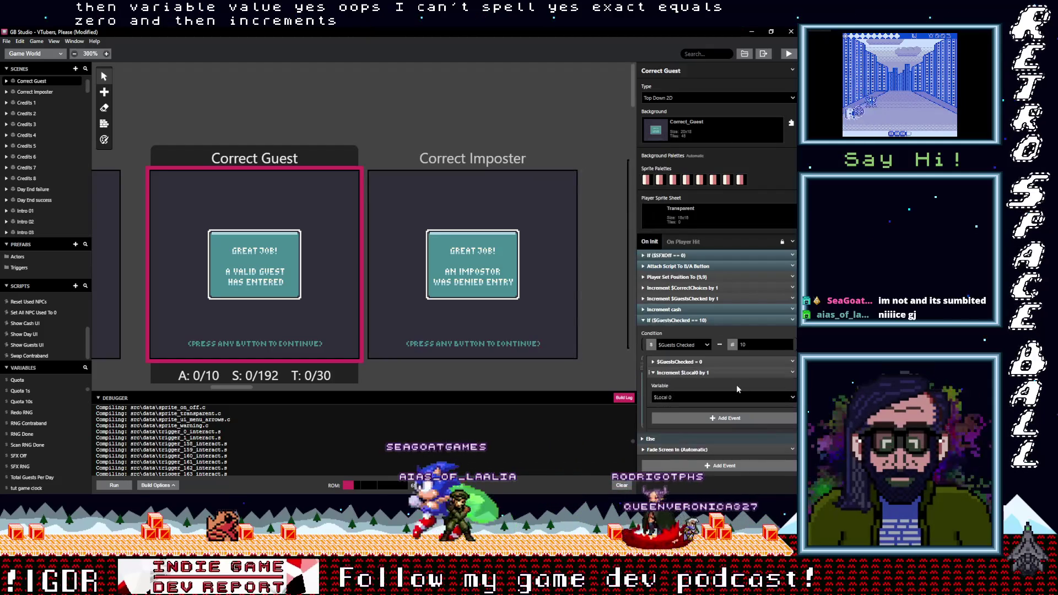
Step: Make the increment target a new variable named 'guests checked 10s'
{"action": "left_click", "coordinate": [730, 398]}
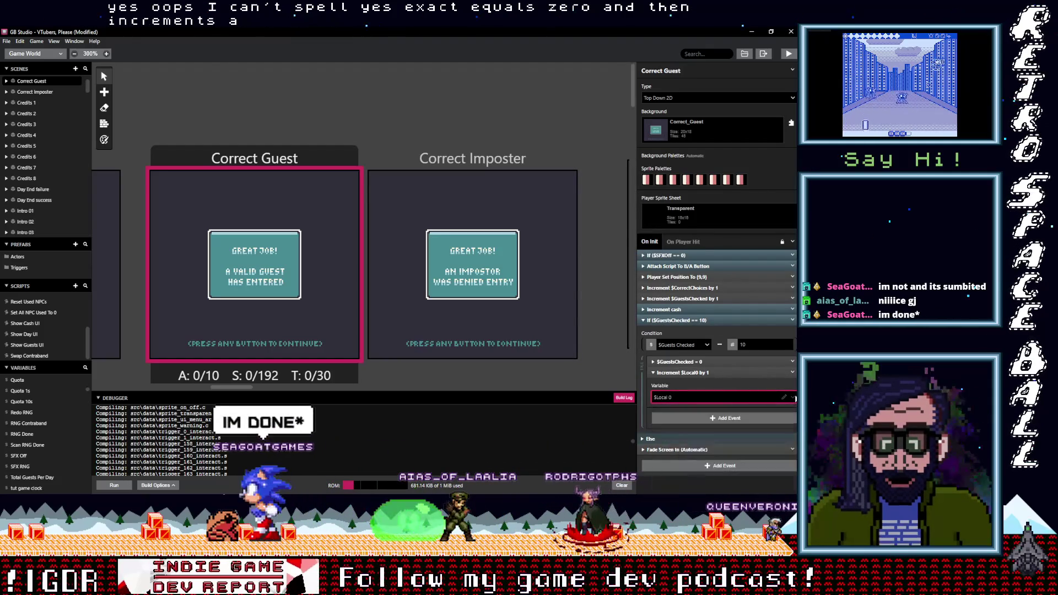
{"action": "scroll", "coordinate": [726, 442], "scroll_direction": "down", "scroll_amount": 5}
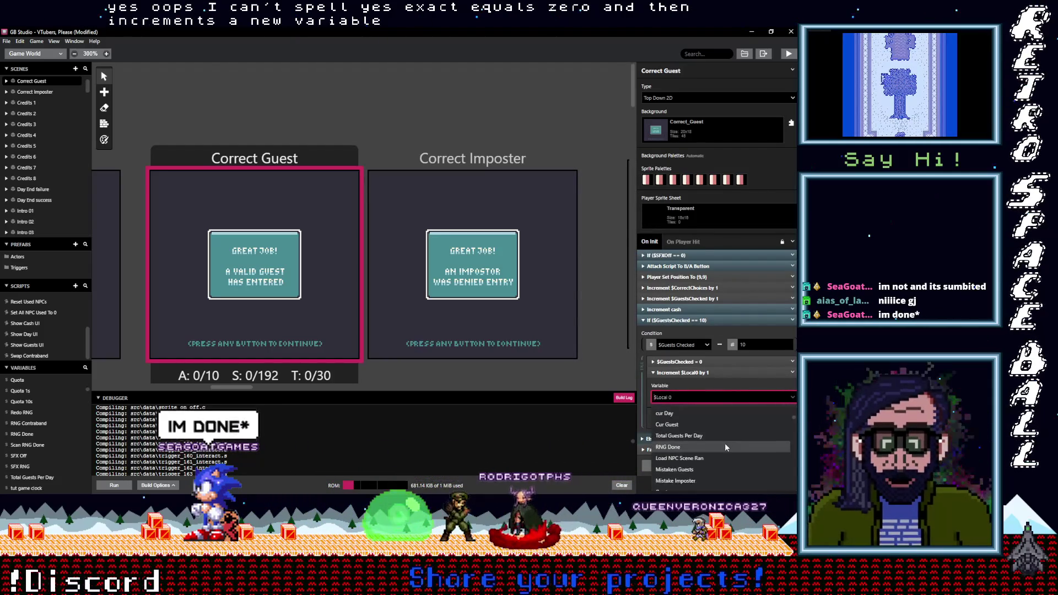
{"action": "scroll", "coordinate": [724, 443], "scroll_direction": "down", "scroll_amount": 5}
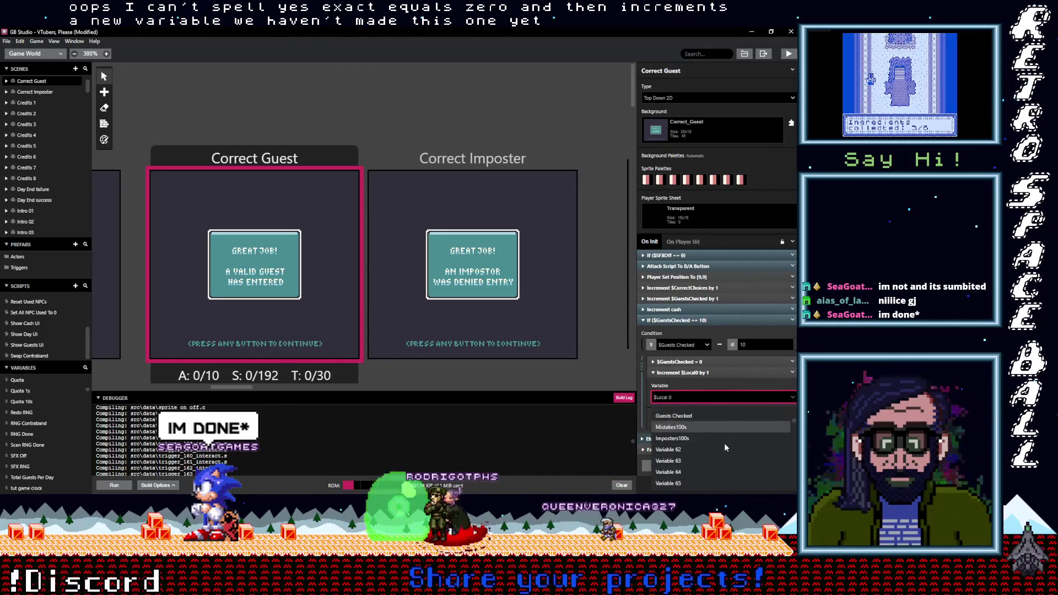
{"action": "left_click", "coordinate": [696, 424]}
{"action": "type", "text": "guests"}
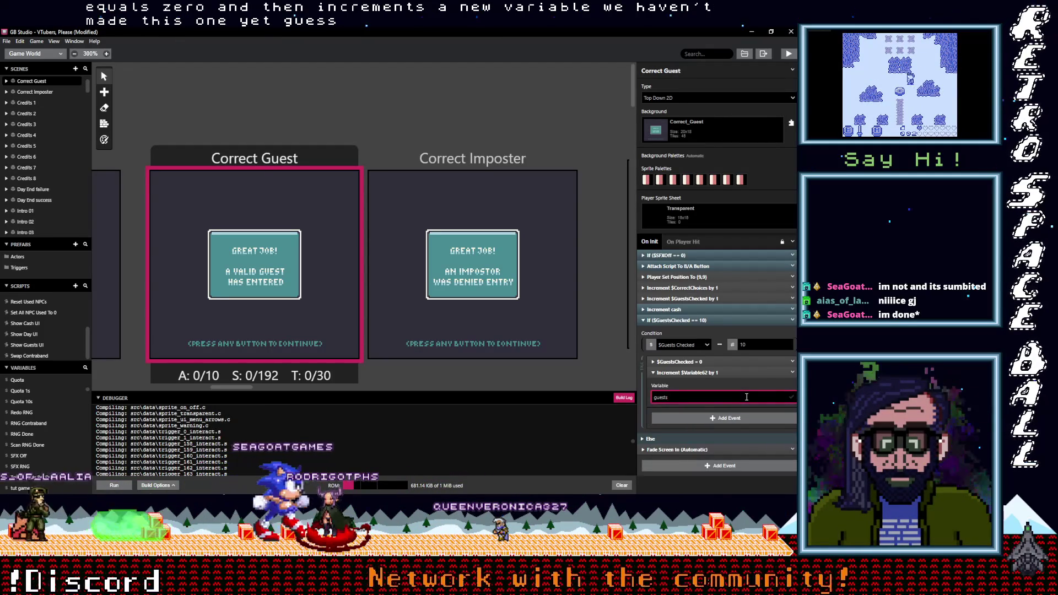
{"action": "type", "text": " checked"}
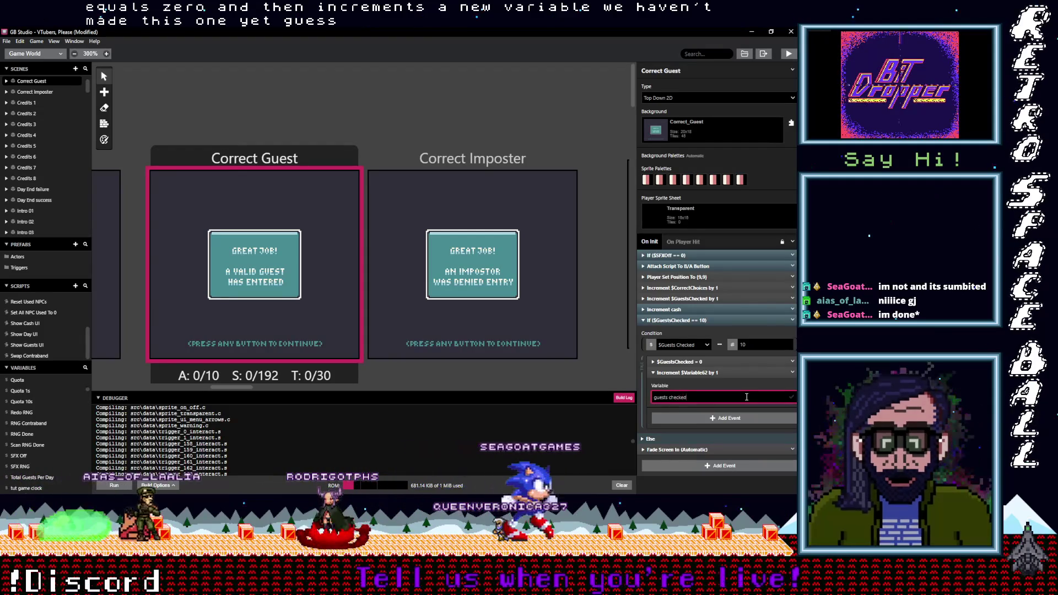
{"action": "type", "text": " 10s"}
{"action": "key", "text": "Return"}
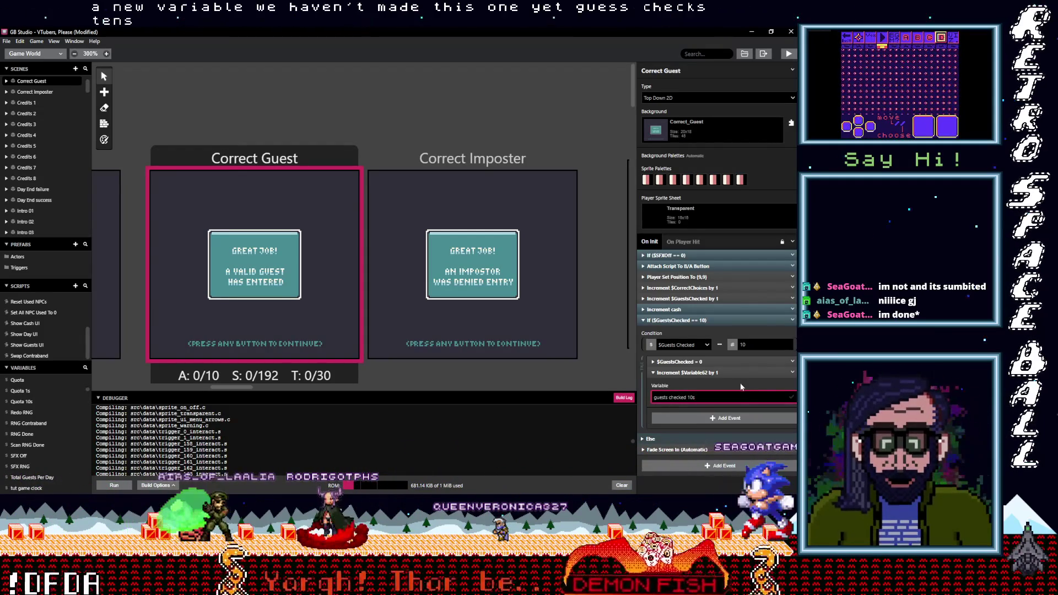
Step: Rename Guests Checked to 'Guests Checked 1s' and paste a copy of the rollover condition
{"action": "left_click", "coordinate": [699, 346]}
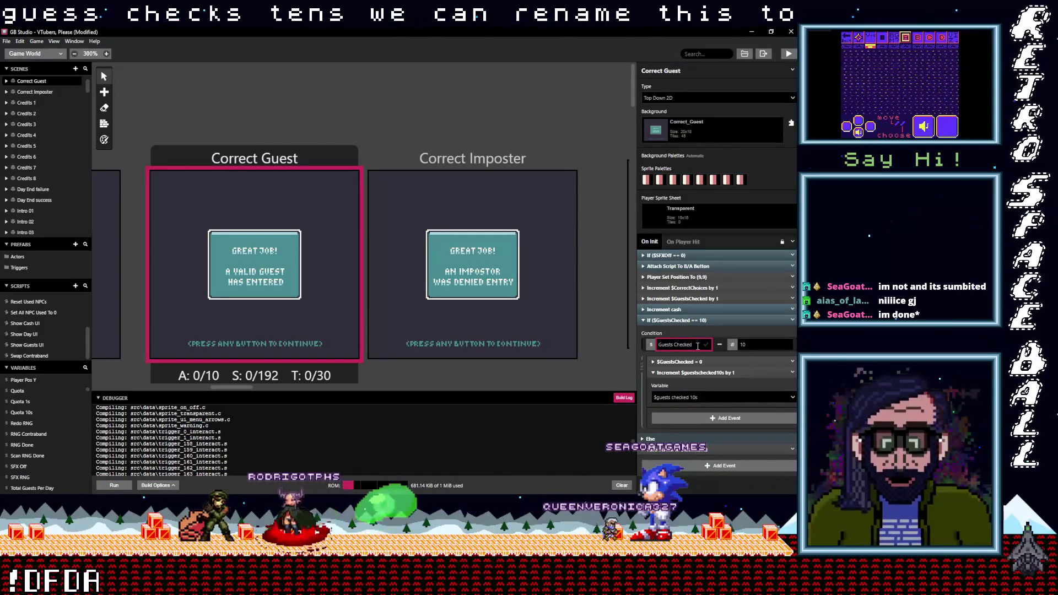
{"action": "type", "text": " 1s"}
{"action": "left_click", "coordinate": [707, 385]}
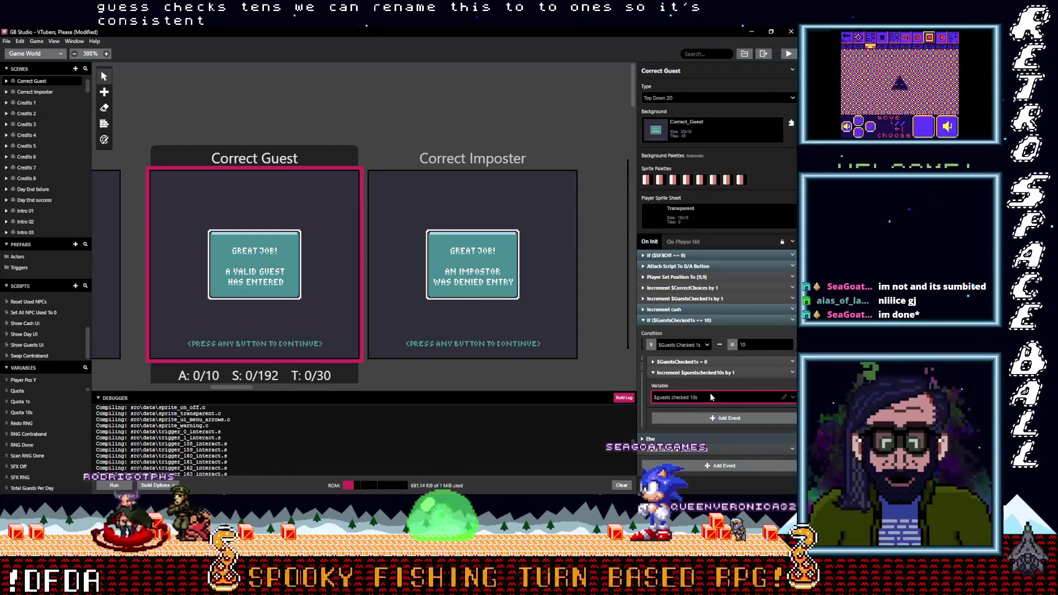
{"action": "left_click", "coordinate": [729, 374]}
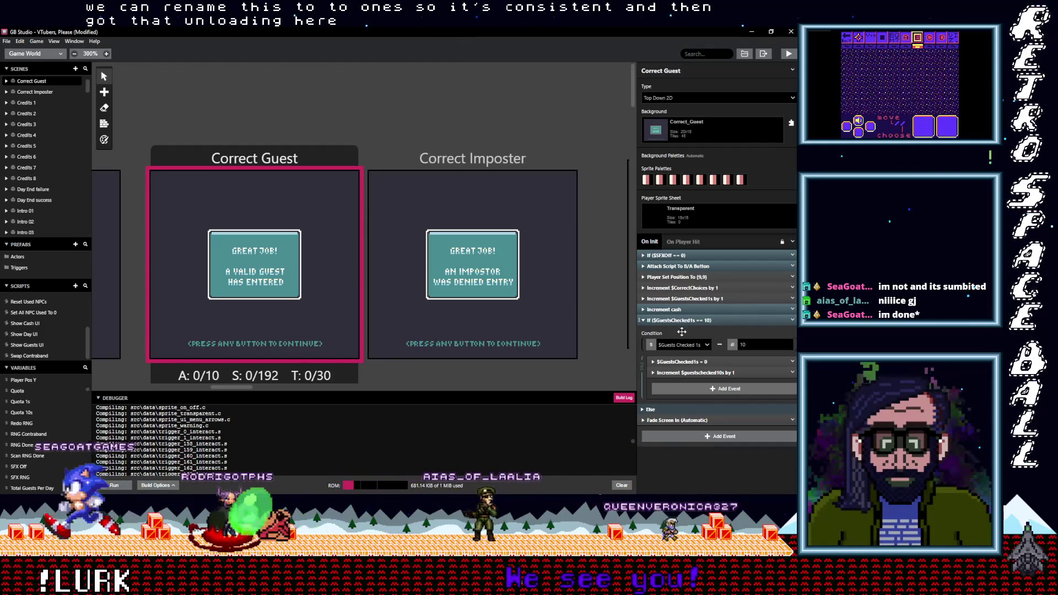
{"action": "left_click", "coordinate": [708, 319]}
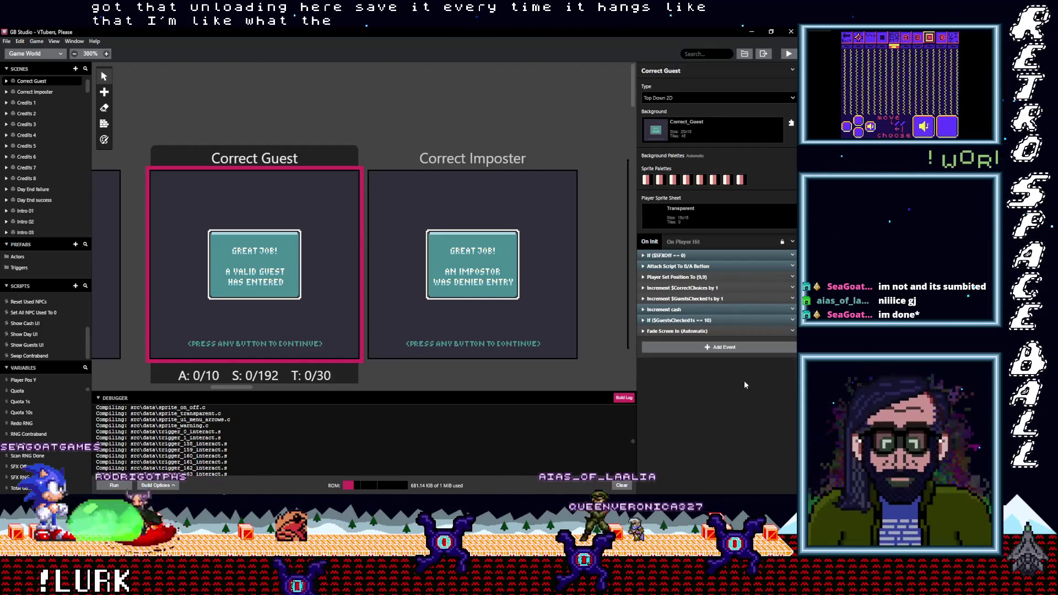
{"action": "left_click", "coordinate": [709, 347]}
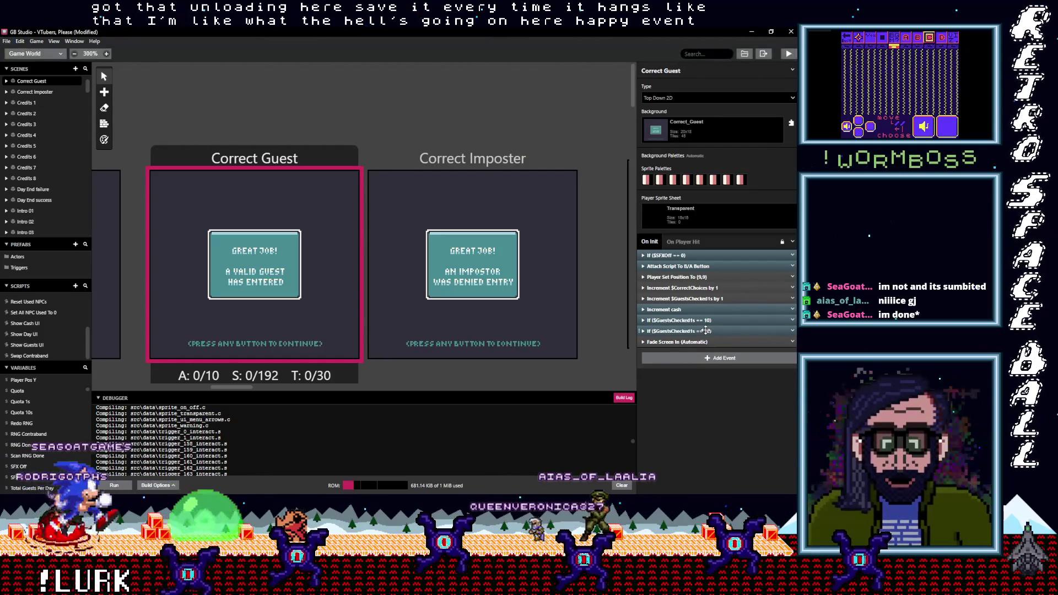
Step: Set the nested If condition to $GuestsChecked10s == 10 and reset Guests Checked 10s to 0
{"action": "left_click", "coordinate": [706, 334]}
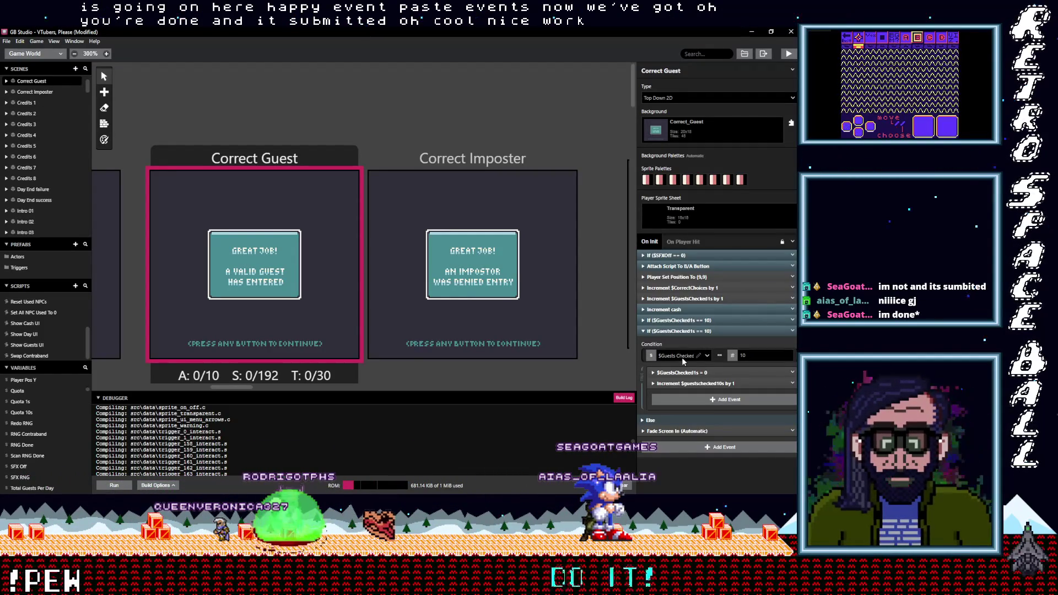
{"action": "left_click", "coordinate": [682, 357]}
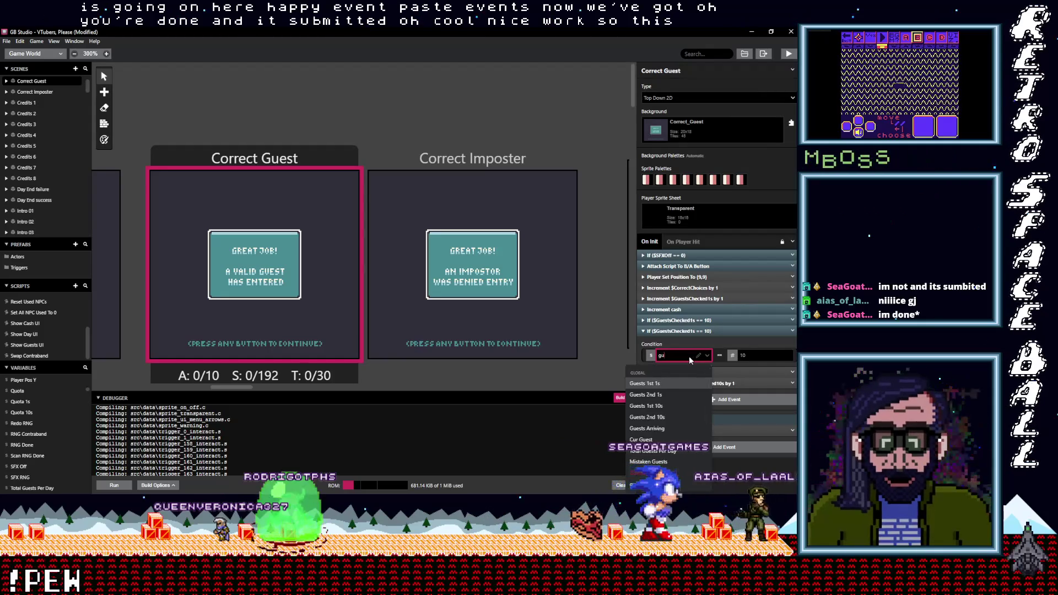
{"action": "type", "text": "gues"}
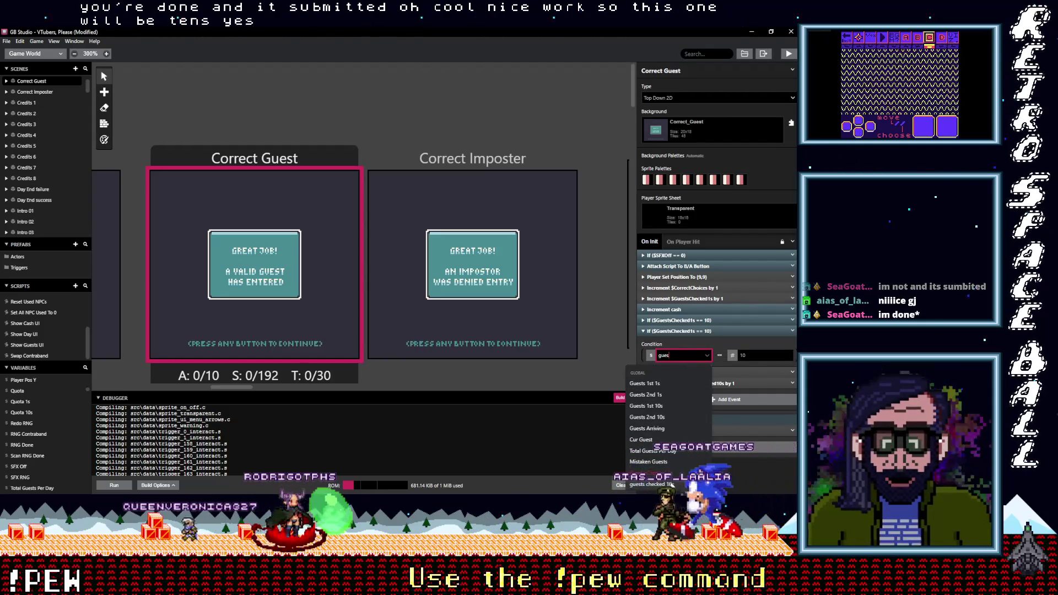
{"action": "left_click", "coordinate": [668, 484]}
{"action": "left_click", "coordinate": [685, 398]}
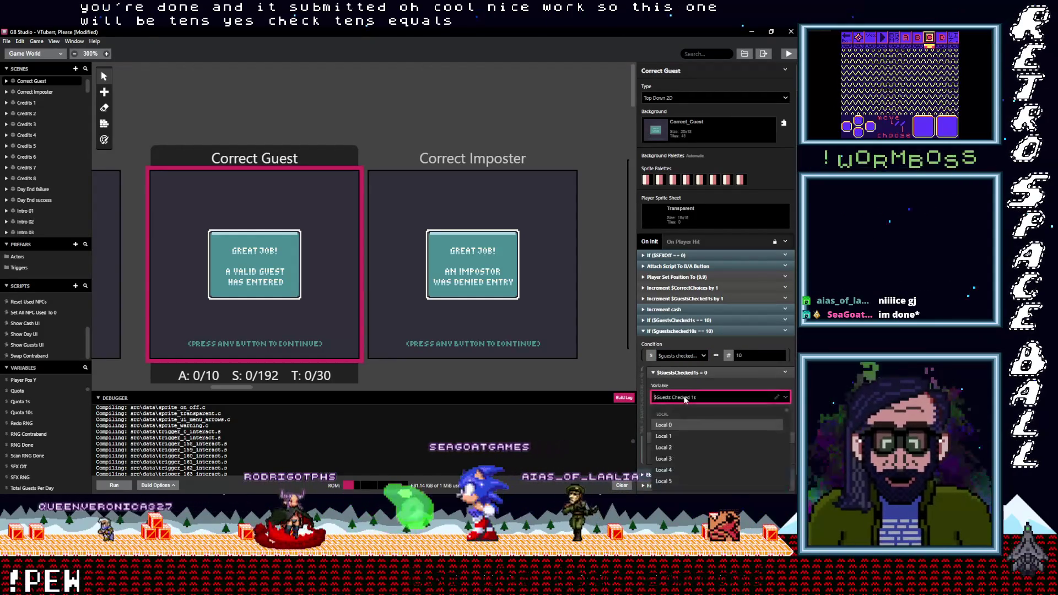
{"action": "type", "text": "che"}
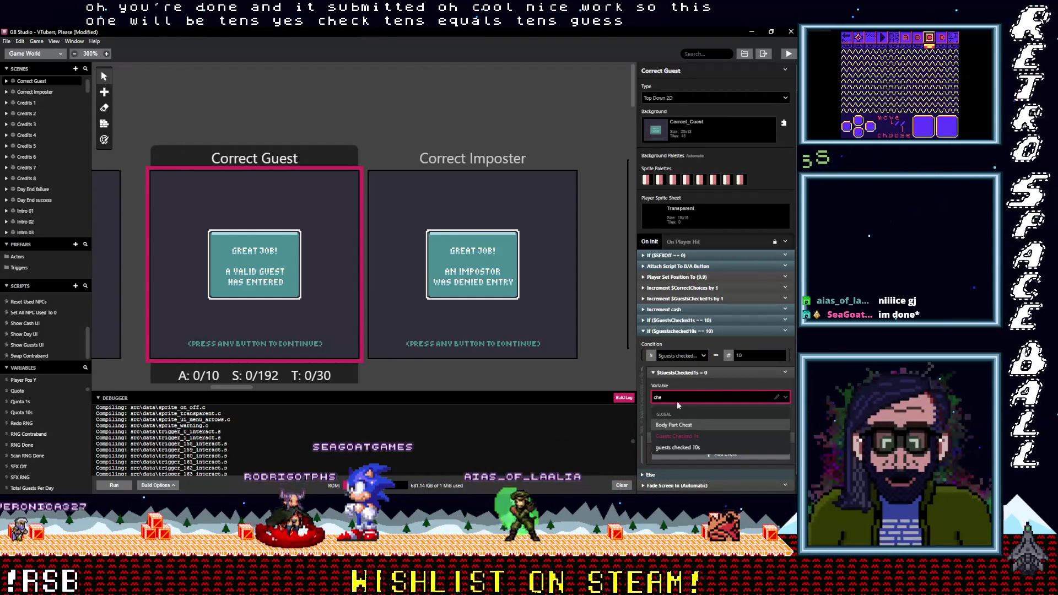
{"action": "left_click", "coordinate": [684, 448]}
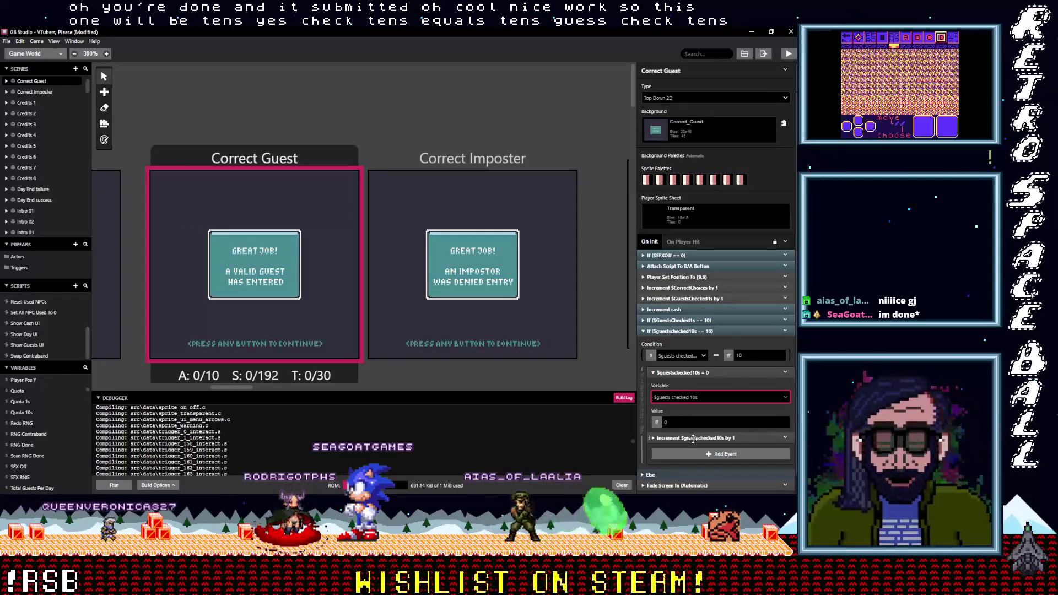
Step: Make the increment event add one to a new variable named Guests Checked 100s
{"action": "left_click", "coordinate": [692, 439]}
{"action": "left_click", "coordinate": [702, 462]}
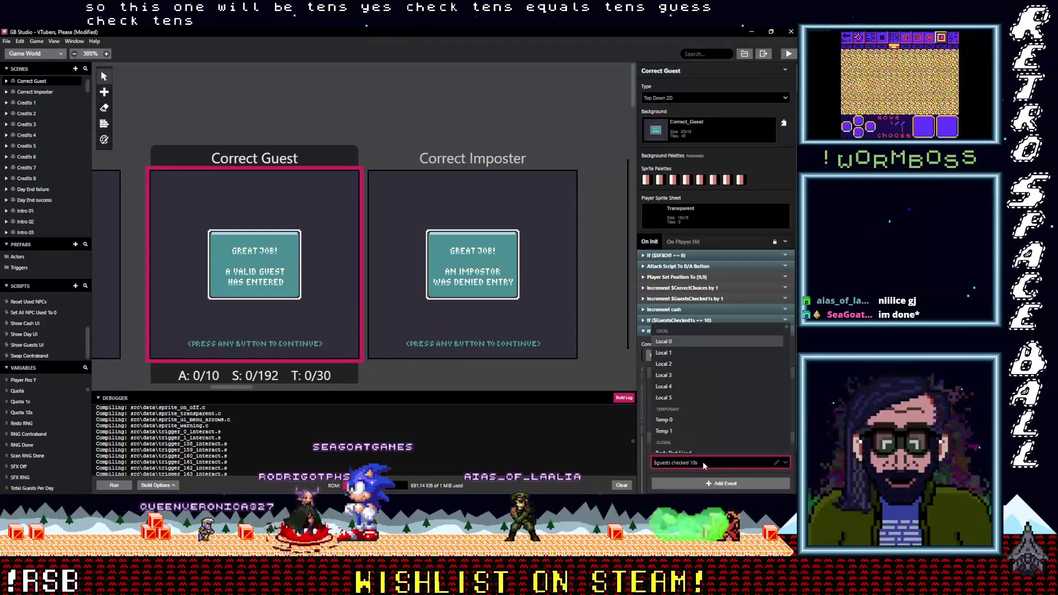
{"action": "type", "text": "gu"}
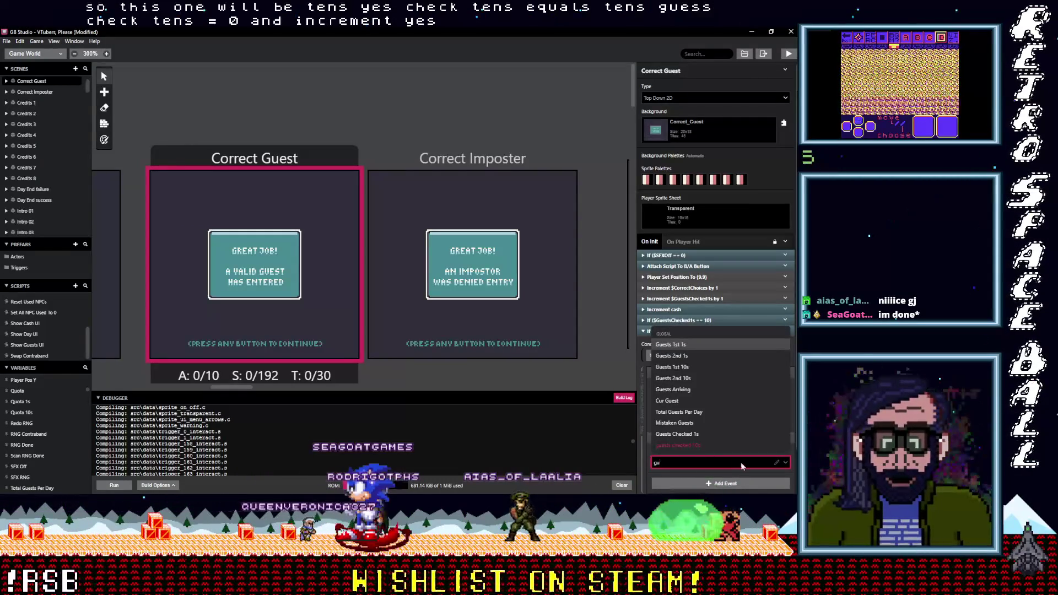
{"action": "left_click", "coordinate": [678, 445]}
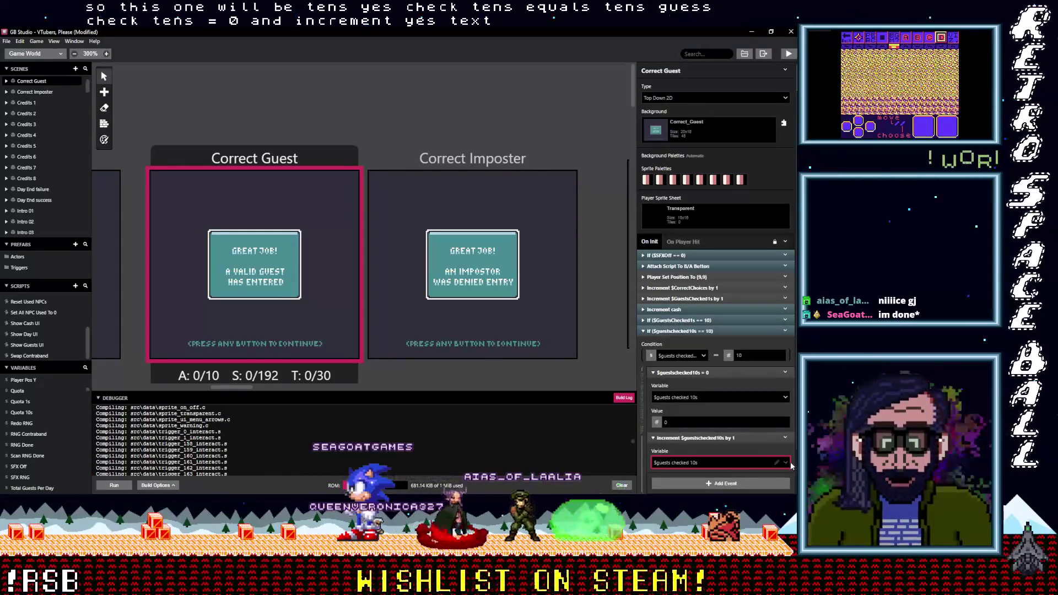
{"action": "left_click", "coordinate": [788, 464]}
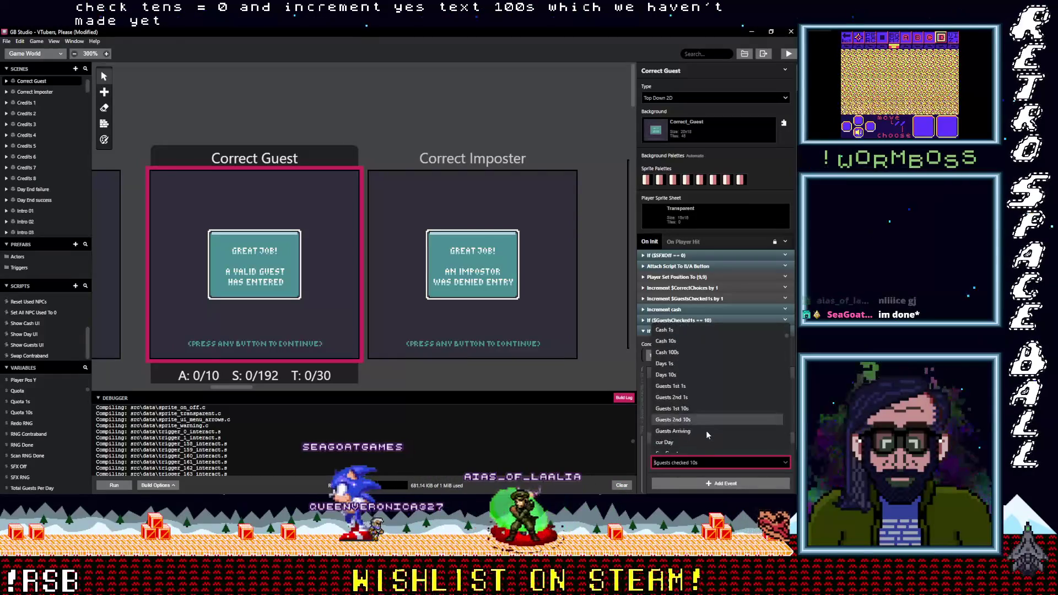
{"action": "scroll", "coordinate": [706, 431], "scroll_direction": "down", "scroll_amount": 5}
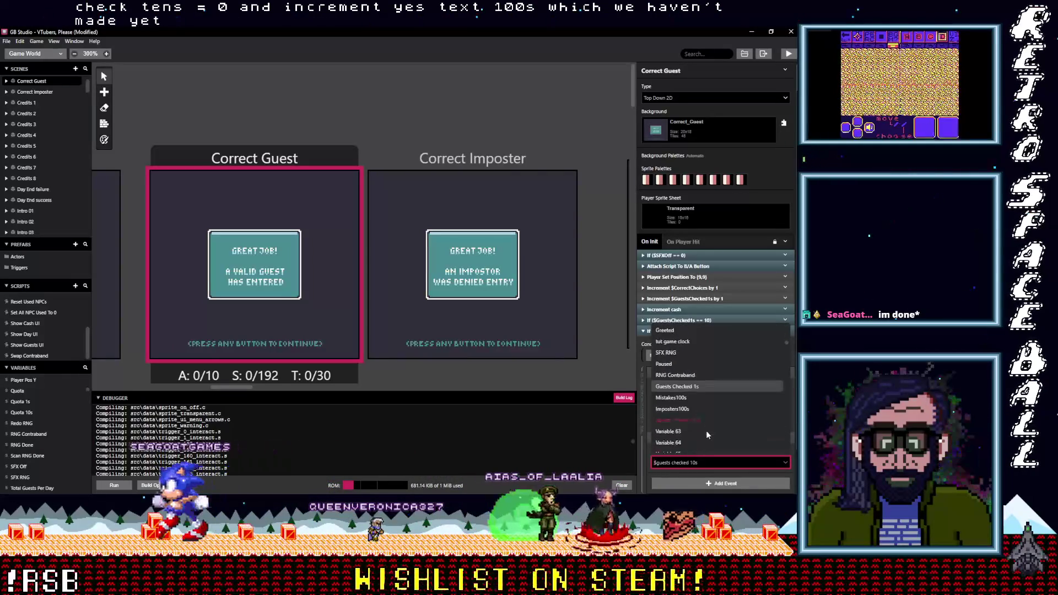
{"action": "left_click", "coordinate": [693, 431]}
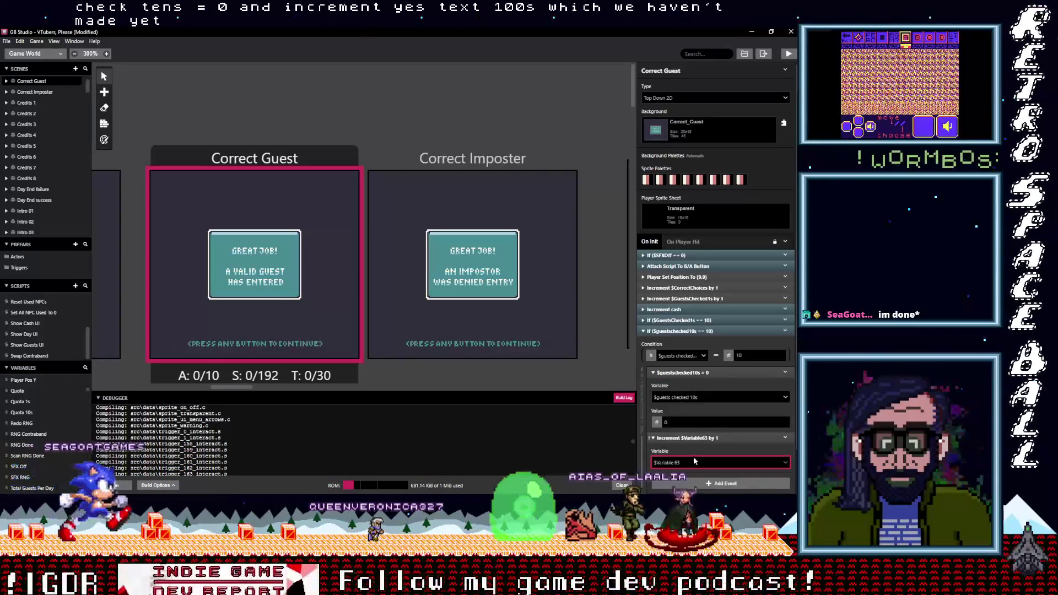
{"action": "type", "text": "Guests Che"}
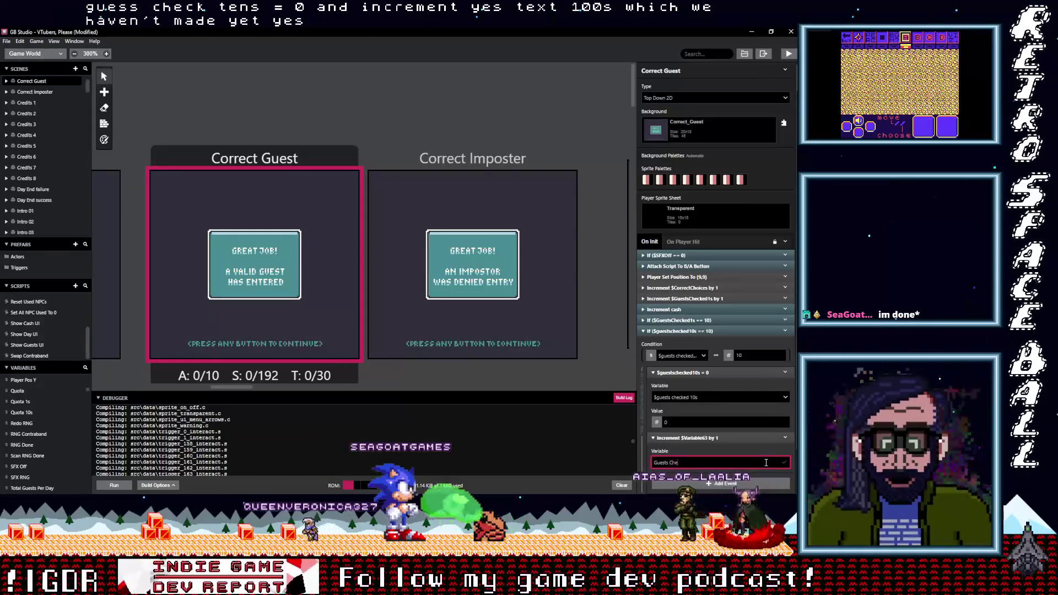
{"action": "type", "text": "cked 100s"}
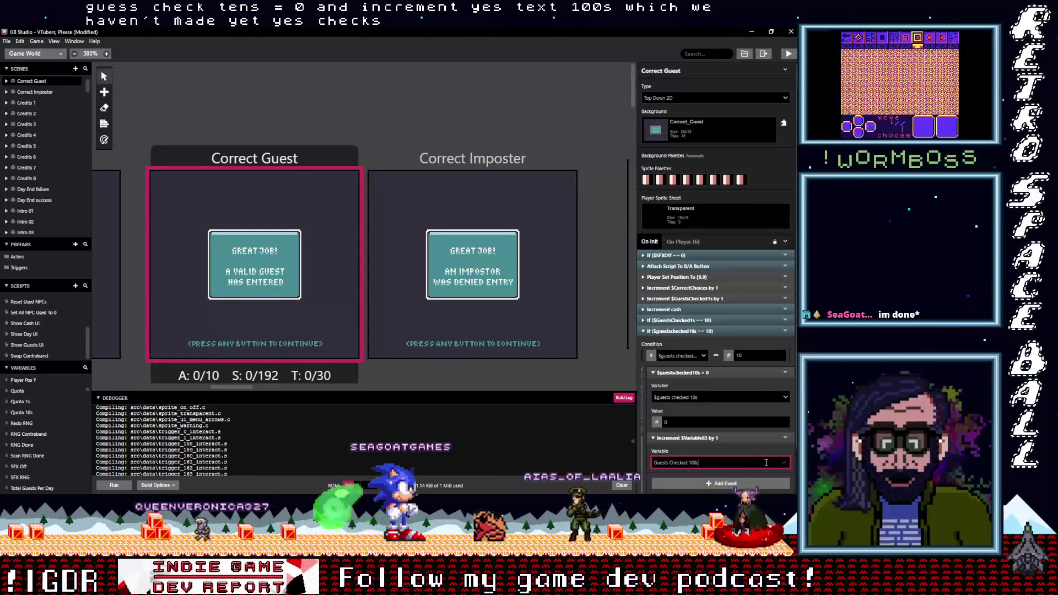
{"action": "key", "text": "Return"}
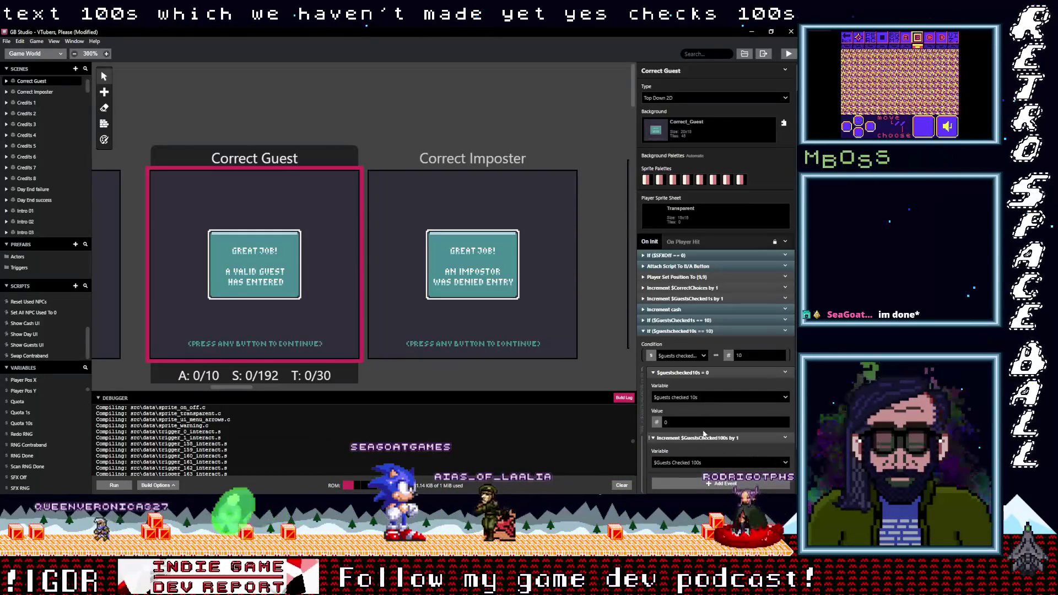
Step: Collapse the reset, hundreds increment and tens condition blocks
{"action": "left_click", "coordinate": [694, 373]}
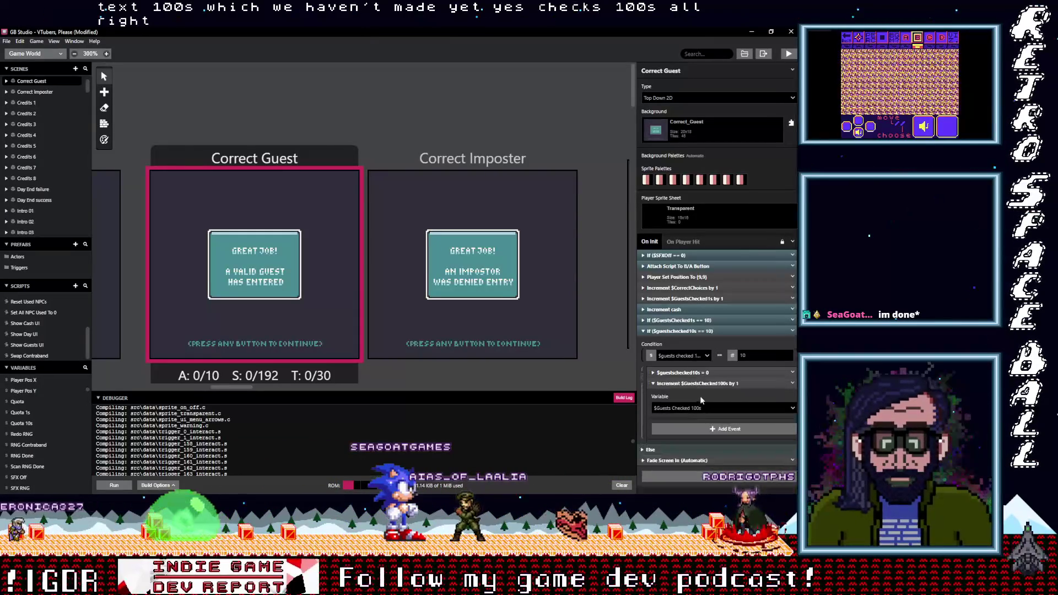
{"action": "left_click", "coordinate": [699, 384]}
{"action": "left_click", "coordinate": [693, 331]}
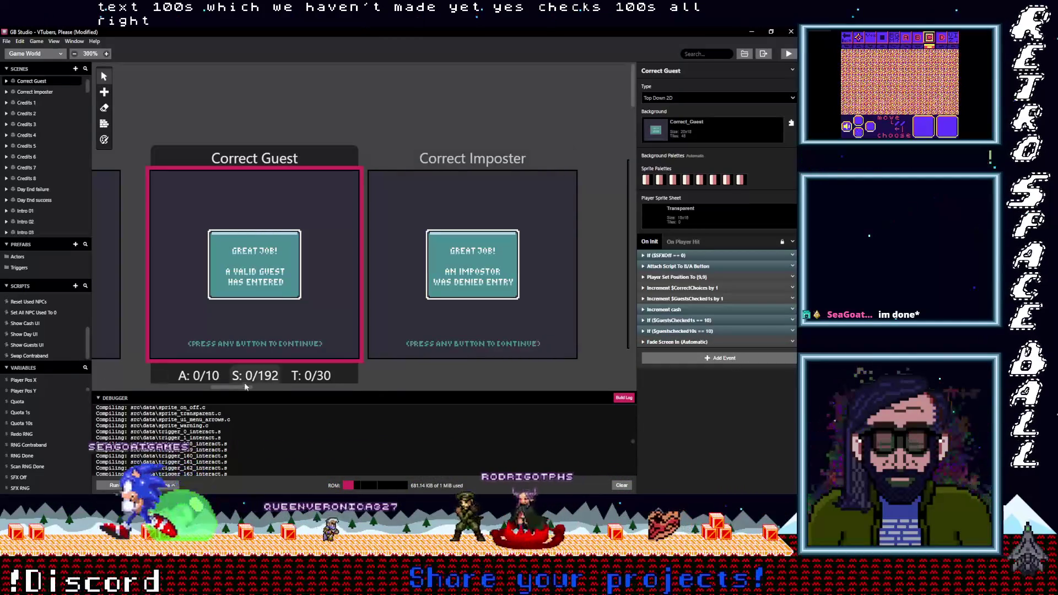
{"action": "mouse_move", "coordinate": [247, 385]}
{"action": "left_mouse_down"}
{"action": "mouse_move", "coordinate": [500, 391]}
{"action": "mouse_move", "coordinate": [434, 386]}
{"action": "left_mouse_up"}
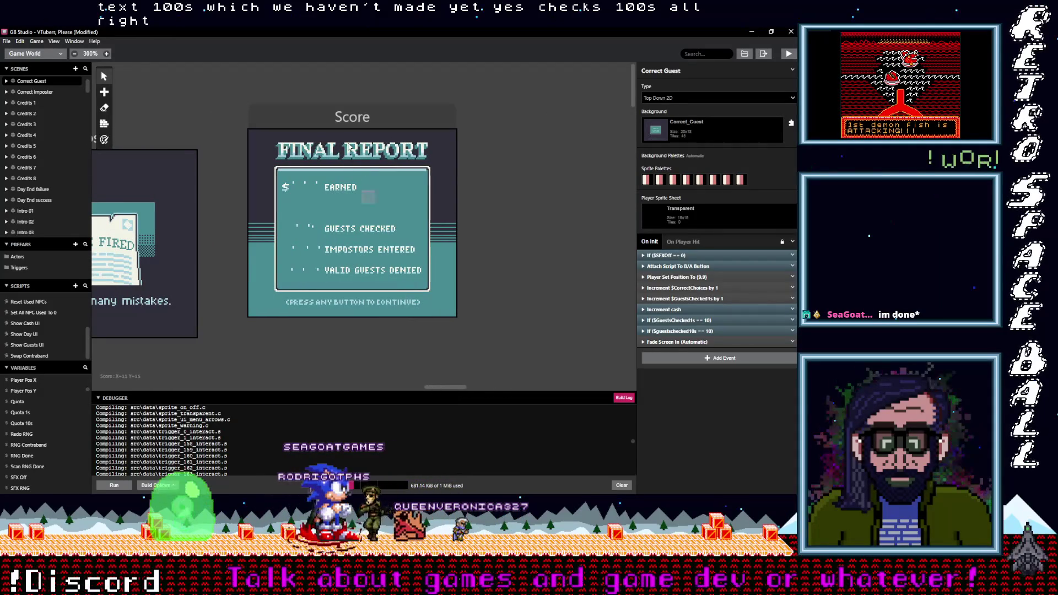
Step: Copy a GBVM Script event into the Score scene's Guests Checked UI Tile Swap as a third script
{"action": "left_click", "coordinate": [352, 133]}
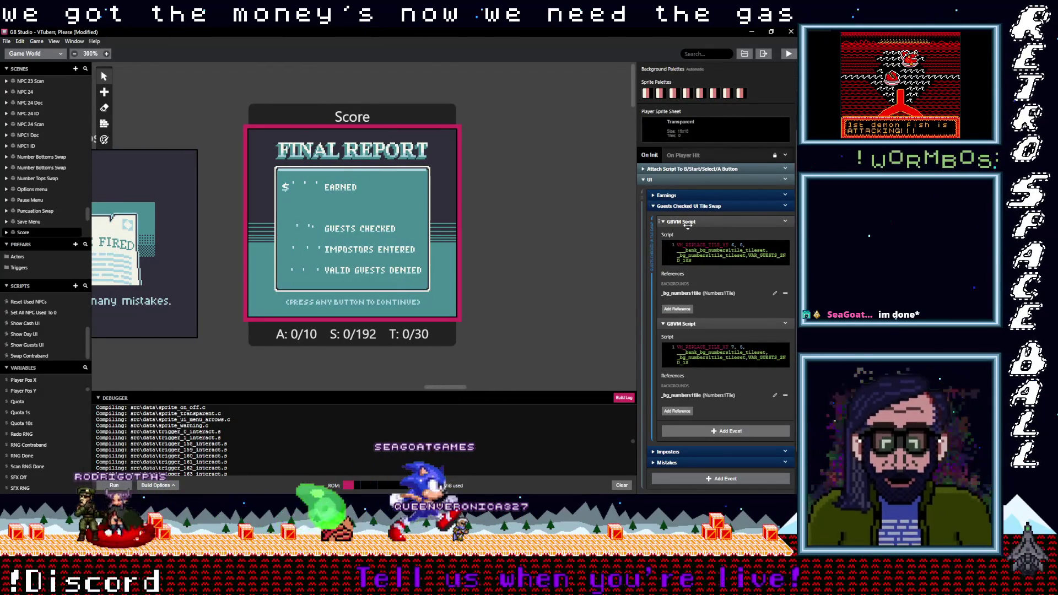
{"action": "left_click", "coordinate": [708, 324]}
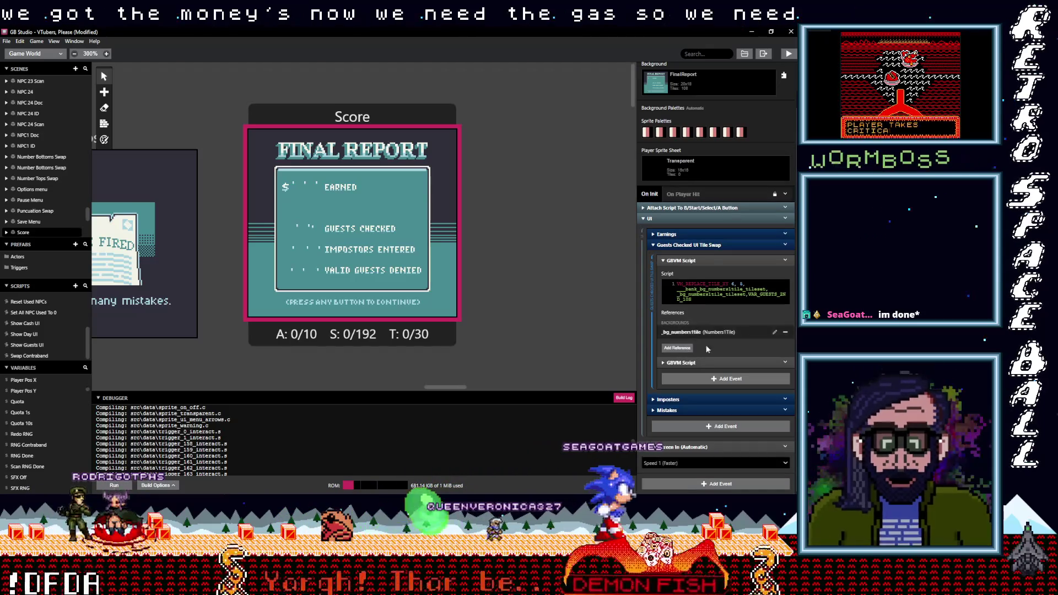
{"action": "left_click", "coordinate": [692, 261]}
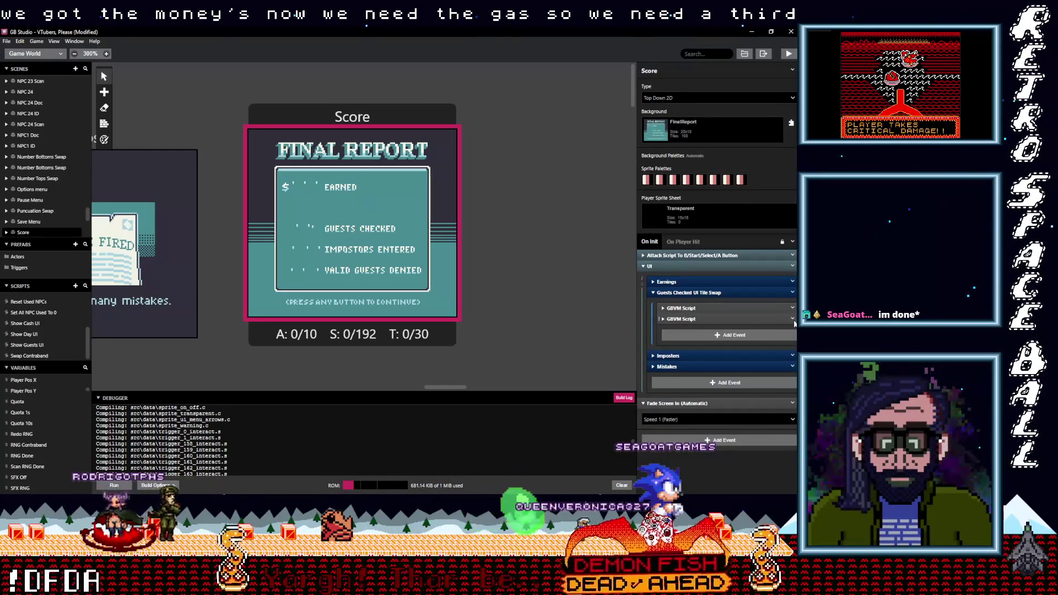
{"action": "left_click", "coordinate": [794, 323]}
{"action": "left_click", "coordinate": [772, 368]}
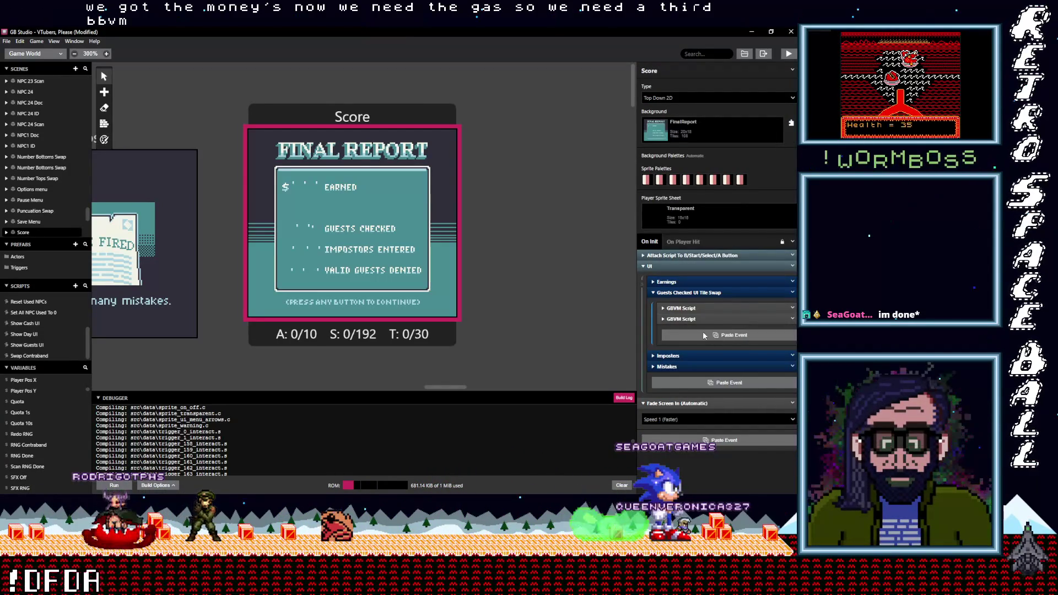
{"action": "left_click", "coordinate": [703, 335]}
{"action": "left_click", "coordinate": [692, 309]}
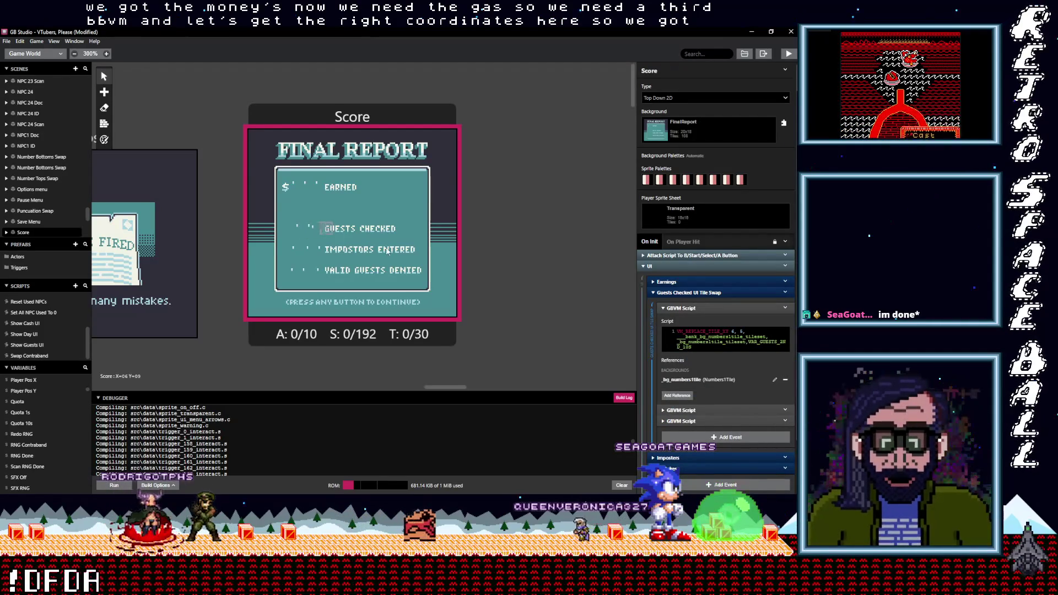
Step: Change the VM_REPLACE_TILE_XY coordinates in the three scripts to 4,9, 5,9 and 6,9
{"action": "double_click", "coordinate": [734, 331]}
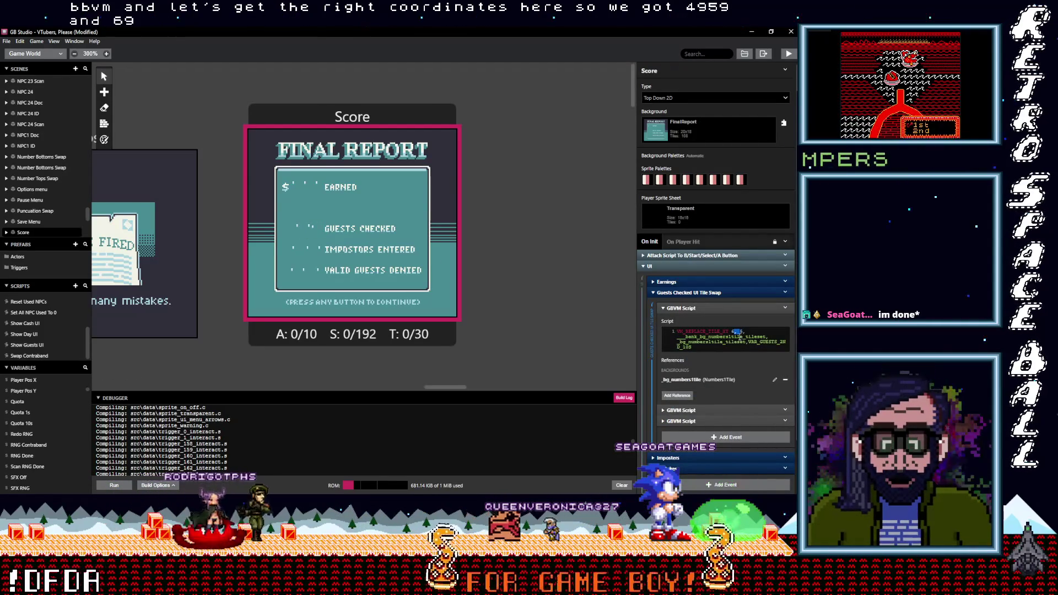
{"action": "type", "text": "4"}
{"action": "double_click", "coordinate": [741, 331]}
{"action": "type", "text": "9"}
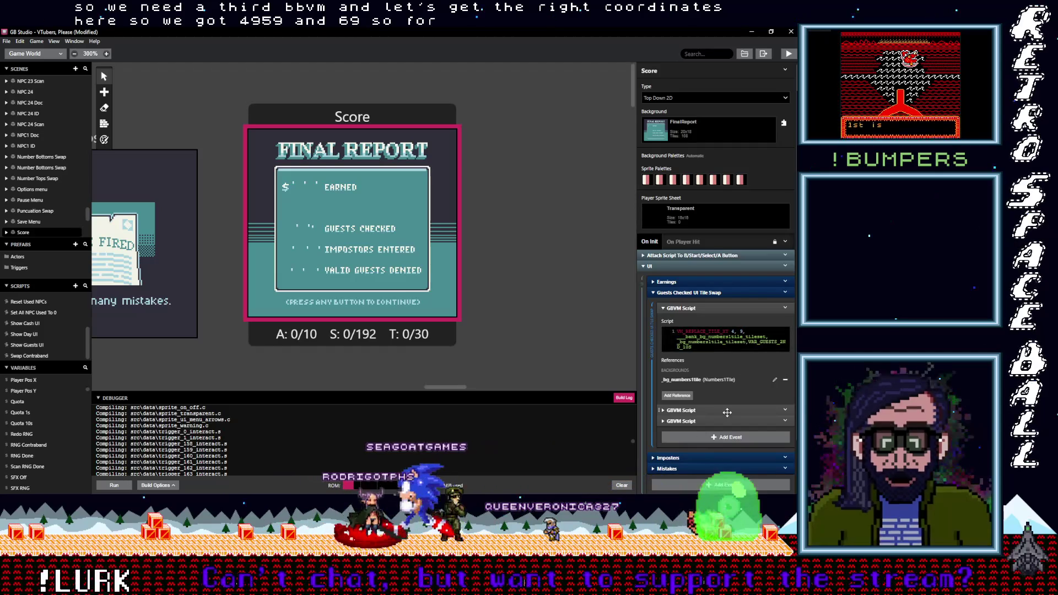
{"action": "left_click", "coordinate": [727, 412]}
{"action": "scroll", "coordinate": [731, 391], "scroll_direction": "down", "scroll_amount": 1}
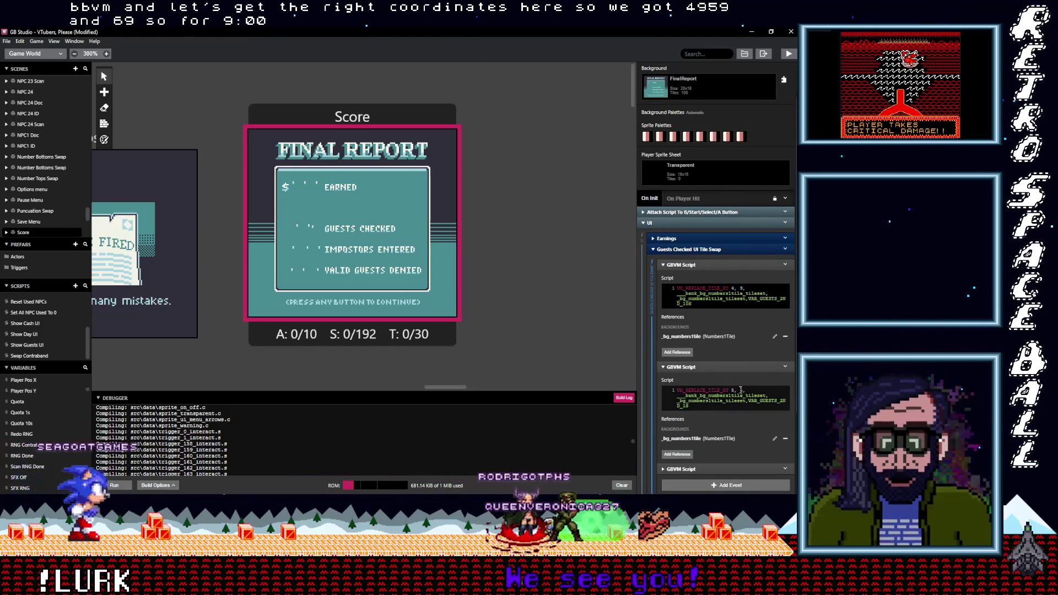
{"action": "double_click", "coordinate": [741, 390]}
{"action": "scroll", "coordinate": [736, 409], "scroll_direction": "down", "scroll_amount": 2}
{"action": "left_click", "coordinate": [684, 382]}
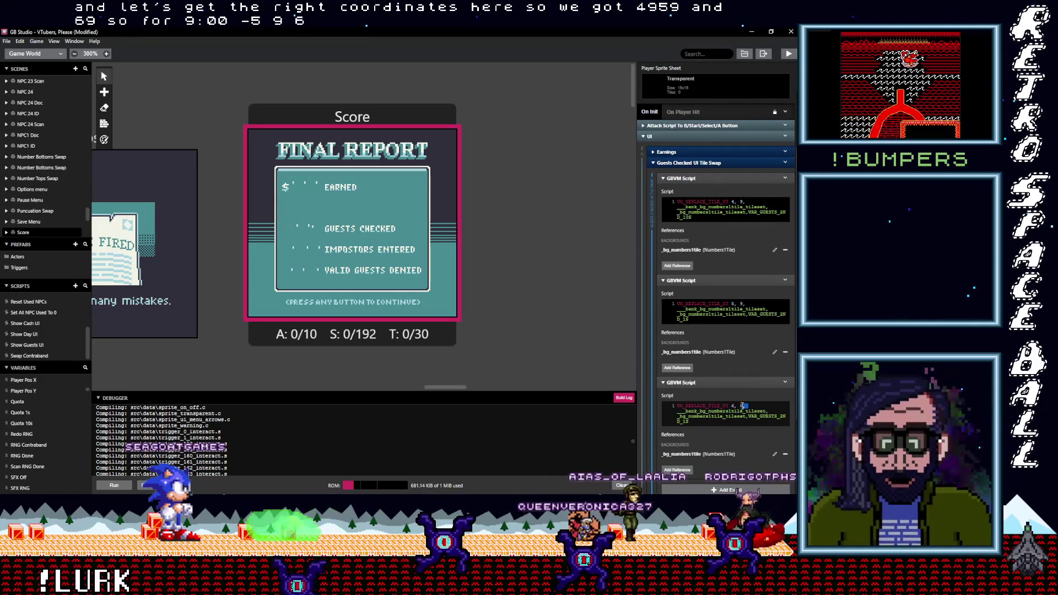
{"action": "left_click", "coordinate": [744, 406]}
{"action": "type", "text": "9"}
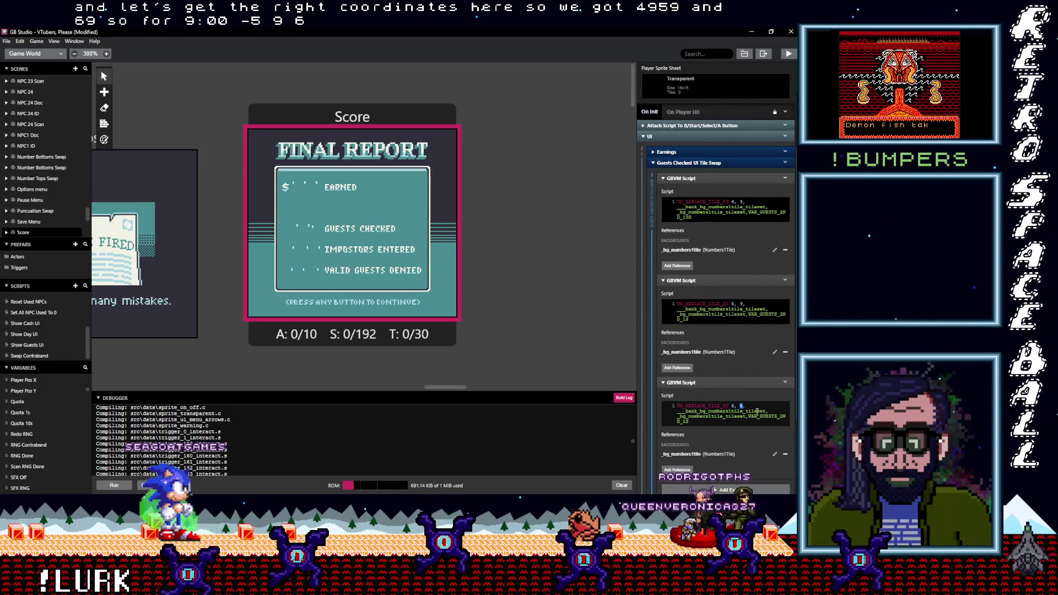
{"action": "scroll", "coordinate": [739, 420], "scroll_direction": "down", "scroll_amount": 1}
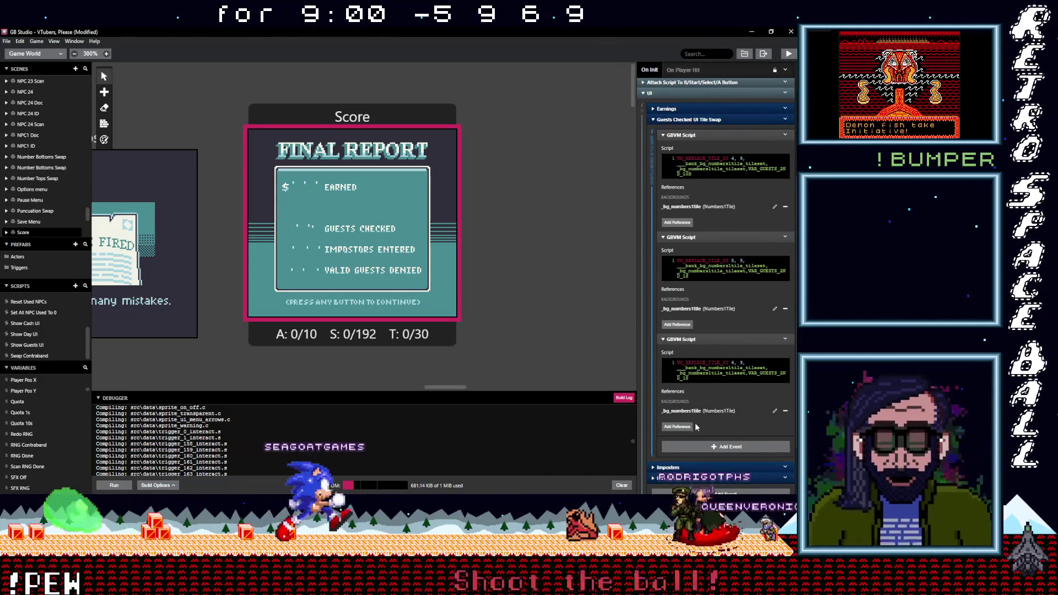
Step: Reference Guests Checked 100s in the first GBVM script and paste it over the old variable
{"action": "left_click", "coordinate": [681, 224]}
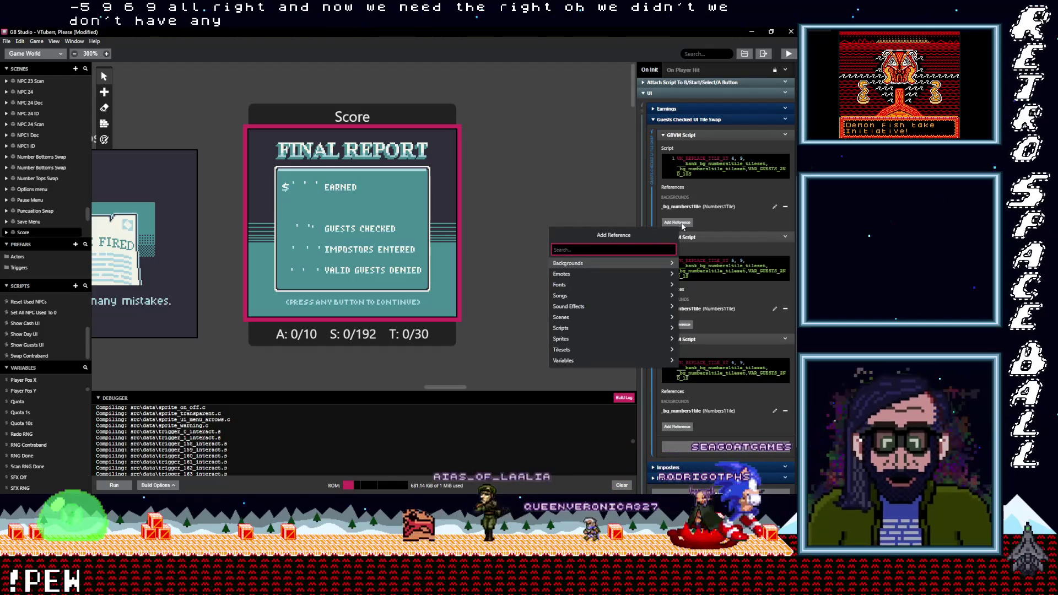
{"action": "type", "text": "guest"}
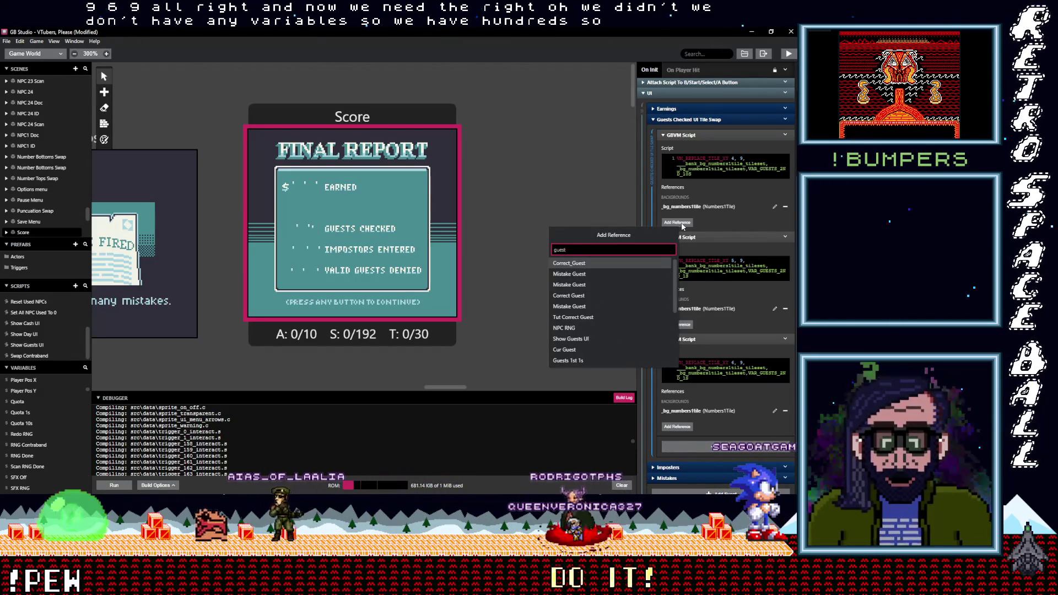
{"action": "type", "text": "s"}
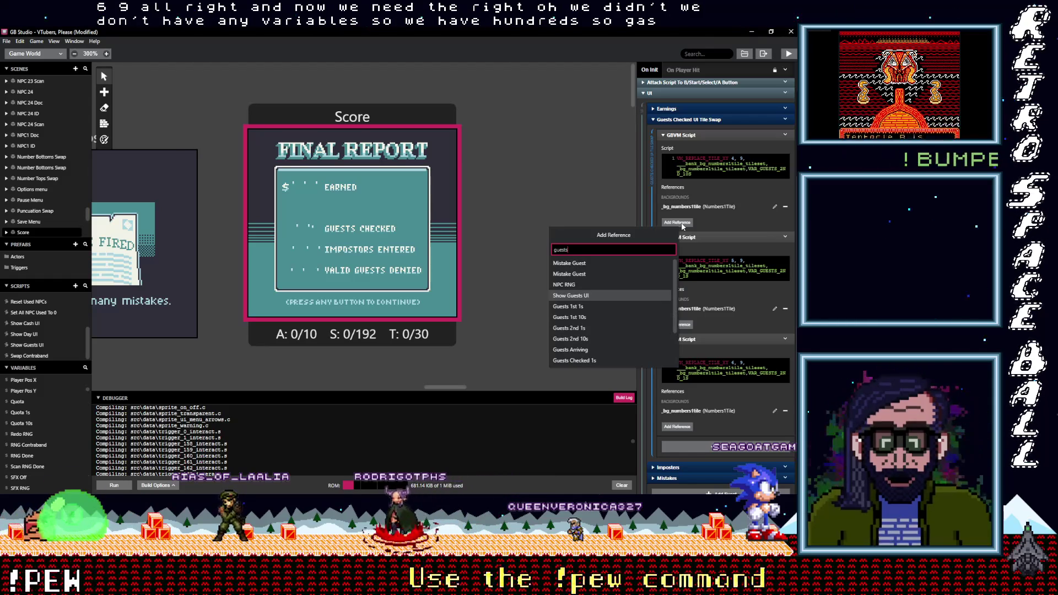
{"action": "scroll", "coordinate": [606, 315], "scroll_direction": "down", "scroll_amount": 2}
{"action": "left_click", "coordinate": [603, 340]}
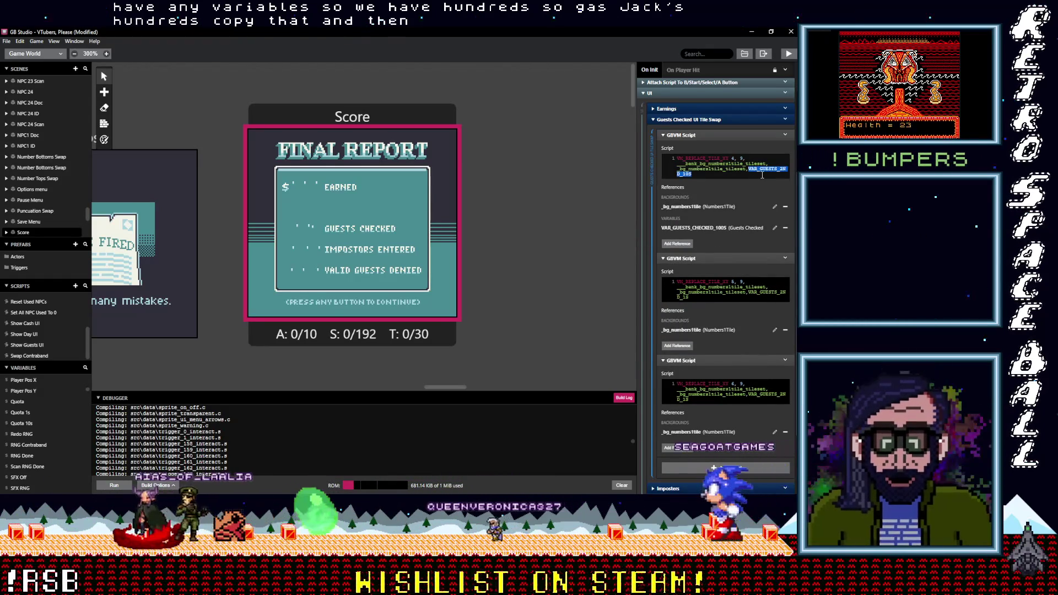
{"action": "key", "text": "ctrl+v"}
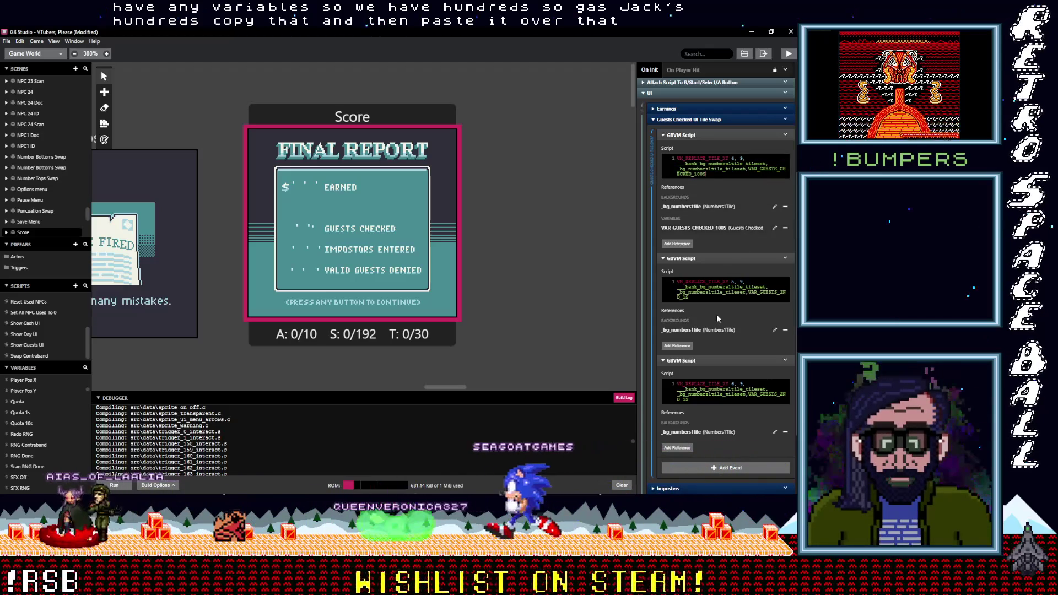
Step: Reference Guests Checked 10s in the second GBVM script, replacing its old variable name
{"action": "left_click", "coordinate": [681, 346]}
{"action": "type", "text": "guests c"}
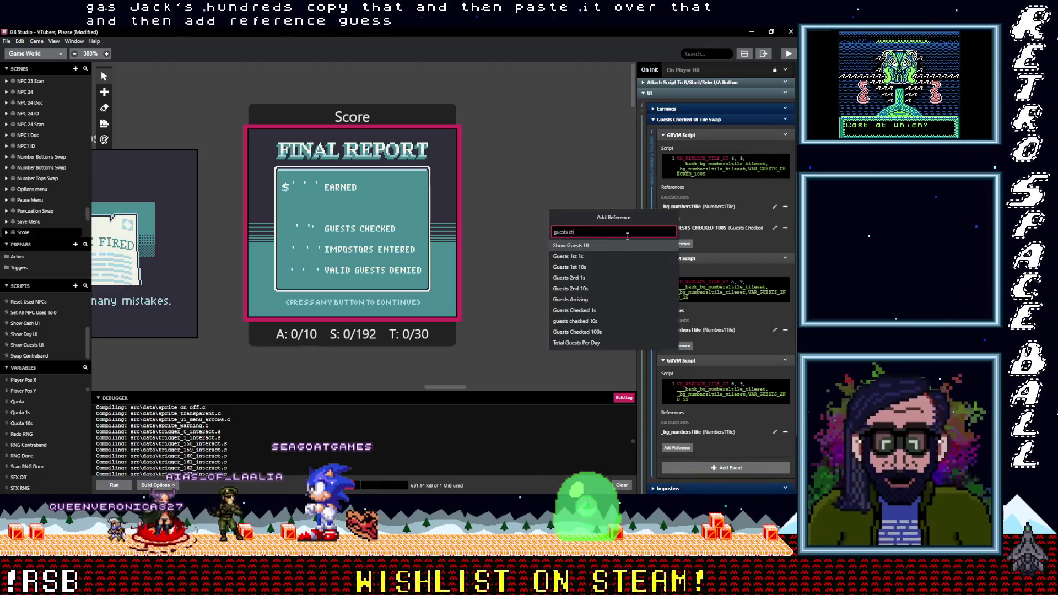
{"action": "type", "text": "h"}
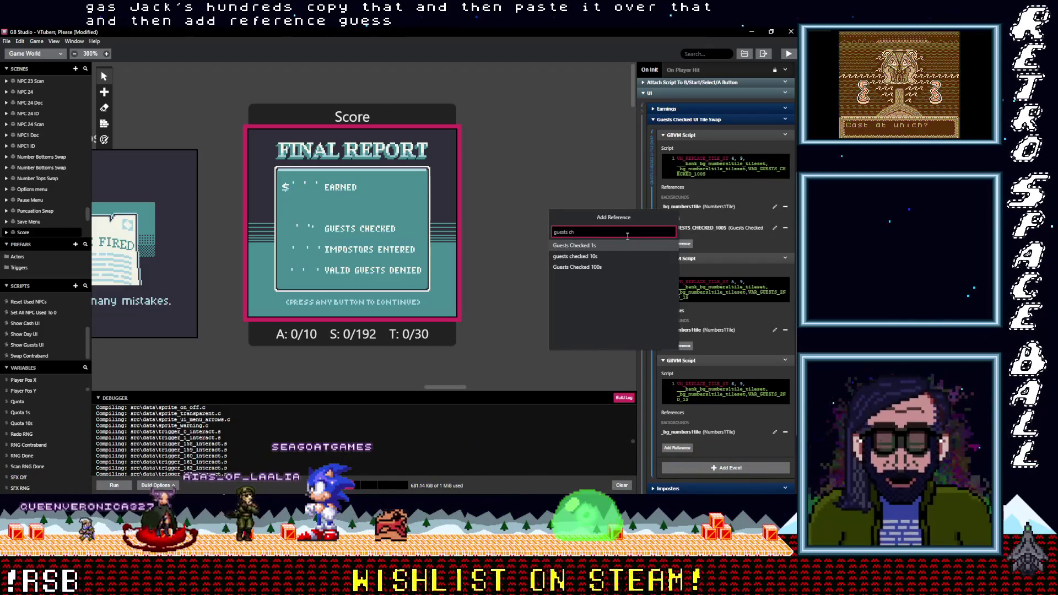
{"action": "left_click", "coordinate": [606, 256]}
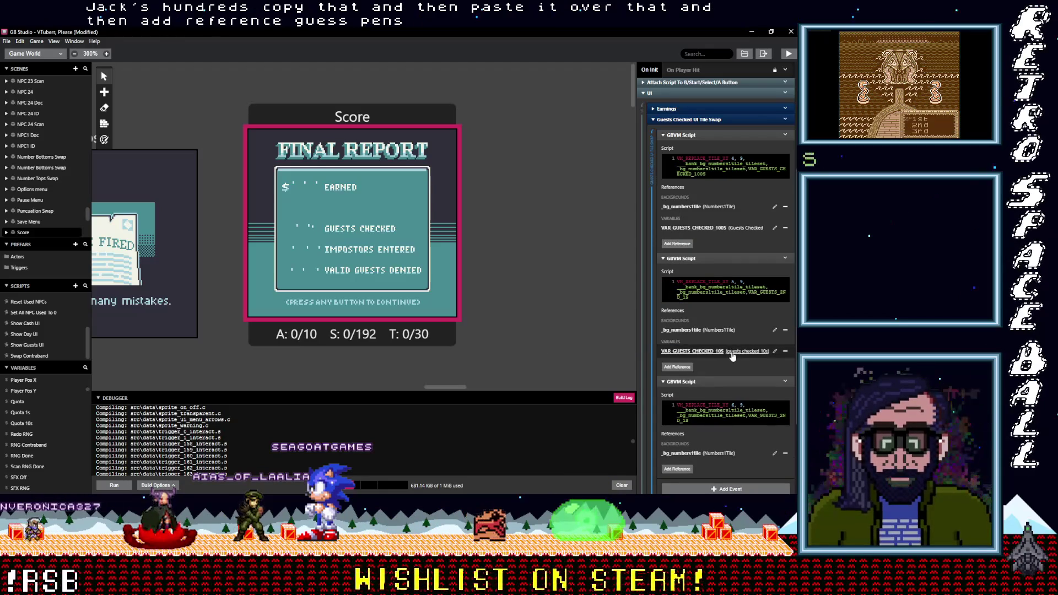
{"action": "left_click_drag", "start_coordinate": [750, 293], "coordinate": [757, 298]}
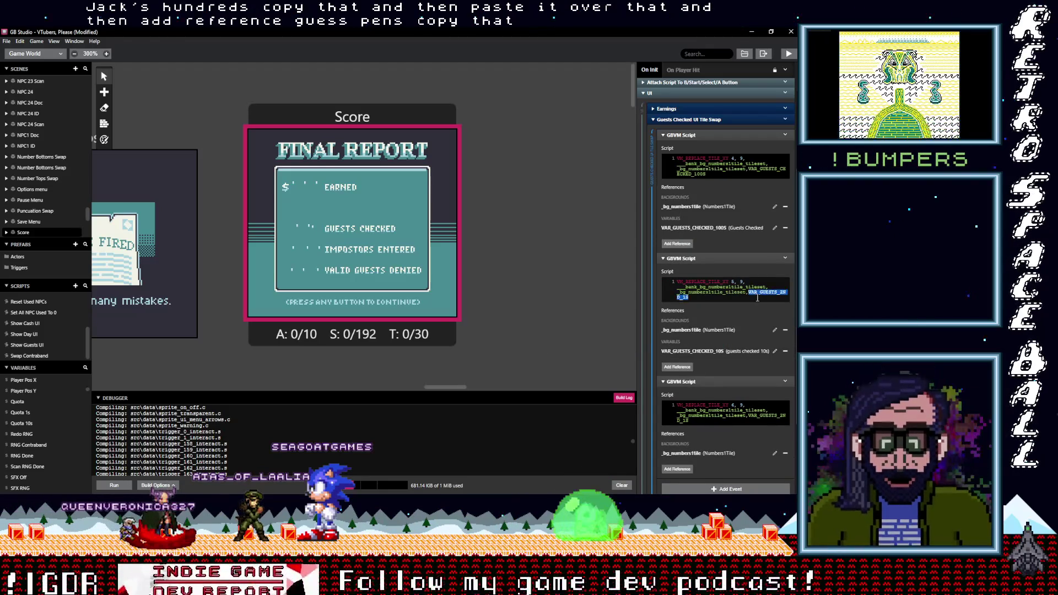
{"action": "key", "text": "ctrl+v"}
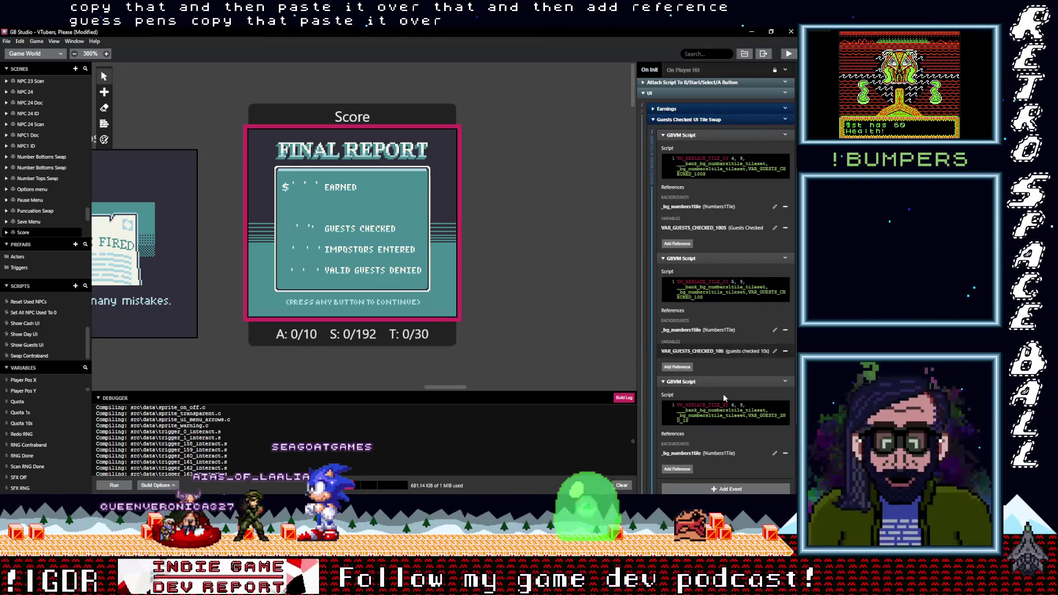
{"action": "scroll", "coordinate": [693, 449], "scroll_direction": "down", "scroll_amount": 1}
Step: Add Guests Checked 1s as the third GBVM script's reference
{"action": "left_click", "coordinate": [682, 427]}
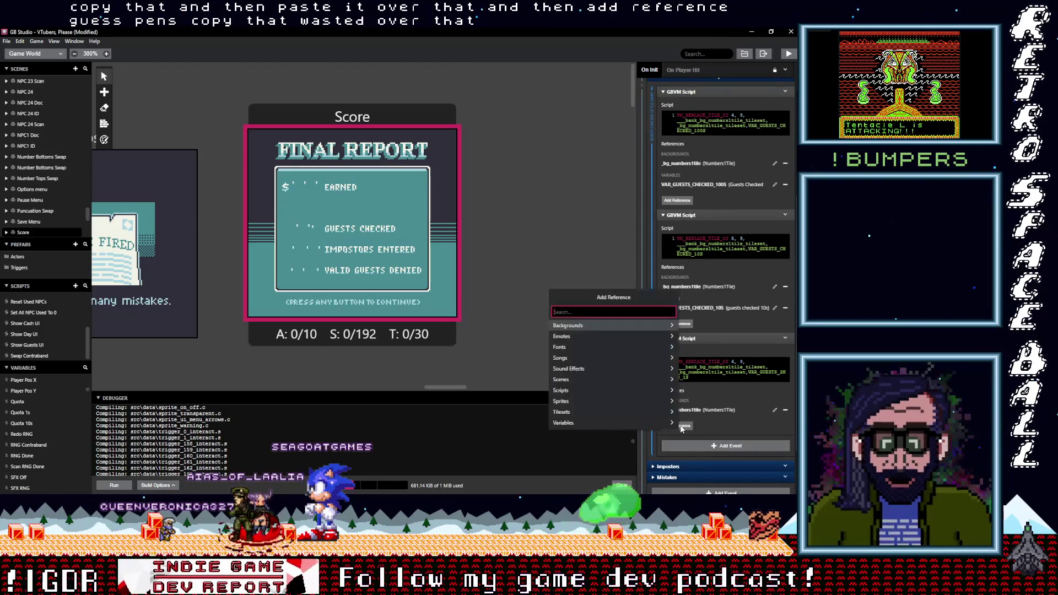
{"action": "type", "text": "guest"}
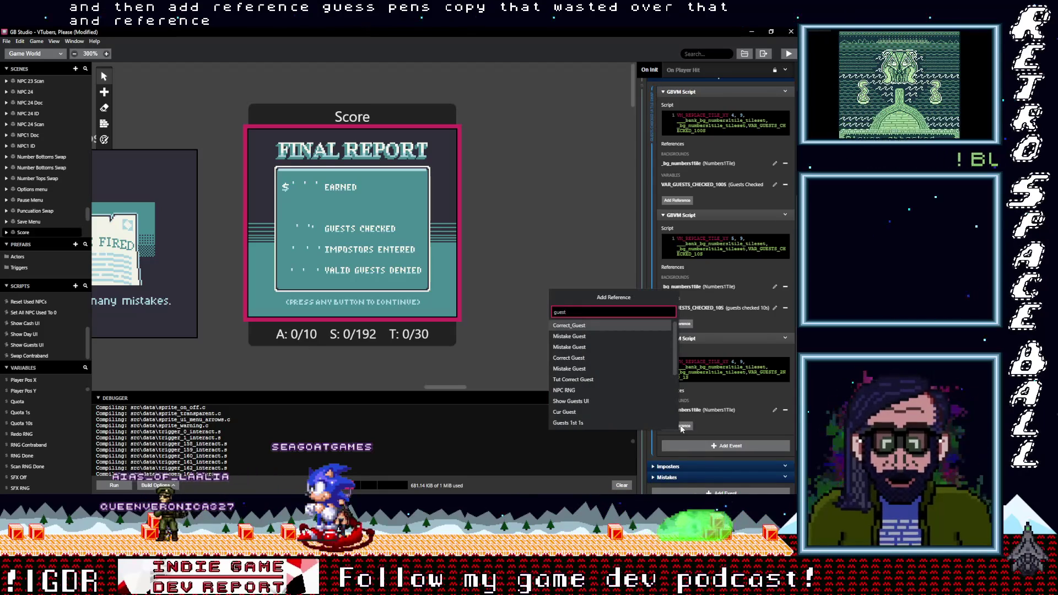
{"action": "scroll", "coordinate": [614, 401], "scroll_direction": "down", "scroll_amount": 5}
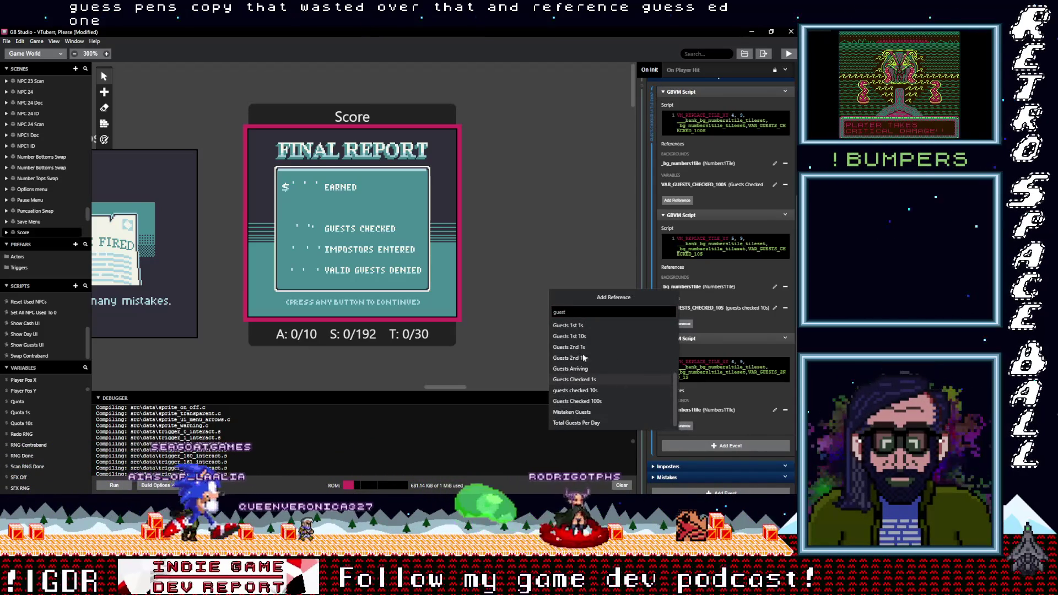
{"action": "left_click", "coordinate": [601, 382]}
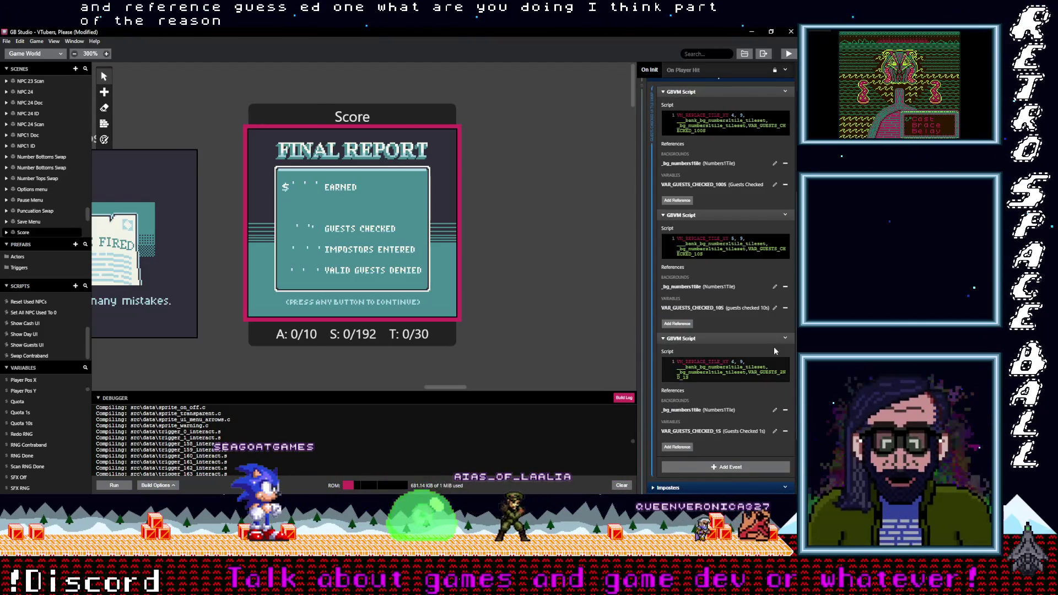
{"action": "key", "text": "alt+Tab"}
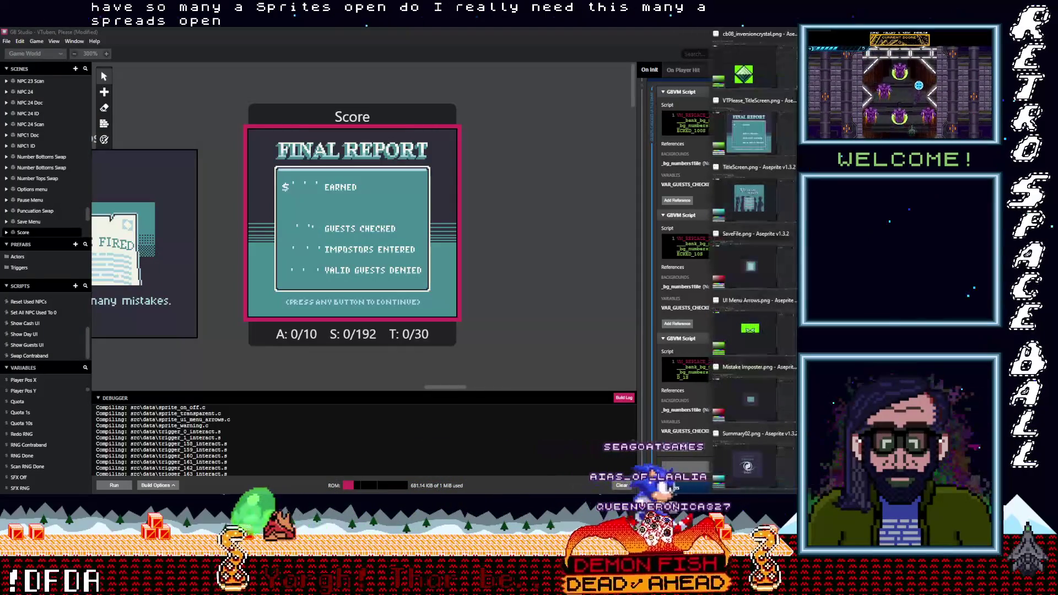
Step: Quit Aseprite, choosing Don't Save for Sprite-0001, the title screen, Sprite-0002 and every other sprite
{"action": "left_click", "coordinate": [764, 38]}
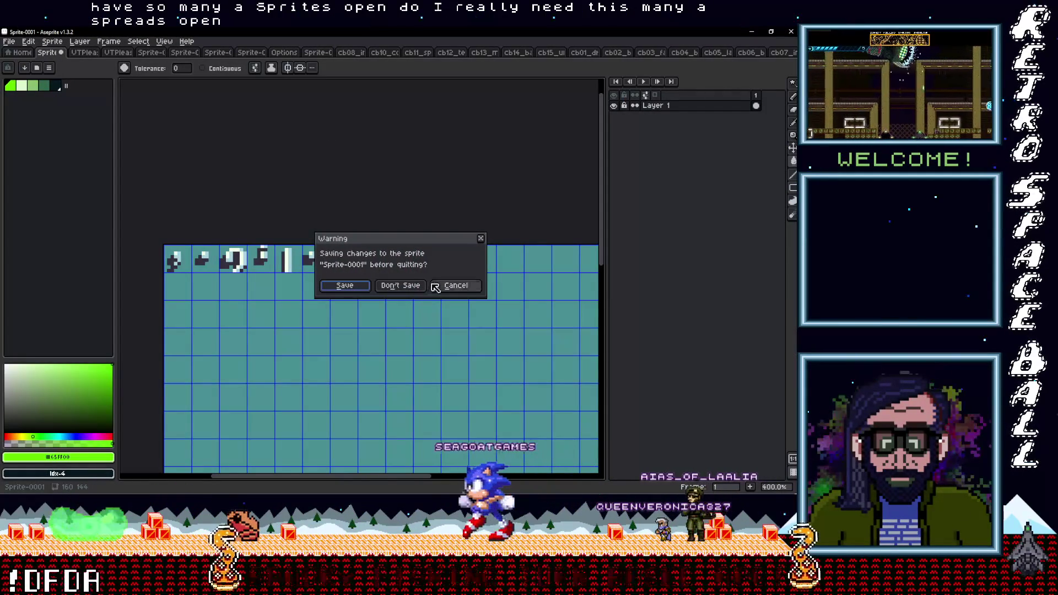
{"action": "left_click", "coordinate": [407, 288]}
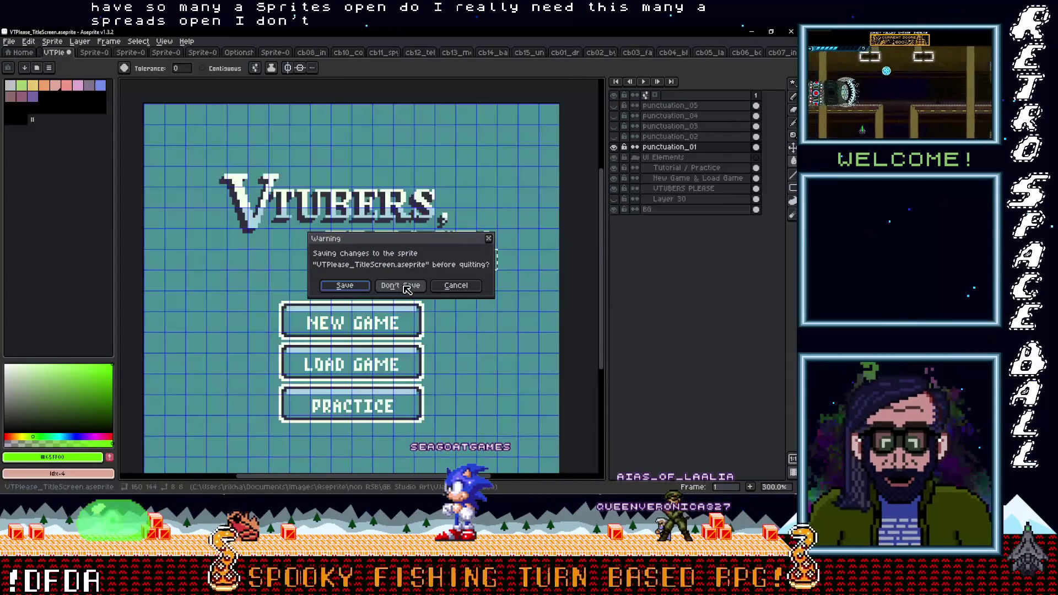
{"action": "left_click", "coordinate": [404, 289]}
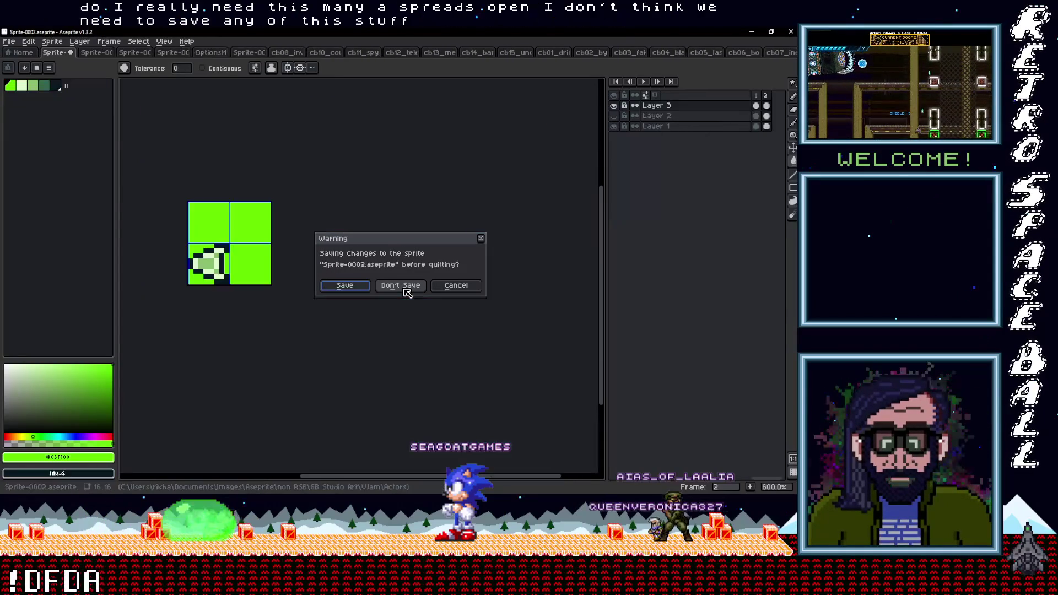
{"action": "left_click", "coordinate": [406, 289]}
{"action": "left_click", "coordinate": [405, 288]}
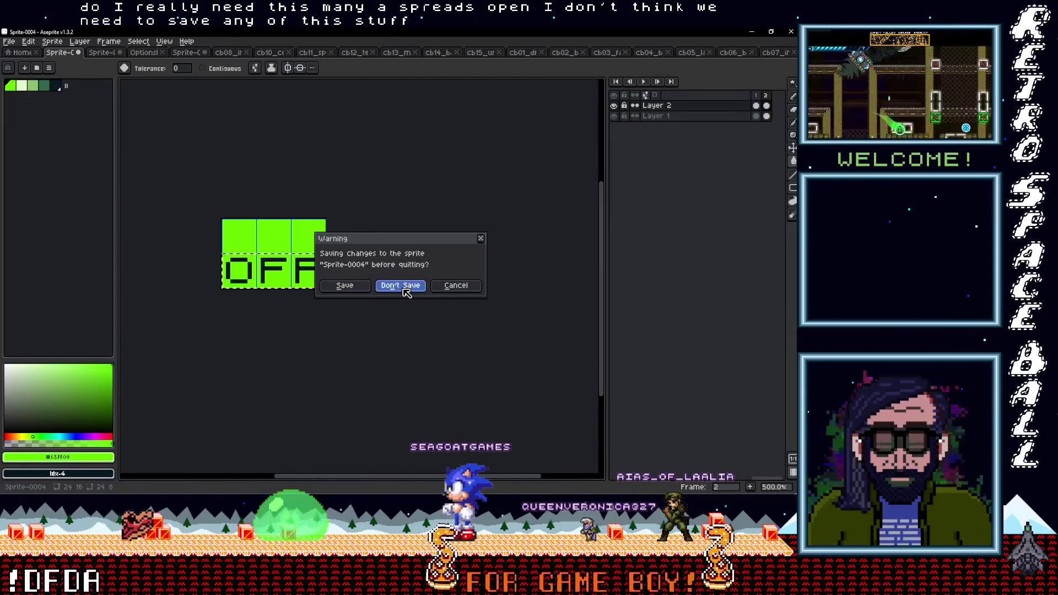
{"action": "left_click", "coordinate": [405, 287]}
{"action": "left_click", "coordinate": [405, 288]}
{"action": "left_click", "coordinate": [405, 288]}
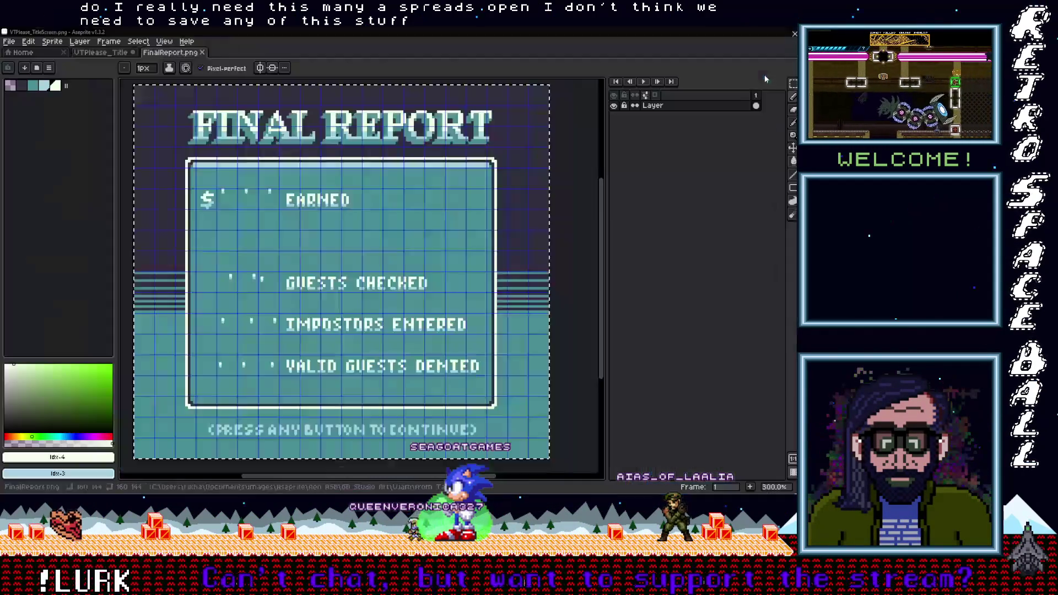
{"action": "left_click", "coordinate": [410, 291]}
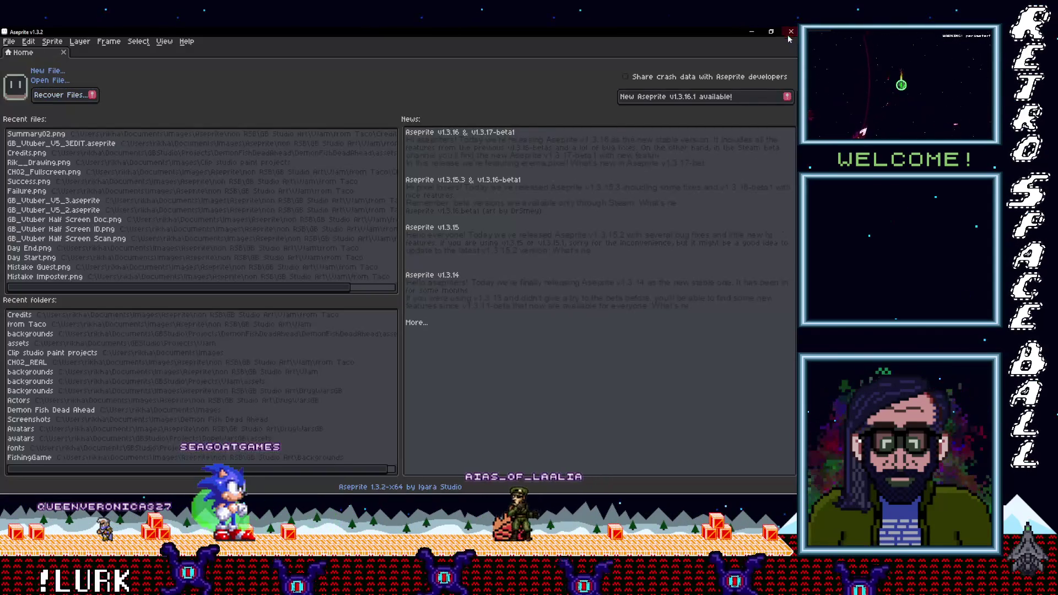
Step: Close the leftover Aseprite window and review the three GBVM digit scripts in GB Studio
{"action": "left_click", "coordinate": [789, 34]}
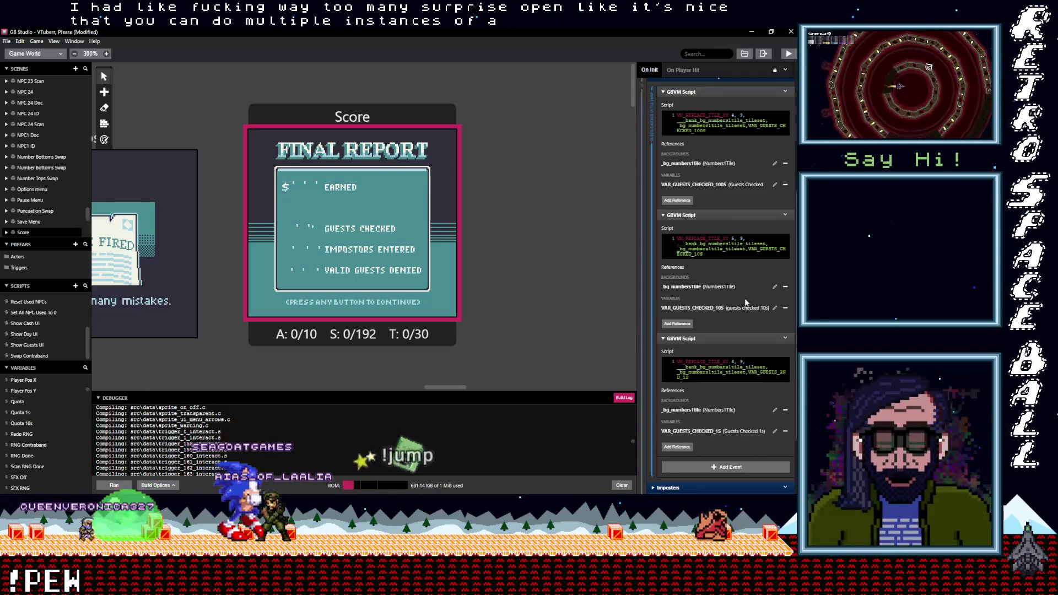
{"action": "scroll", "coordinate": [748, 352], "scroll_direction": "down", "scroll_amount": 1}
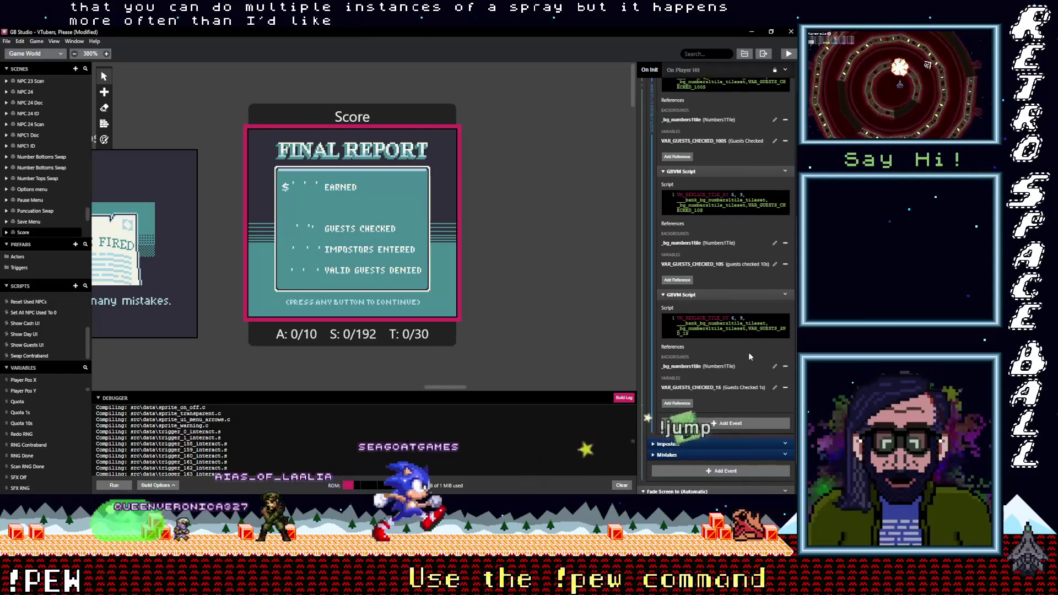
{"action": "scroll", "coordinate": [748, 356], "scroll_direction": "down", "scroll_amount": 1}
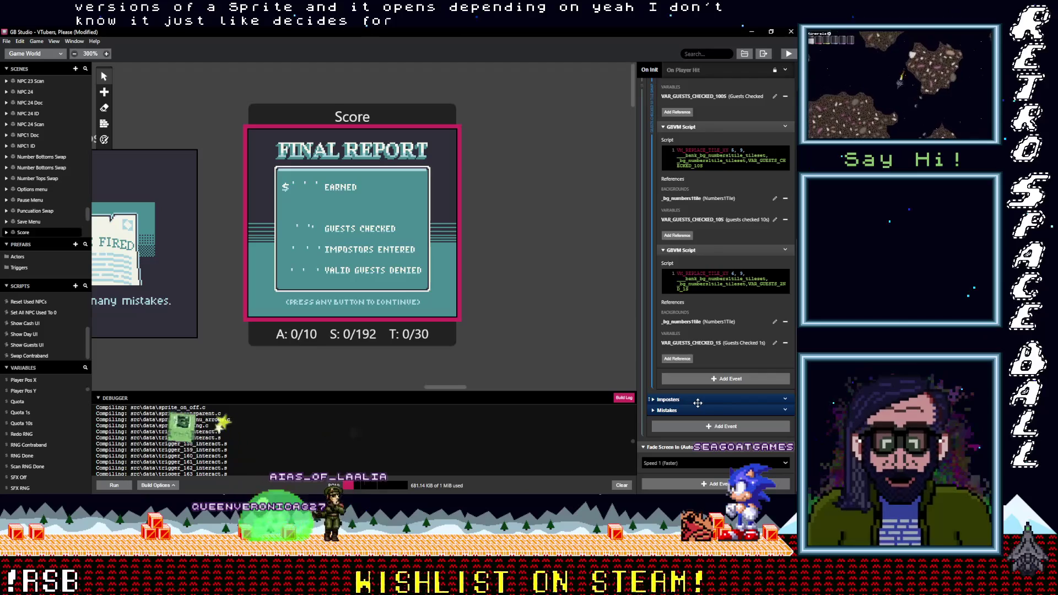
{"action": "scroll", "coordinate": [719, 406], "scroll_direction": "up", "scroll_amount": 1}
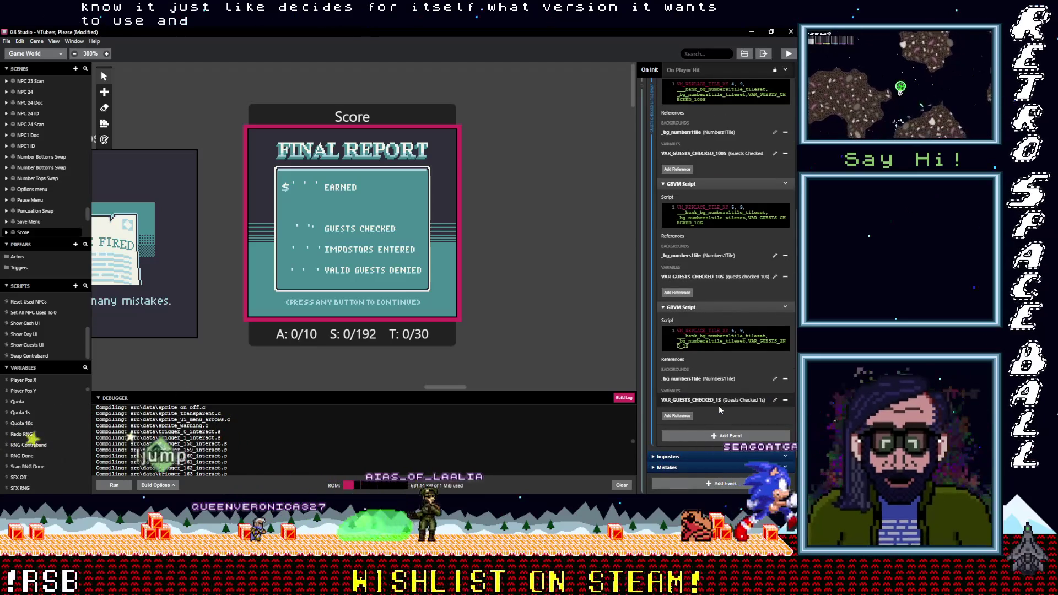
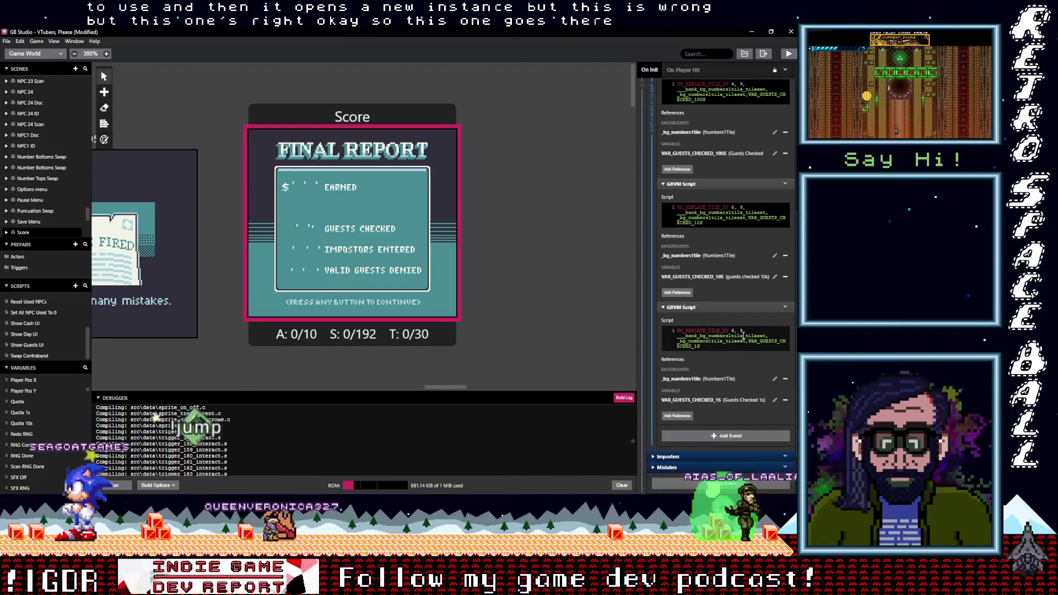
Step: Collapse both Guests Checked scripts and the Guests Checked UI Tile Swap section
{"action": "scroll", "coordinate": [742, 335], "scroll_direction": "up", "scroll_amount": 1}
{"action": "scroll", "coordinate": [732, 275], "scroll_direction": "up", "scroll_amount": 1}
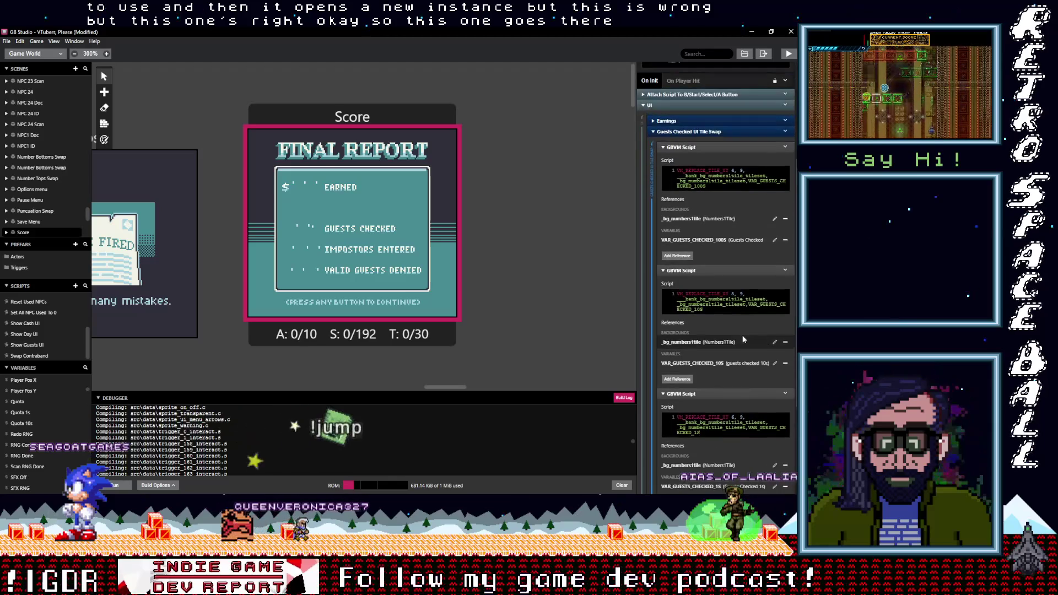
{"action": "left_click", "coordinate": [695, 148]}
{"action": "left_click", "coordinate": [697, 159]}
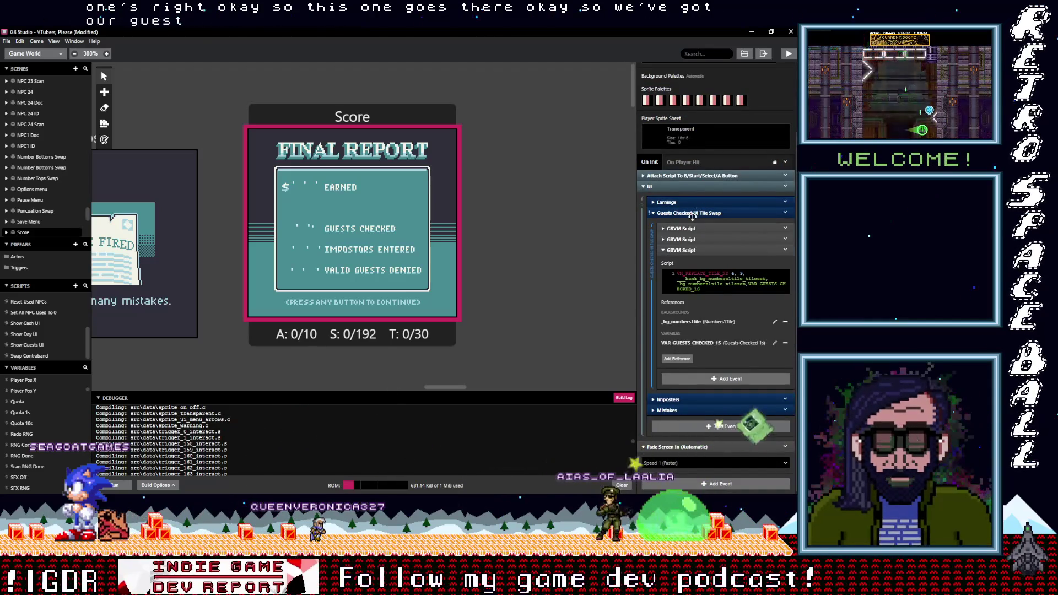
{"action": "left_click", "coordinate": [692, 213]}
Step: Expand the Imposters section and copy its second GBVM Script event
{"action": "left_click", "coordinate": [695, 303]}
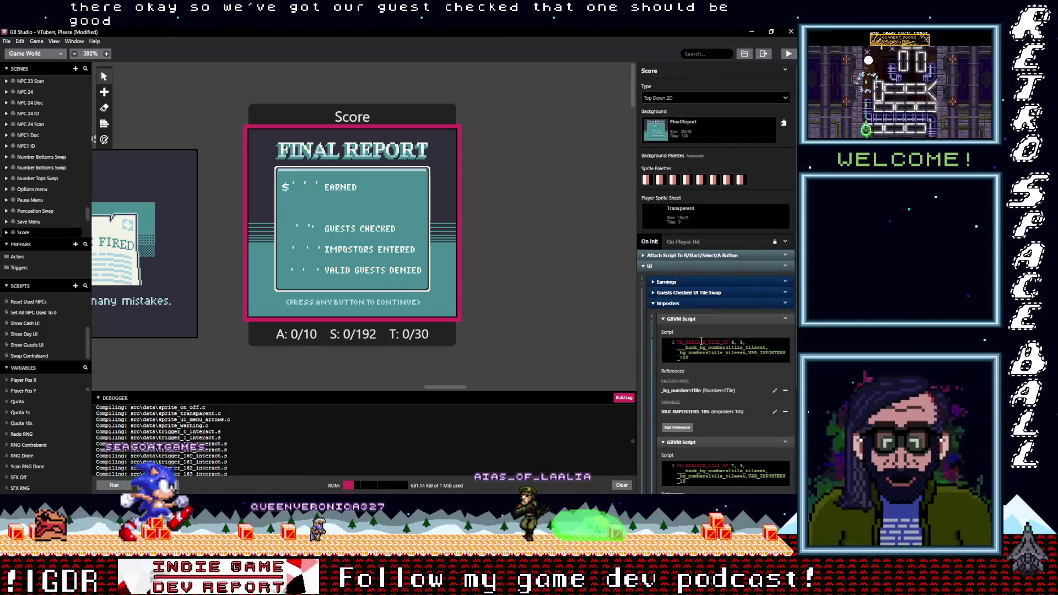
{"action": "scroll", "coordinate": [701, 339], "scroll_direction": "down", "scroll_amount": 3}
{"action": "left_click", "coordinate": [786, 312]}
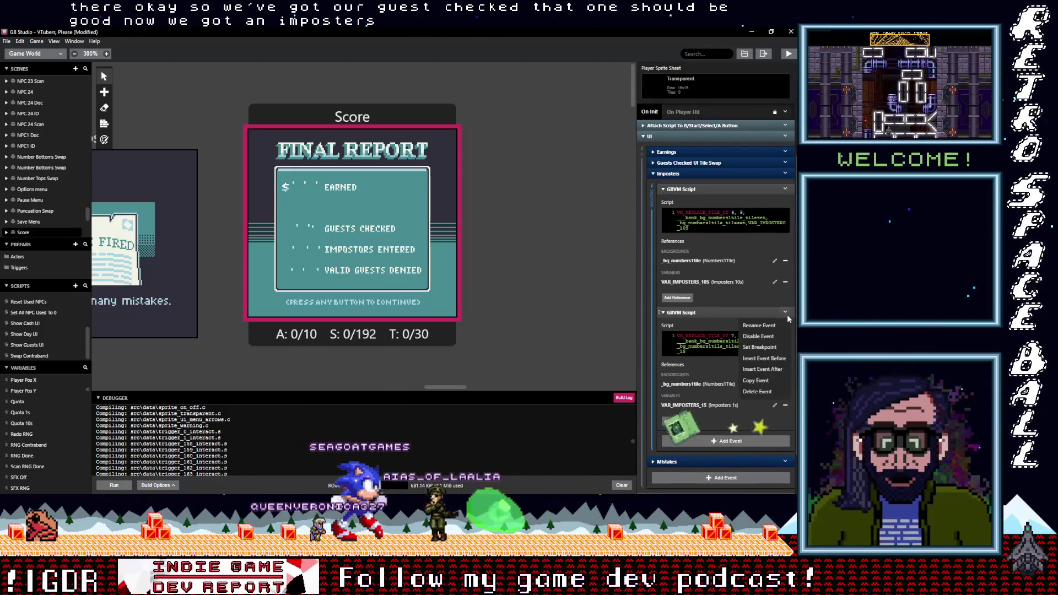
{"action": "left_click", "coordinate": [758, 380]}
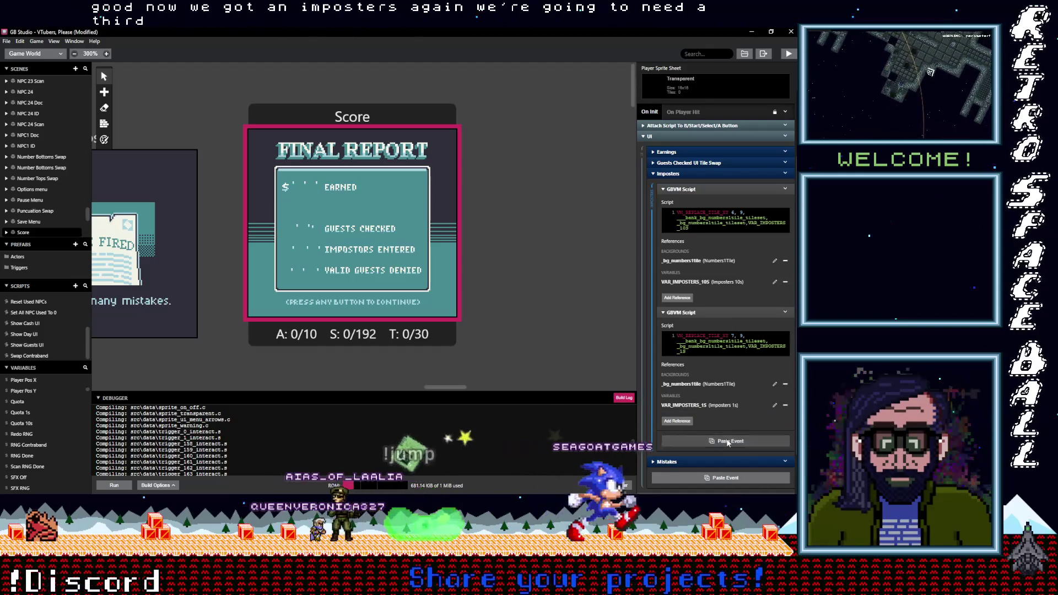
Step: Paste a third Imposters script and set the first script's tile position to 4, 11
{"action": "left_click", "coordinate": [727, 441]}
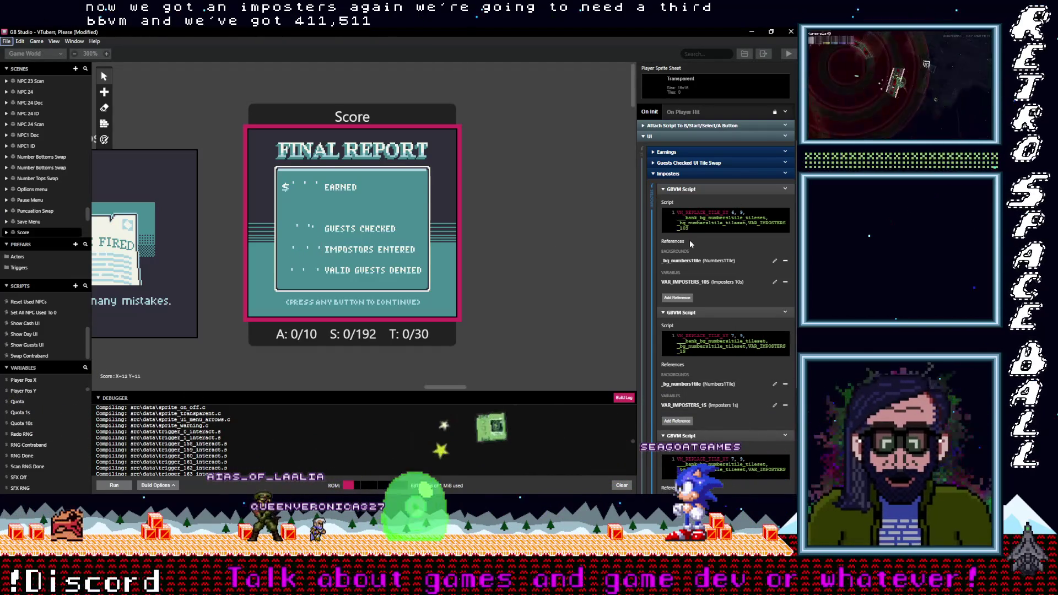
{"action": "double_click", "coordinate": [733, 212]}
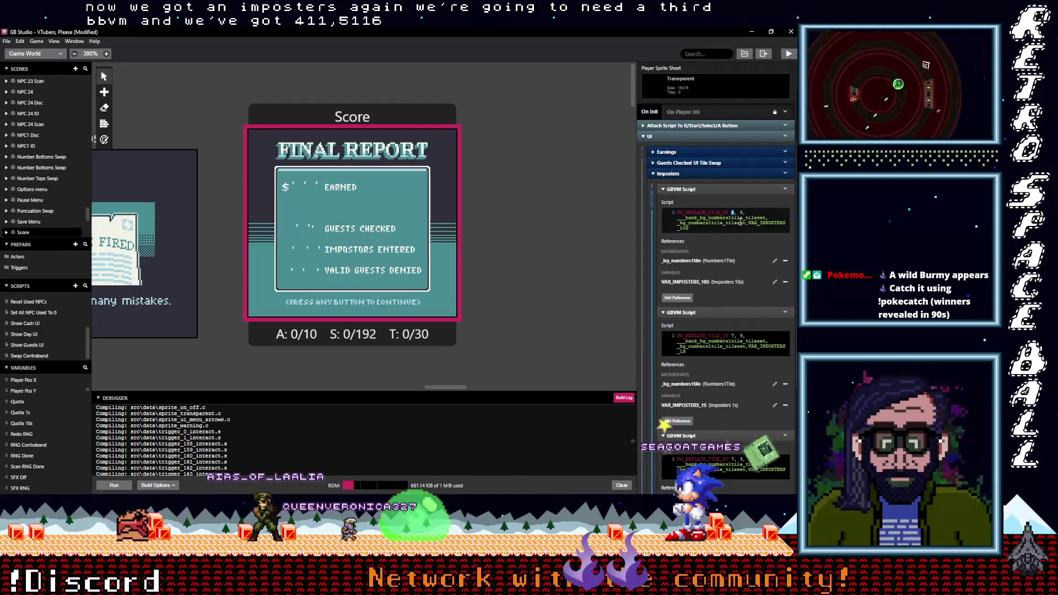
{"action": "type", "text": "4"}
{"action": "double_click", "coordinate": [743, 213]}
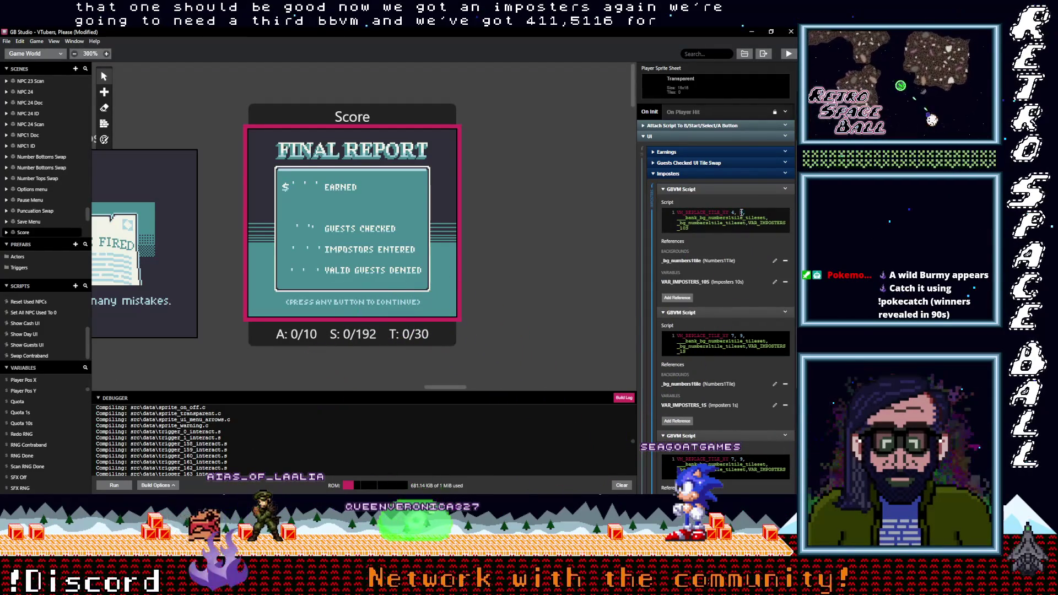
{"action": "type", "text": "11"}
Step: Set the second and third Imposters scripts' tile positions to 5, 11 and 6, 11
{"action": "double_click", "coordinate": [741, 335]}
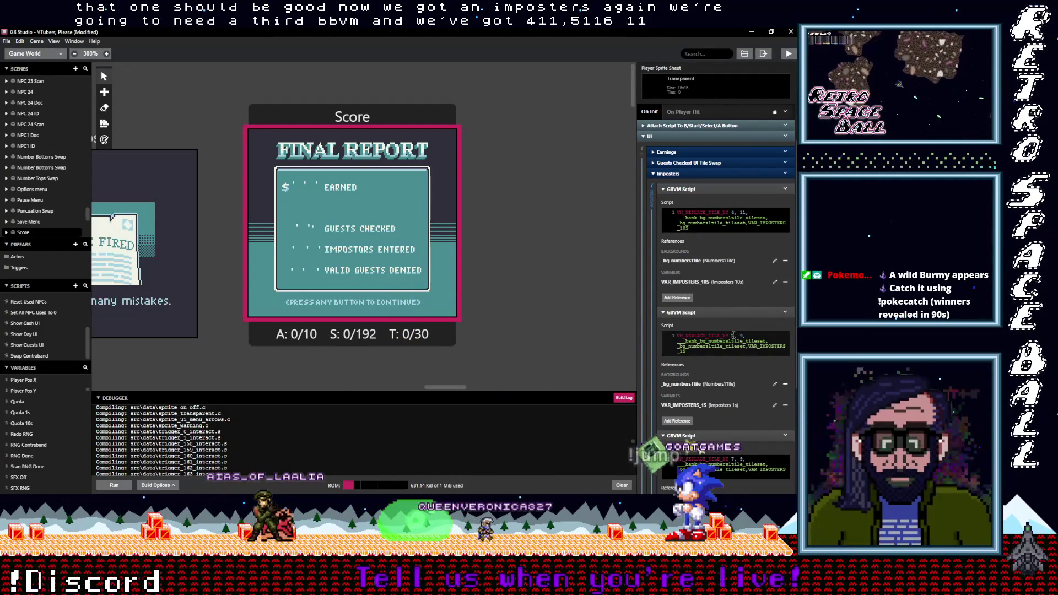
{"action": "type", "text": "5"}
{"action": "double_click", "coordinate": [741, 335]}
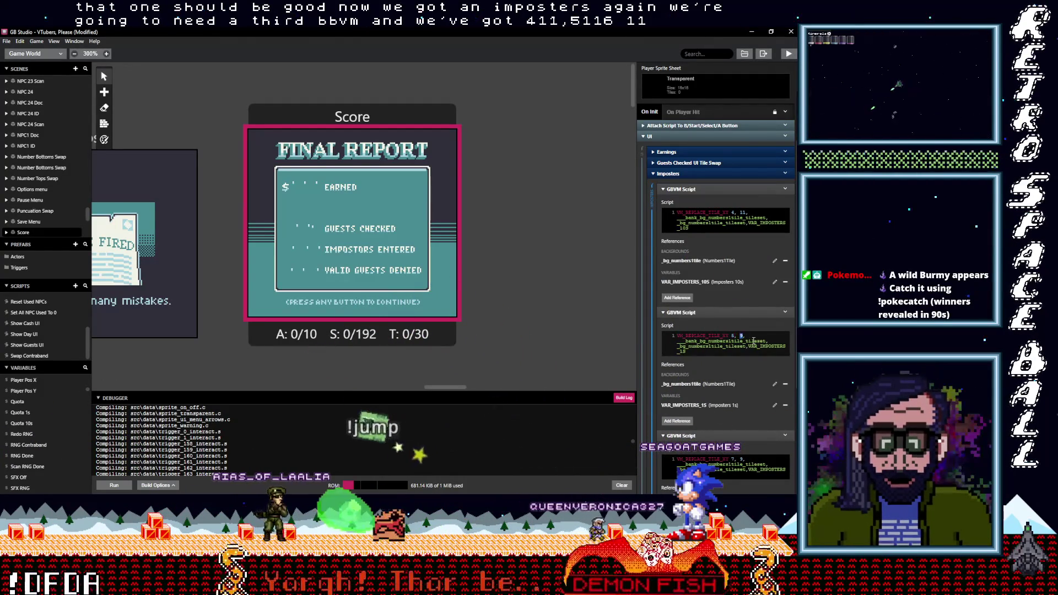
{"action": "type", "text": "11"}
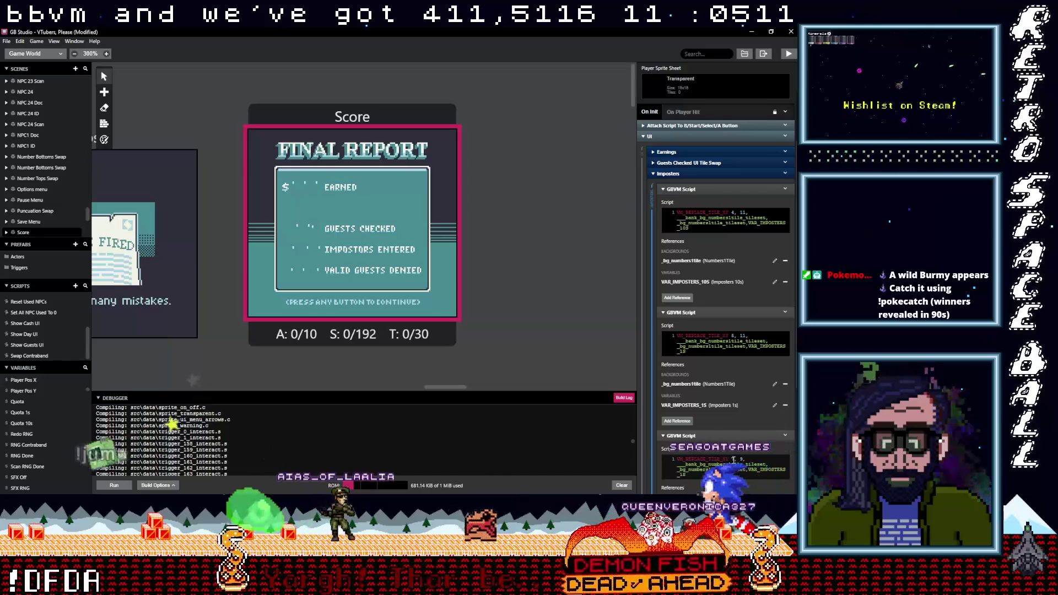
{"action": "double_click", "coordinate": [736, 459]}
{"action": "type", "text": "6"}
{"action": "double_click", "coordinate": [741, 459]}
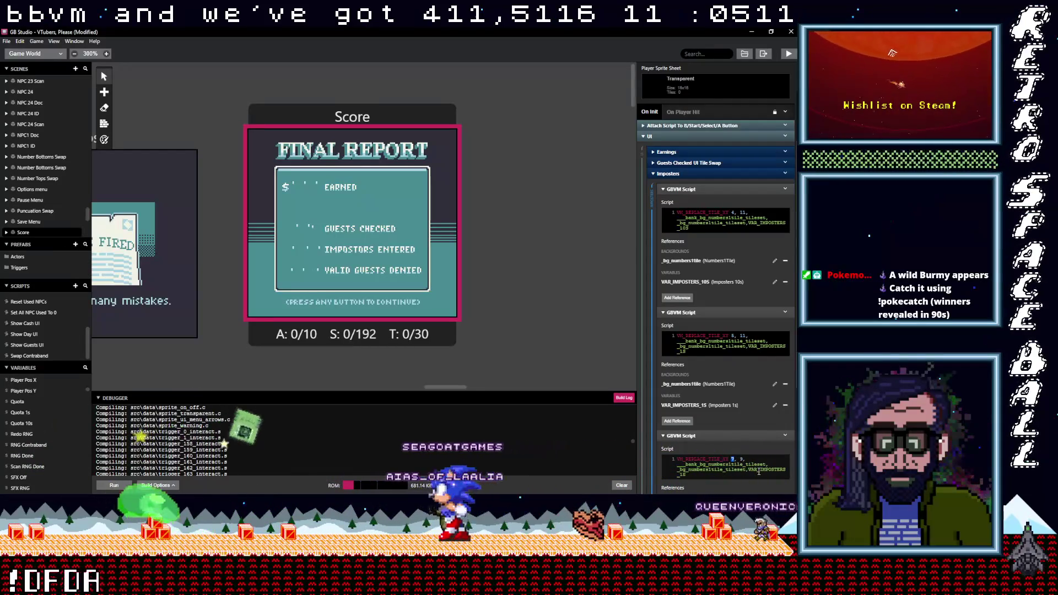
{"action": "type", "text": "11"}
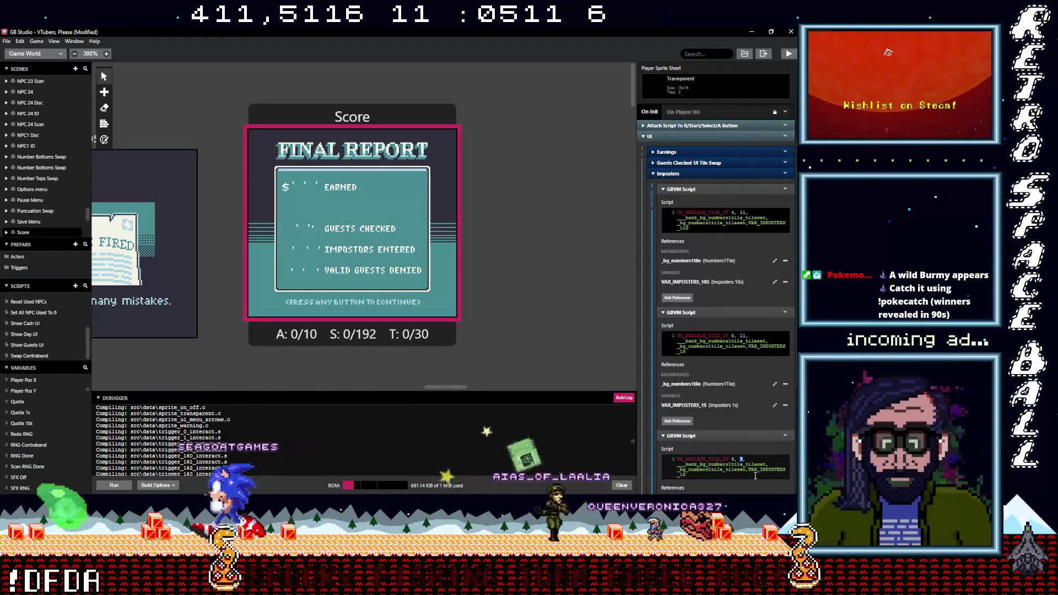
{"action": "scroll", "coordinate": [757, 456], "scroll_direction": "down", "scroll_amount": 1}
{"action": "scroll", "coordinate": [755, 459], "scroll_direction": "down", "scroll_amount": 4}
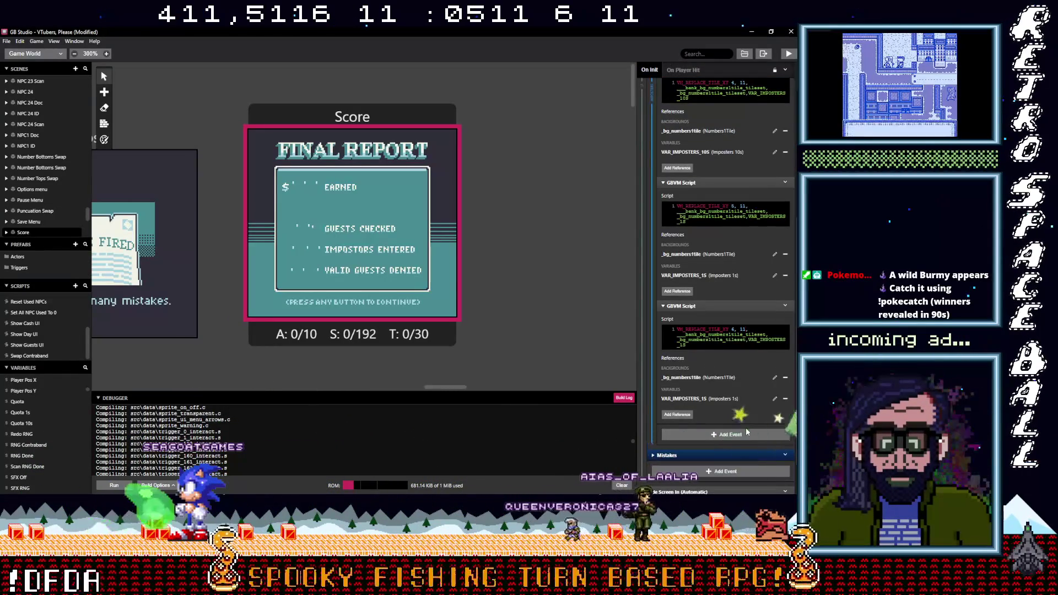
{"action": "scroll", "coordinate": [725, 314], "scroll_direction": "up", "scroll_amount": 2}
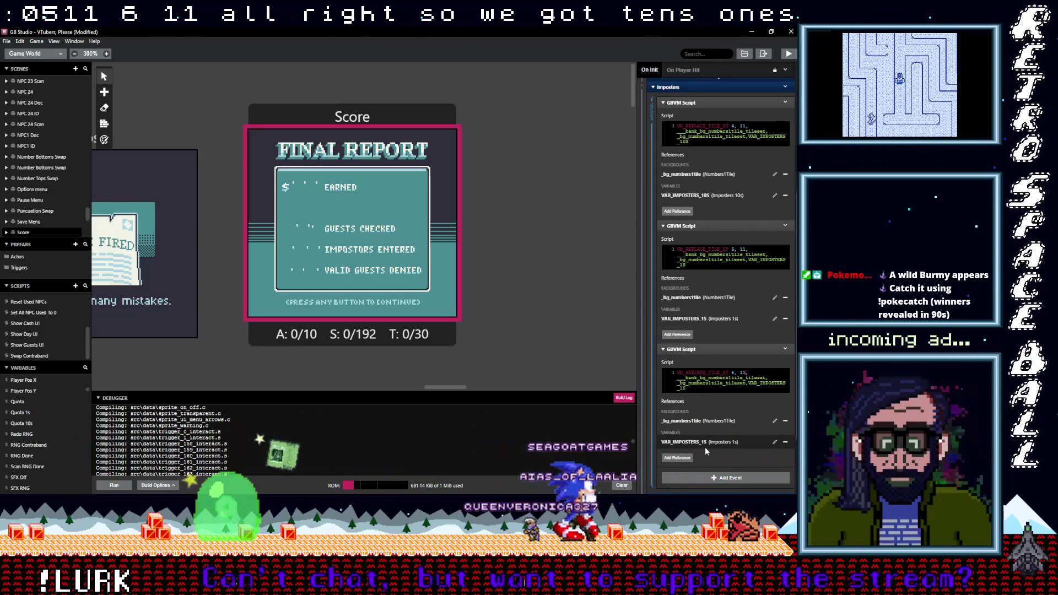
{"action": "left_click", "coordinate": [710, 350]}
Step: Move the new script to the top of Imposters and adjust its x tile coordinates
{"action": "mouse_move", "coordinate": [683, 373]}
{"action": "left_mouse_down"}
{"action": "mouse_move", "coordinate": [705, 270]}
{"action": "mouse_move", "coordinate": [705, 129]}
{"action": "mouse_move", "coordinate": [717, 135]}
{"action": "left_mouse_up"}
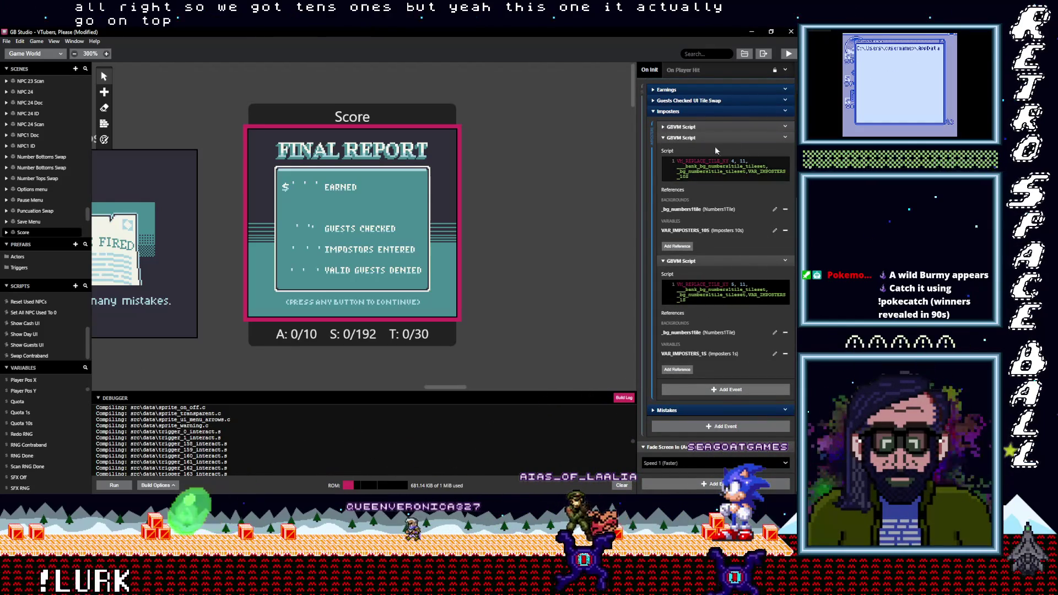
{"action": "left_click", "coordinate": [701, 127]}
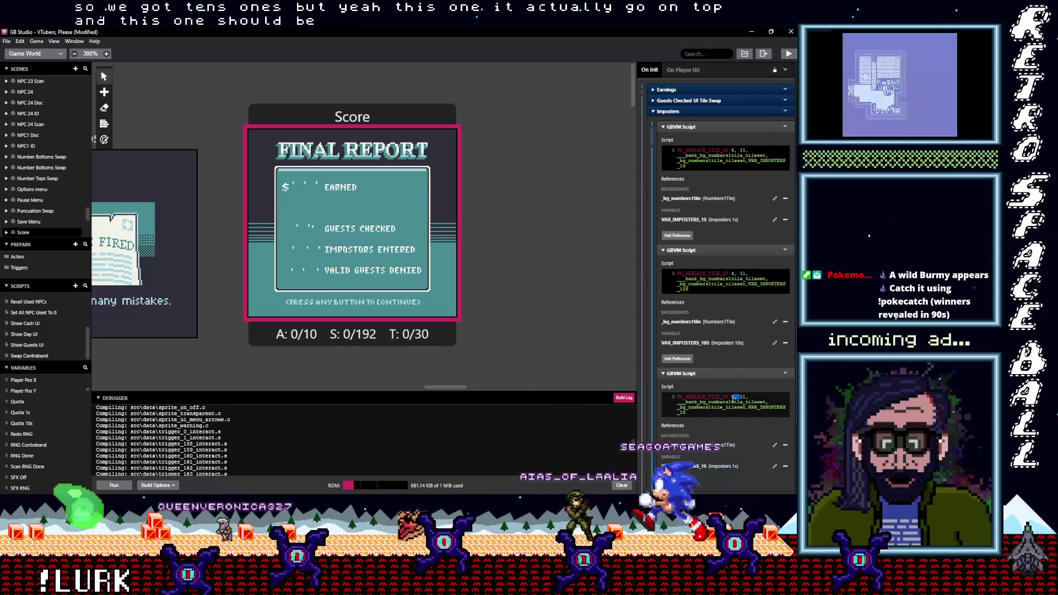
{"action": "left_click", "coordinate": [735, 274]}
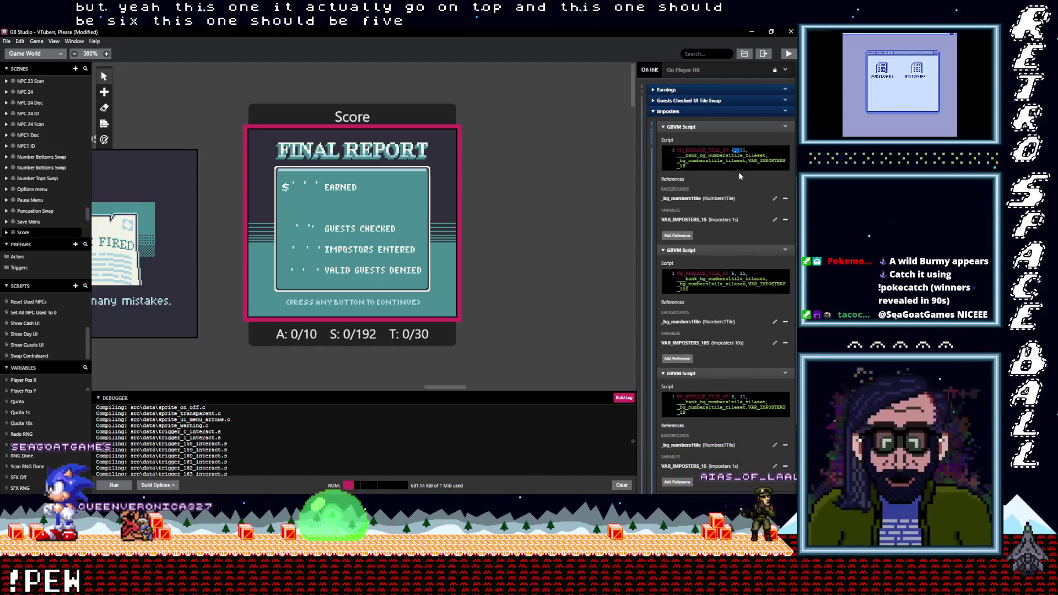
{"action": "left_click", "coordinate": [733, 150]}
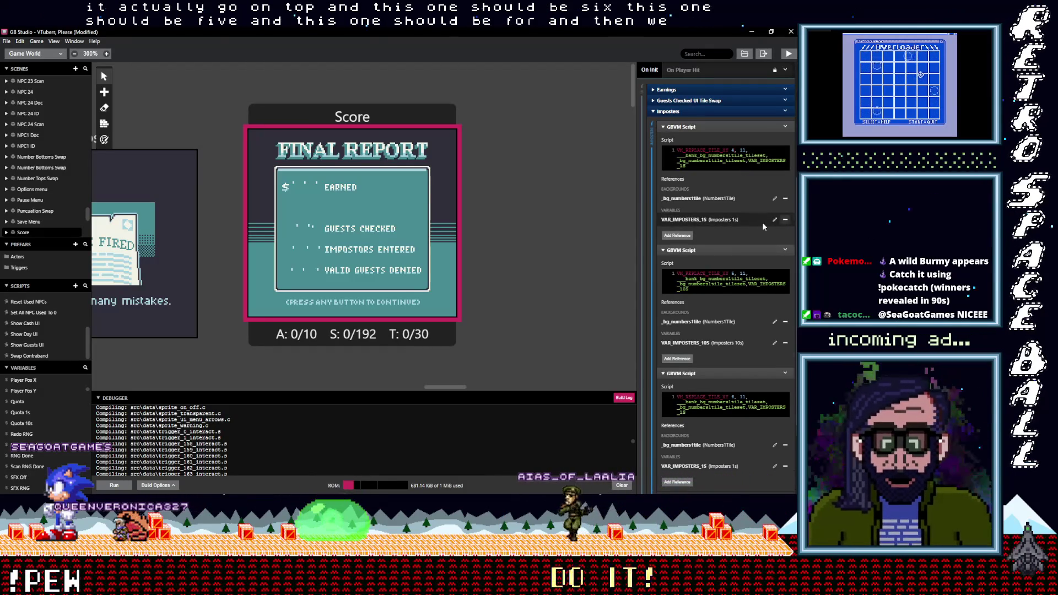
Step: Replace the Imposters 1s reference with Imposters100s and paste VAR_IMPOSTERS_100S into the code
{"action": "left_click", "coordinate": [783, 219]}
{"action": "left_click", "coordinate": [674, 214]}
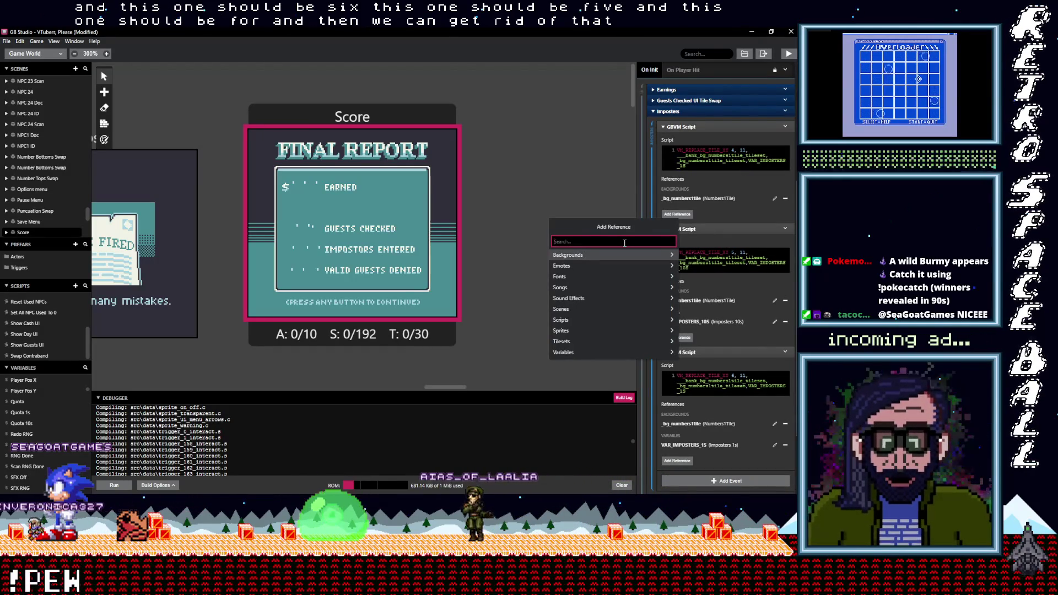
{"action": "type", "text": "impos"}
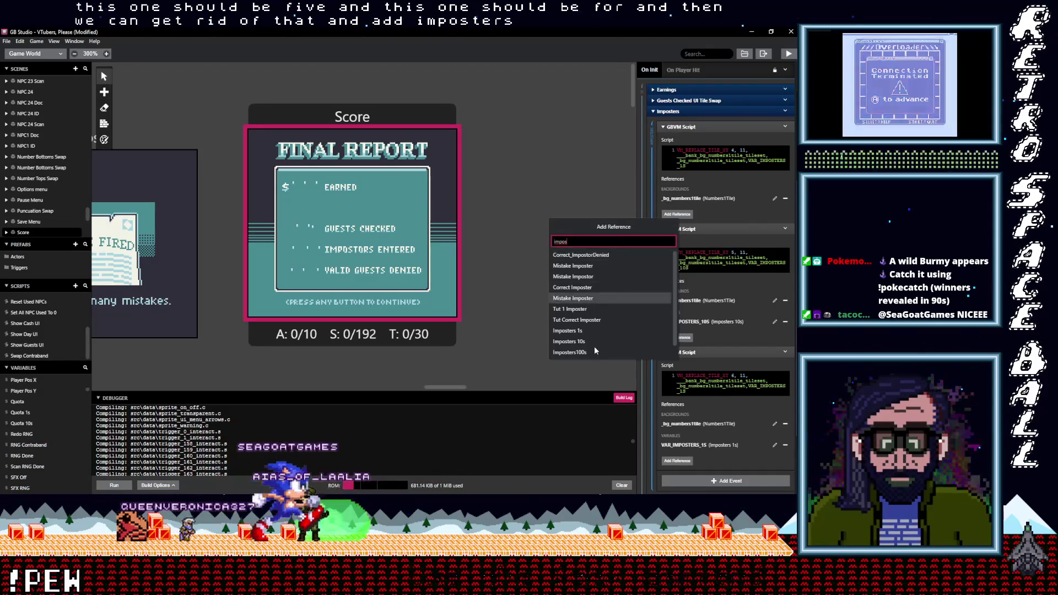
{"action": "left_click", "coordinate": [594, 350]}
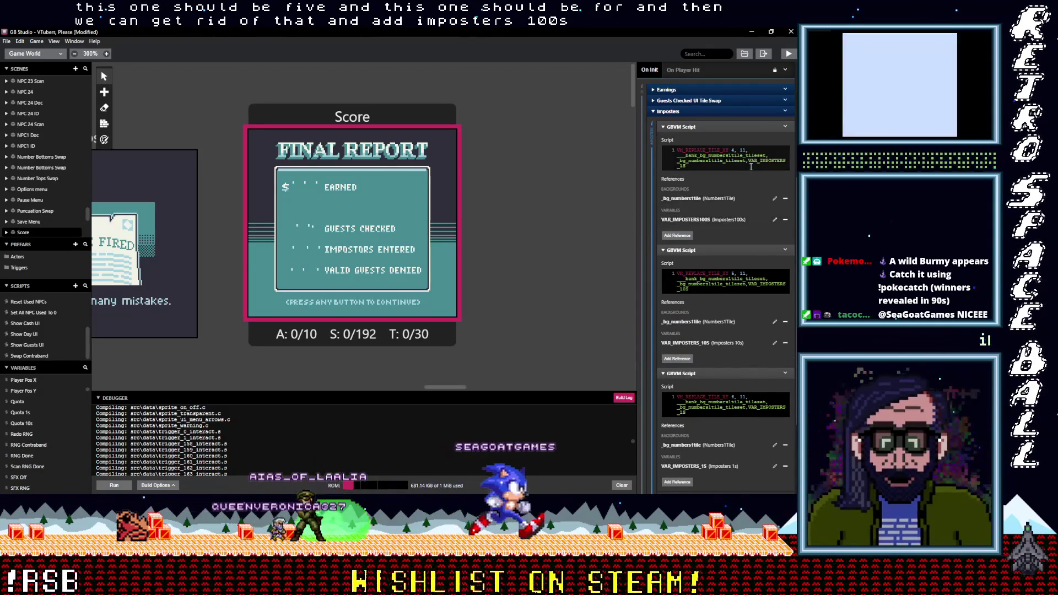
{"action": "key", "text": "ctrl+v"}
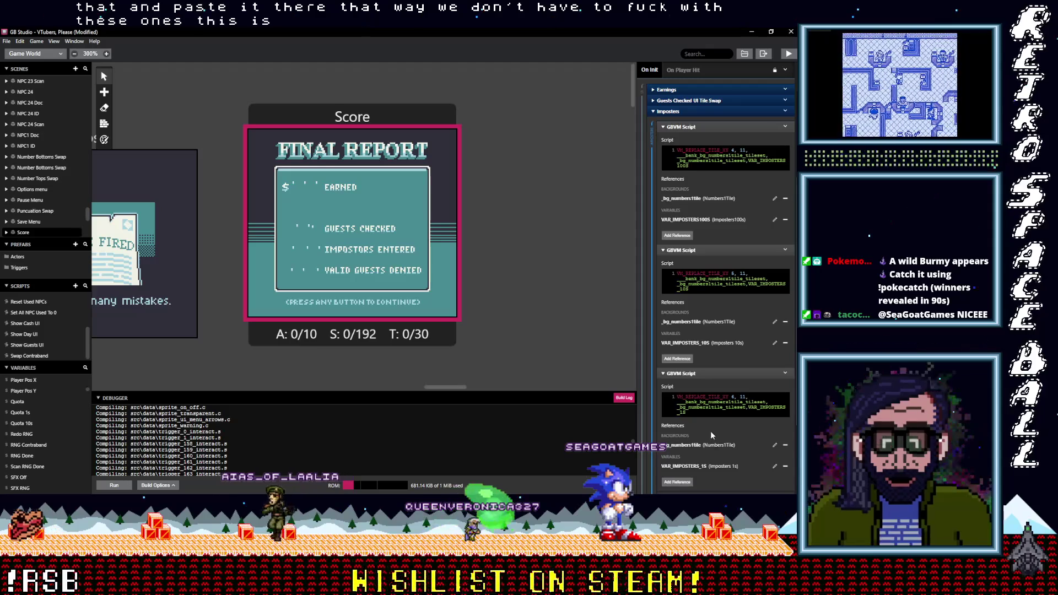
{"action": "scroll", "coordinate": [710, 432], "scroll_direction": "down", "scroll_amount": 1}
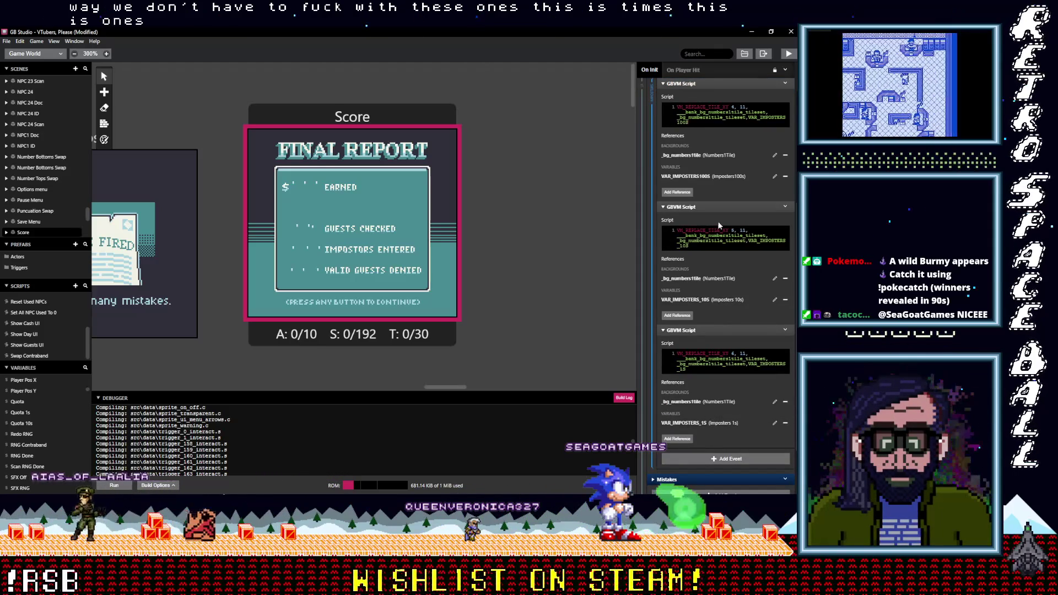
{"action": "scroll", "coordinate": [718, 282], "scroll_direction": "up", "scroll_amount": 5}
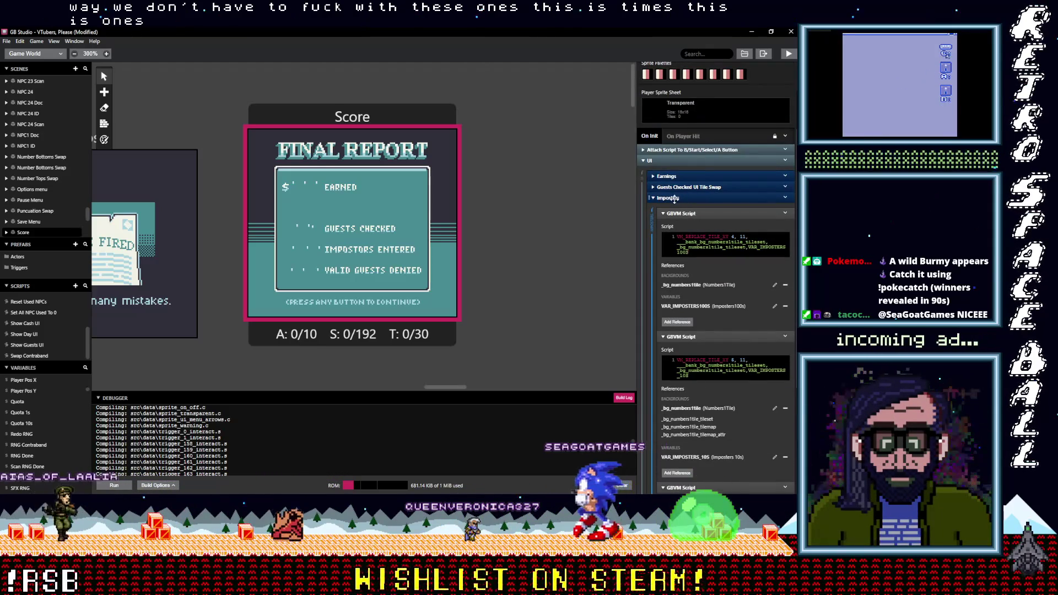
Step: Copy the second Mistakes script, paste it, and move the copy to the top of Mistakes
{"action": "left_click", "coordinate": [683, 198]}
{"action": "left_click", "coordinate": [676, 314]}
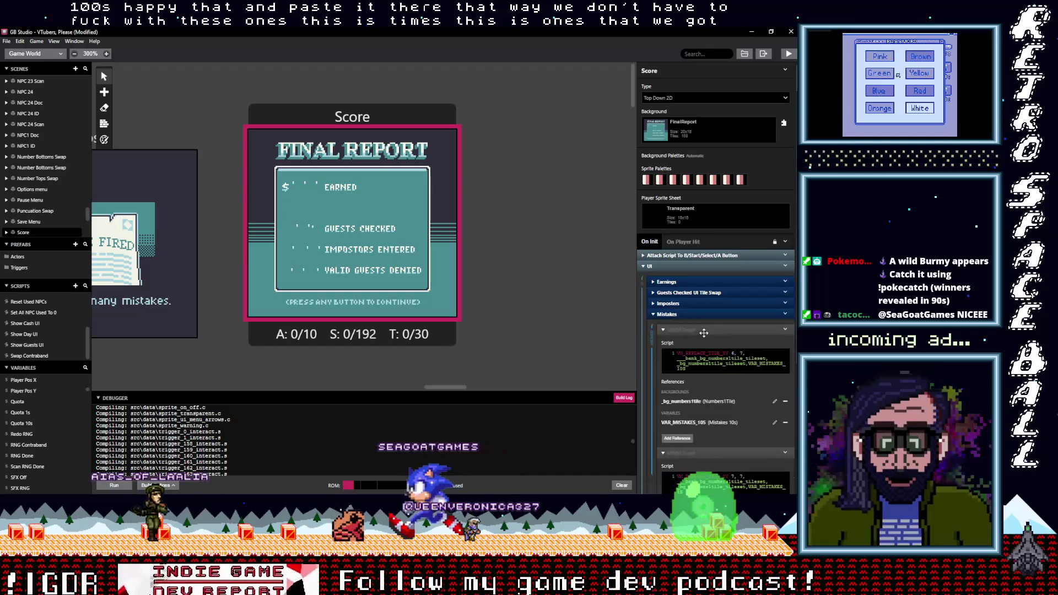
{"action": "scroll", "coordinate": [787, 325], "scroll_direction": "down", "scroll_amount": 3}
{"action": "left_click", "coordinate": [786, 325]}
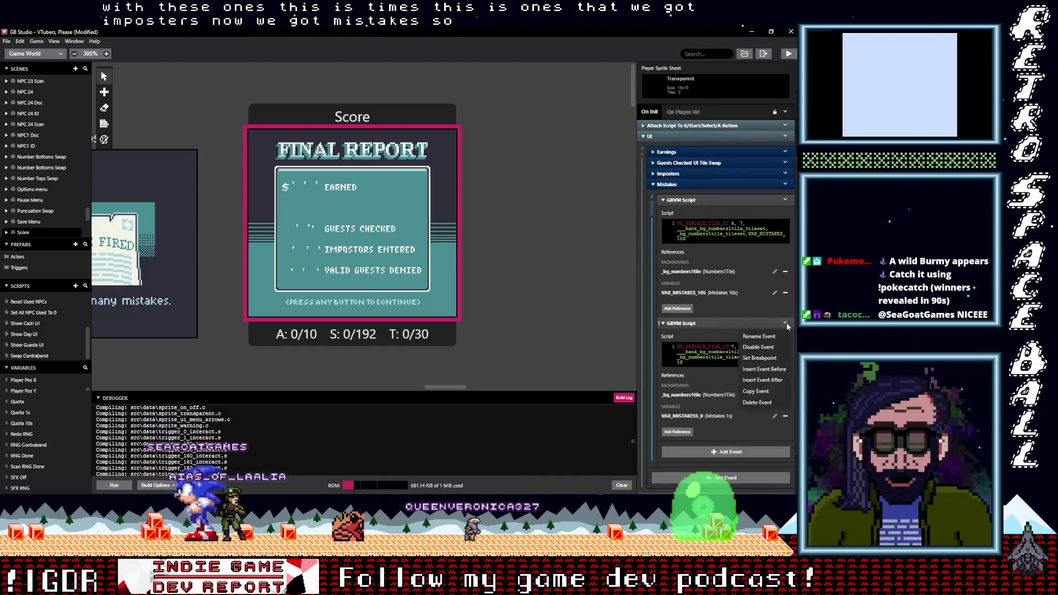
{"action": "left_click", "coordinate": [761, 361]}
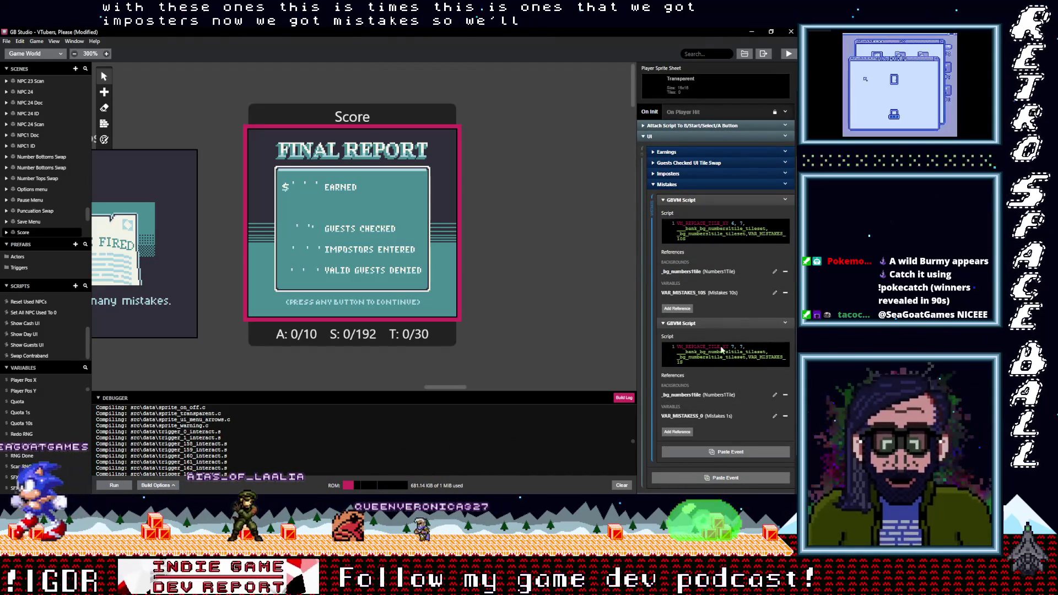
{"action": "left_click", "coordinate": [719, 451]}
{"action": "left_click_drag", "start_coordinate": [720, 449], "coordinate": [713, 206]}
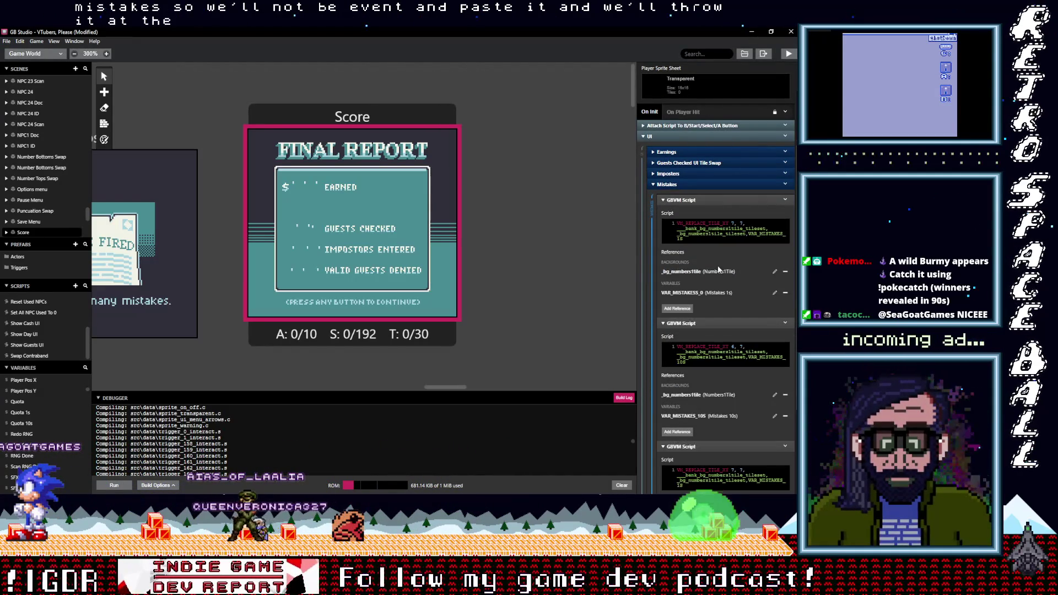
Step: Remove the copy's old variable reference and search the reference list for mistakes variables
{"action": "left_click", "coordinate": [785, 293]}
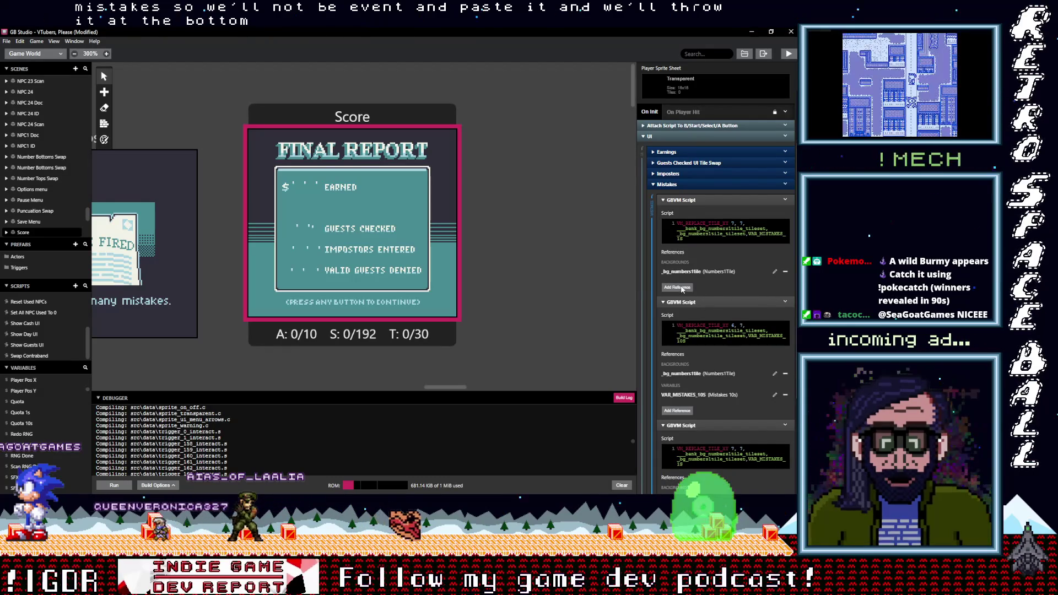
{"action": "left_click", "coordinate": [683, 288]}
{"action": "type", "text": "mis"}
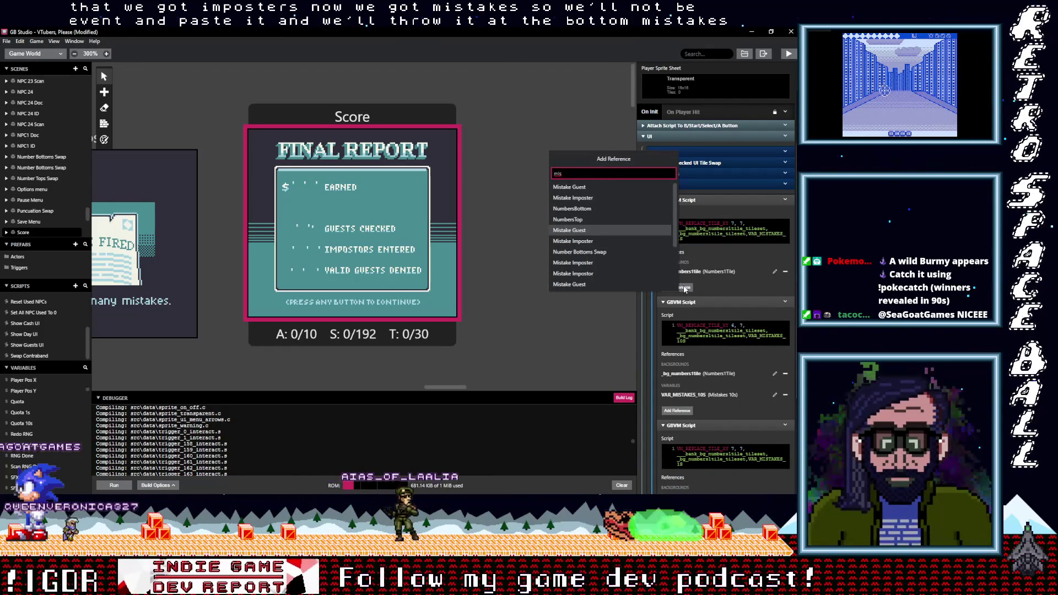
{"action": "type", "text": "takes 100"}
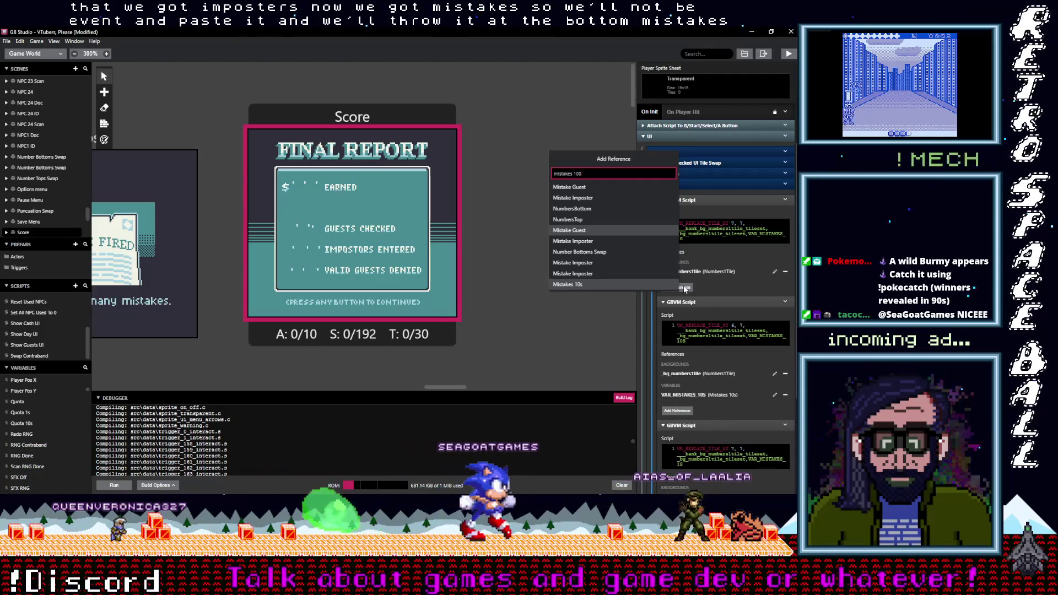
{"action": "key", "text": "BackSpace"}
{"action": "key", "text": "BackSpace"}
{"action": "key", "text": "BackSpace"}
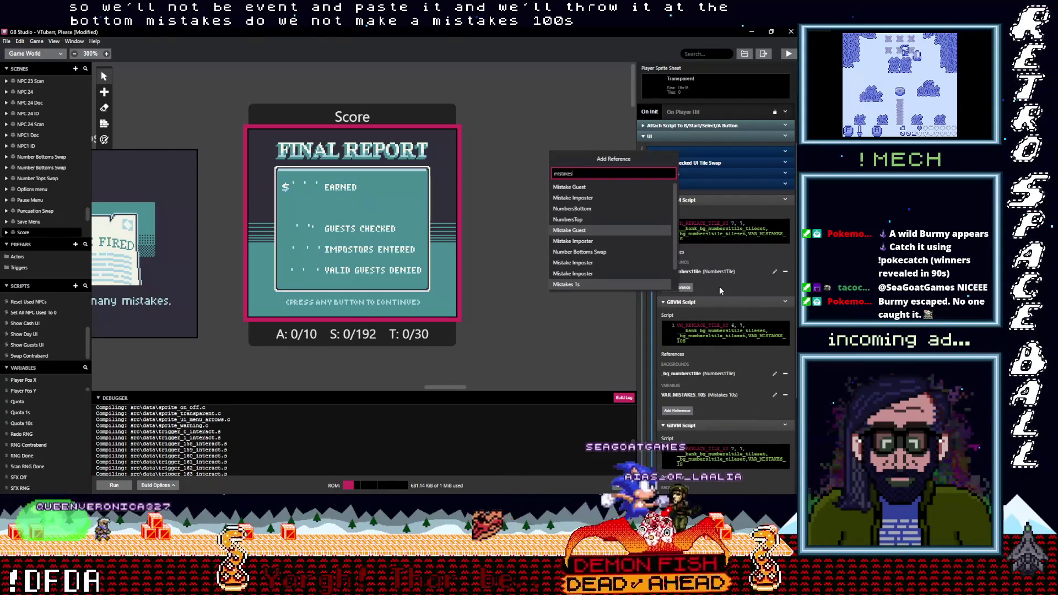
{"action": "left_click", "coordinate": [751, 287]}
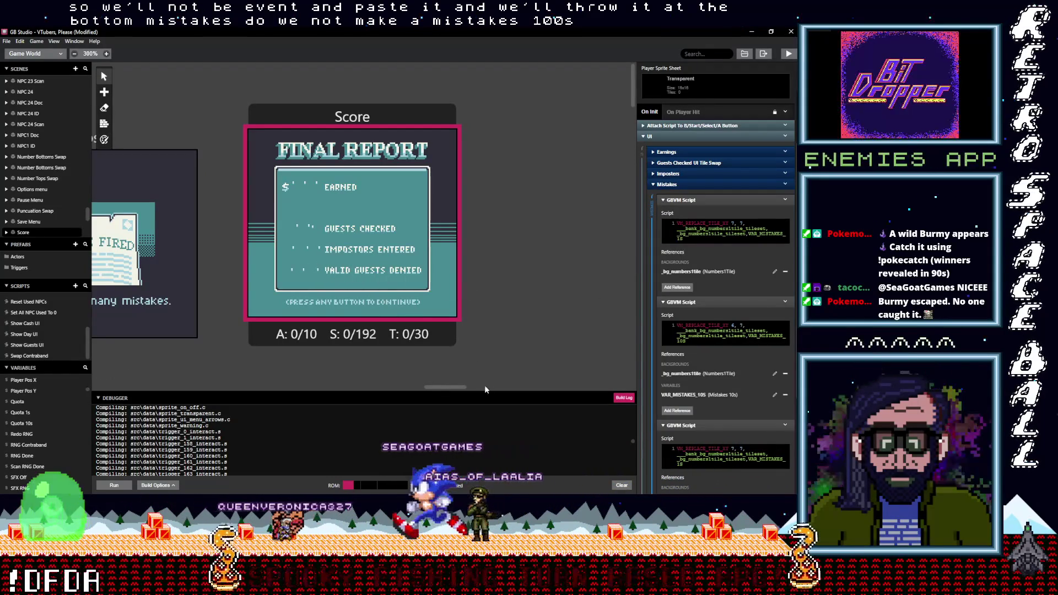
{"action": "scroll", "coordinate": [458, 387], "scroll_direction": "left", "scroll_amount": 3}
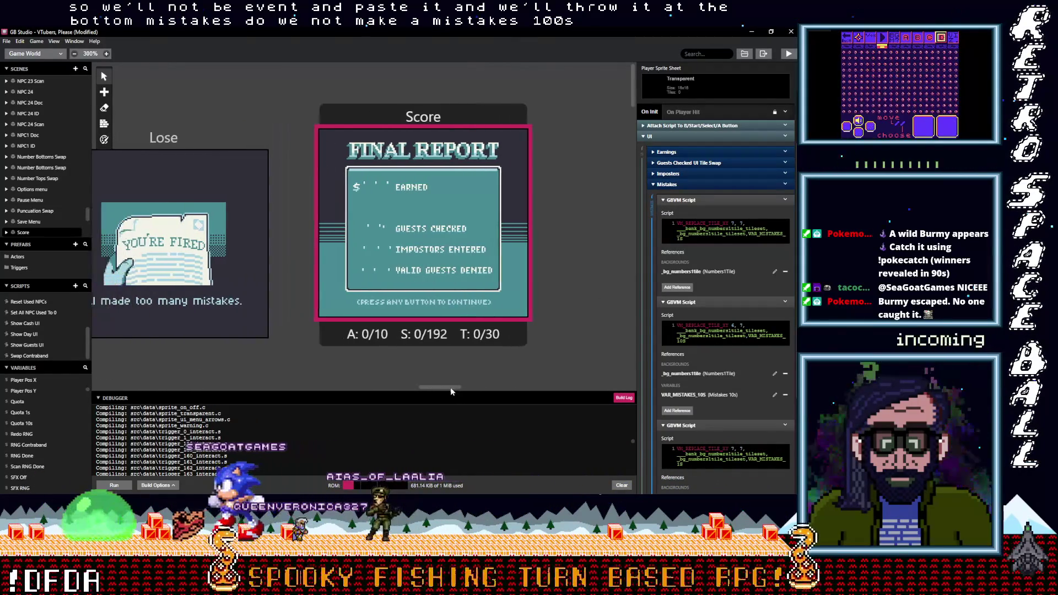
{"action": "left_click_drag", "start_coordinate": [432, 392], "coordinate": [204, 387]}
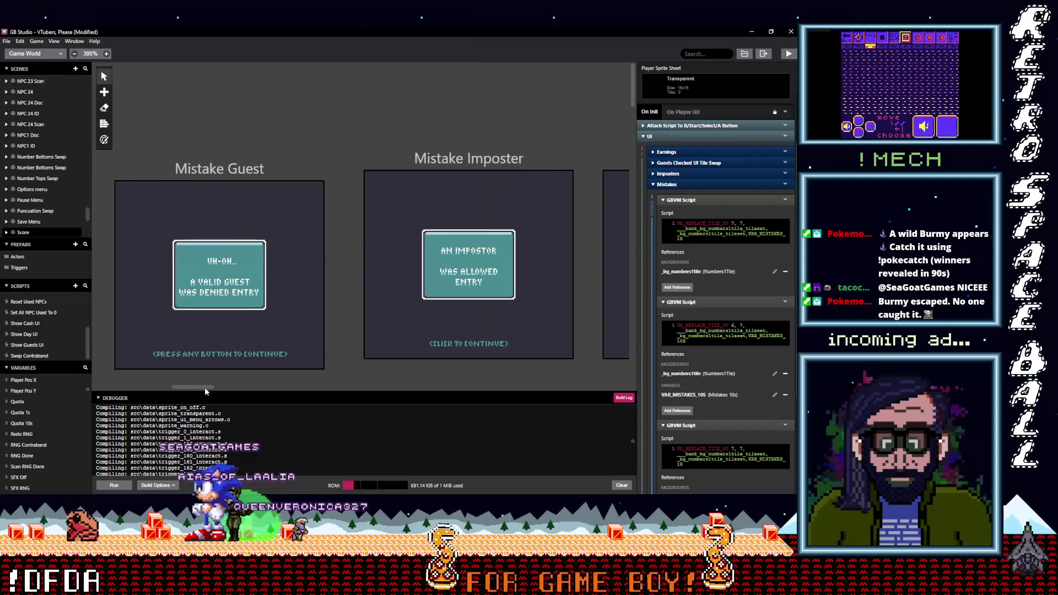
Step: Inspect the Mistake Guest scene's 'If $Mistakes10s == 10' check and its Increment $Mistakes100s event
{"action": "left_click", "coordinate": [240, 169]}
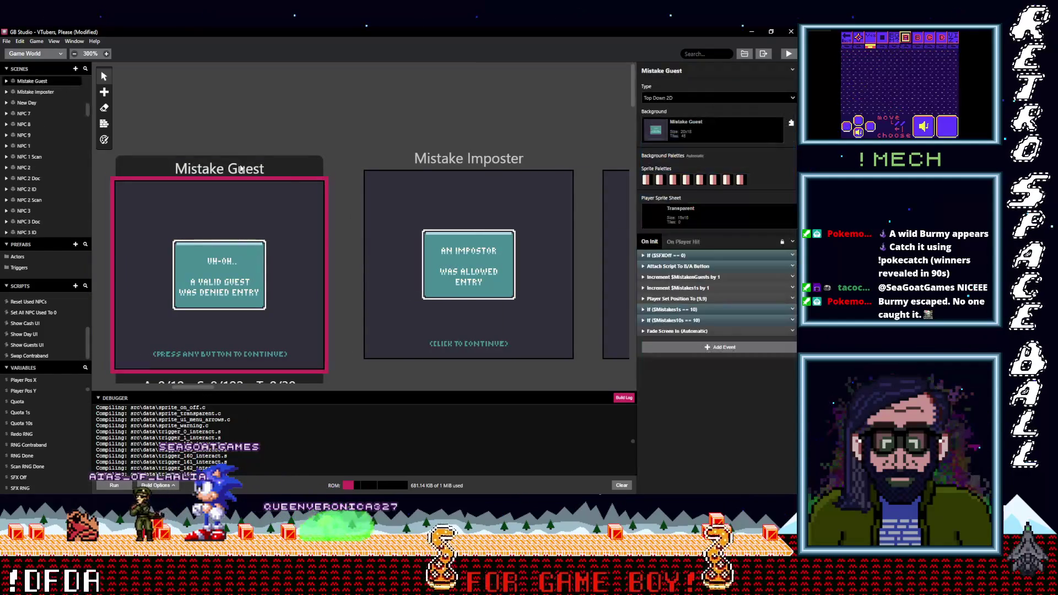
{"action": "left_click", "coordinate": [707, 320]}
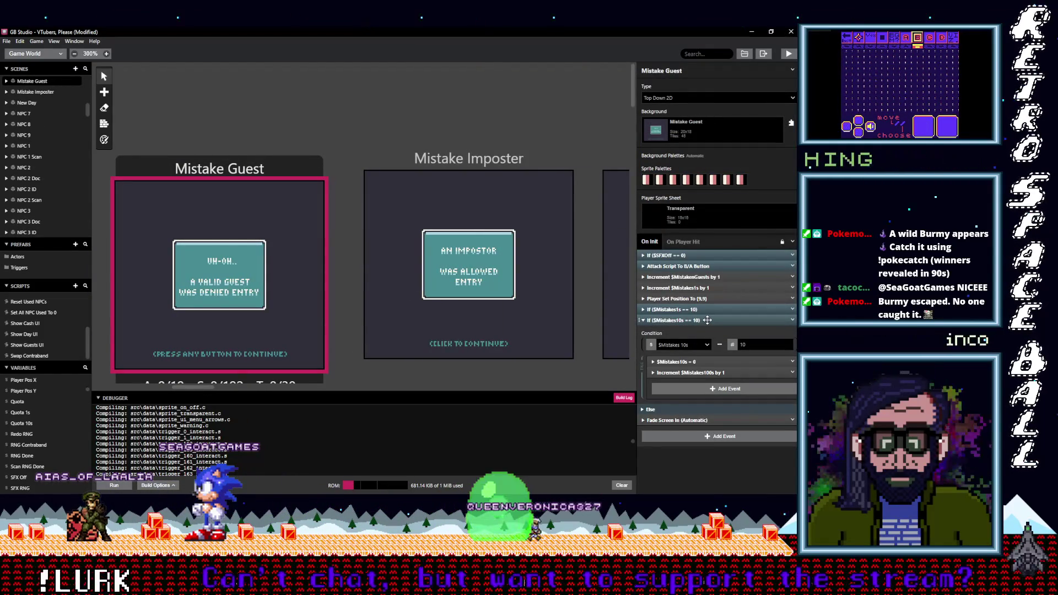
{"action": "left_click", "coordinate": [695, 373]}
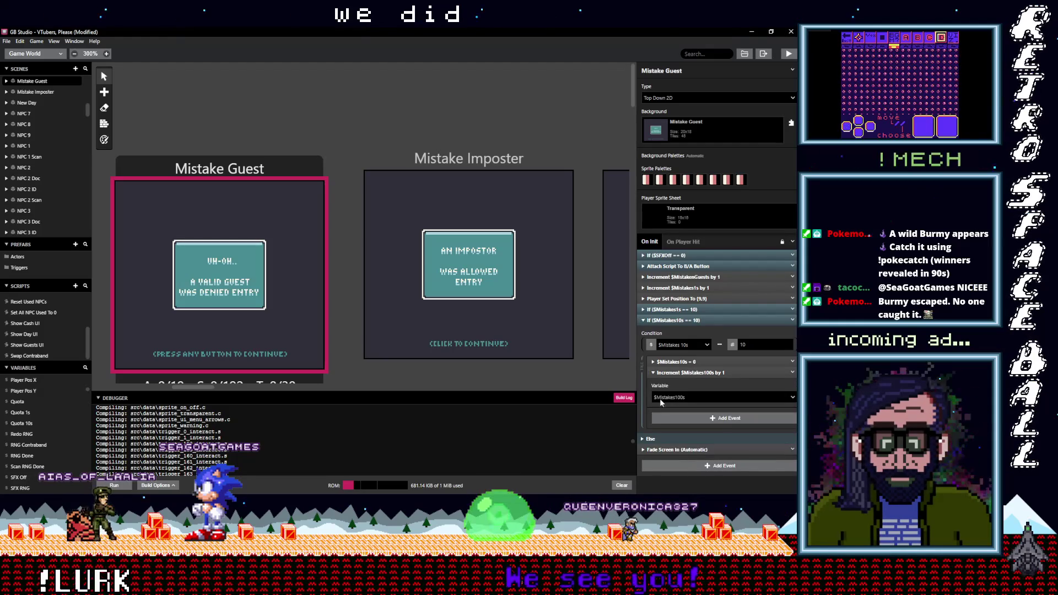
{"action": "mouse_move", "coordinate": [190, 385]}
{"action": "left_mouse_down"}
{"action": "mouse_move", "coordinate": [342, 398]}
{"action": "mouse_move", "coordinate": [449, 392]}
{"action": "left_mouse_up"}
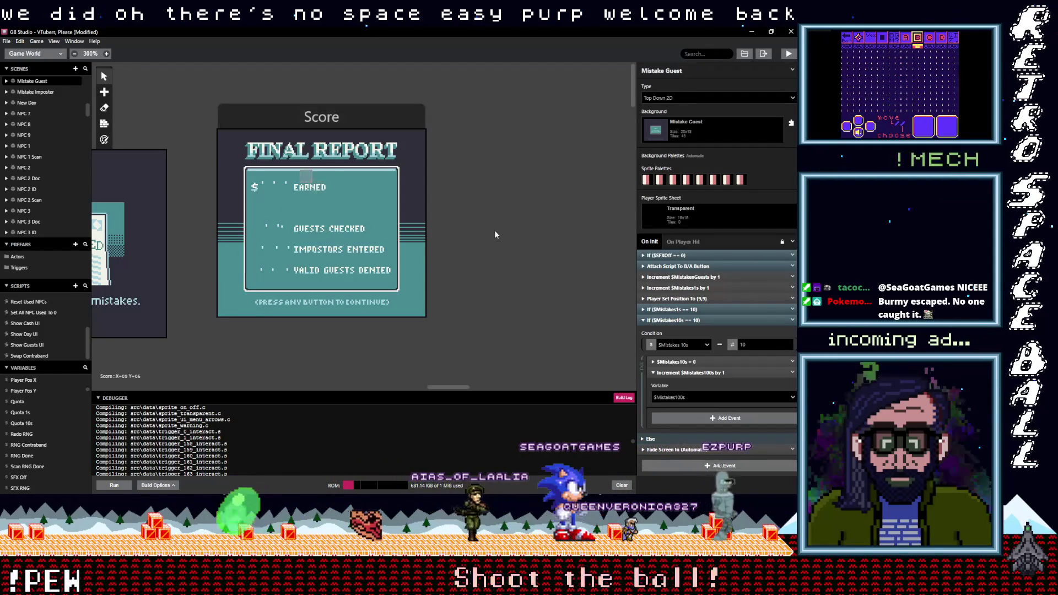
Step: Add a Mistakes100s reference to the top Score script and swap VAR_MISTAKES_1S for VAR_MISTAKES100S
{"action": "left_click", "coordinate": [386, 232]}
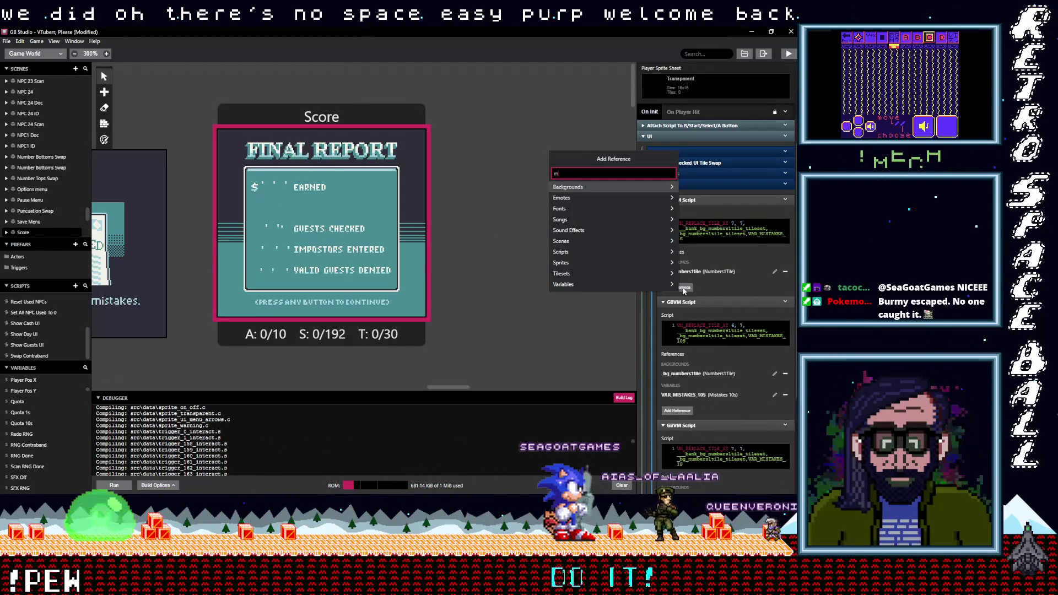
{"action": "type", "text": "istakes"}
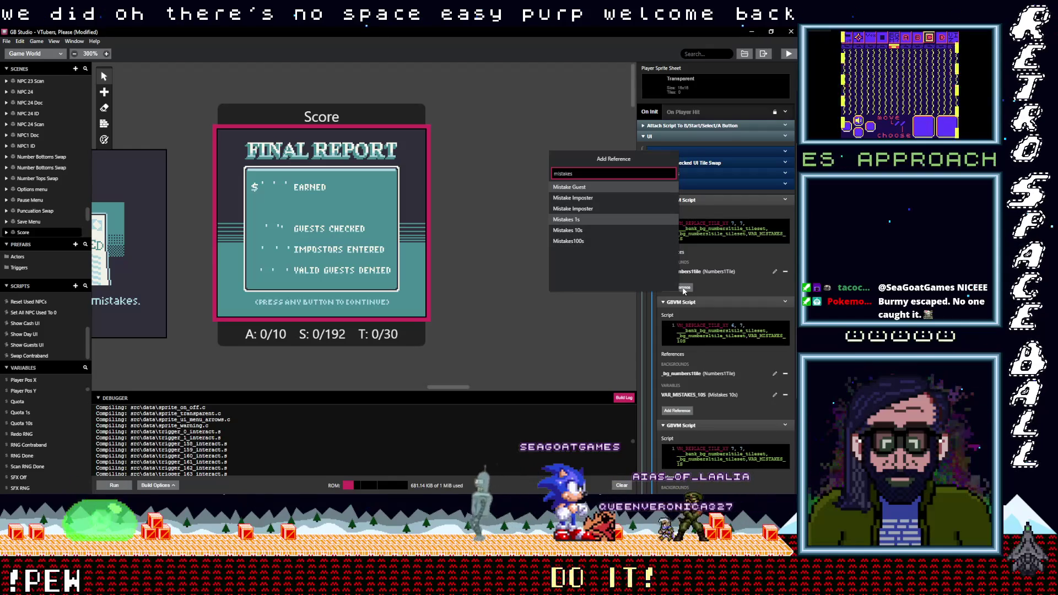
{"action": "left_click", "coordinate": [601, 240]}
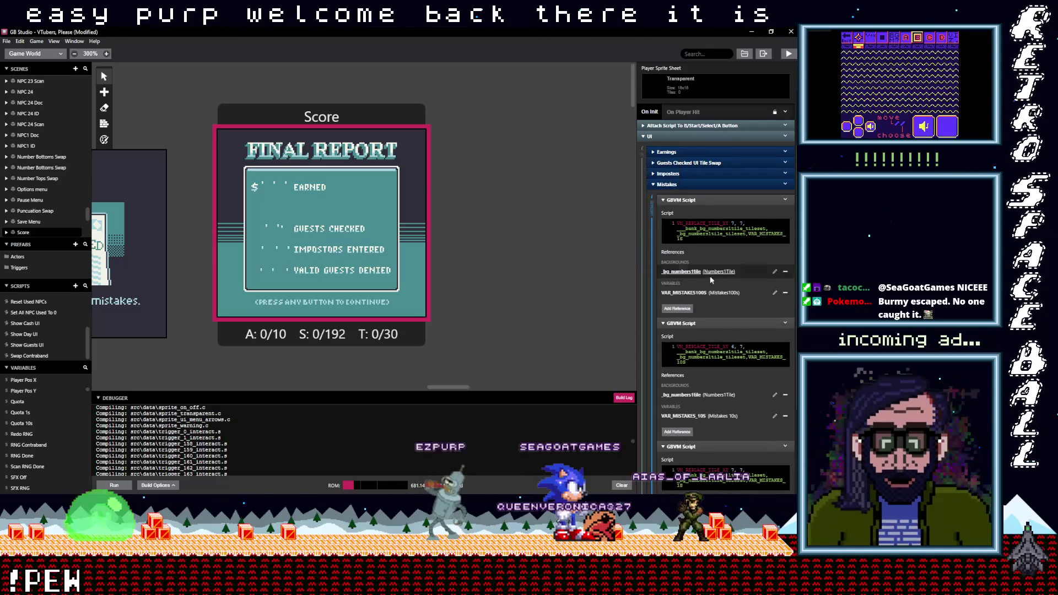
{"action": "double_click", "coordinate": [765, 240]}
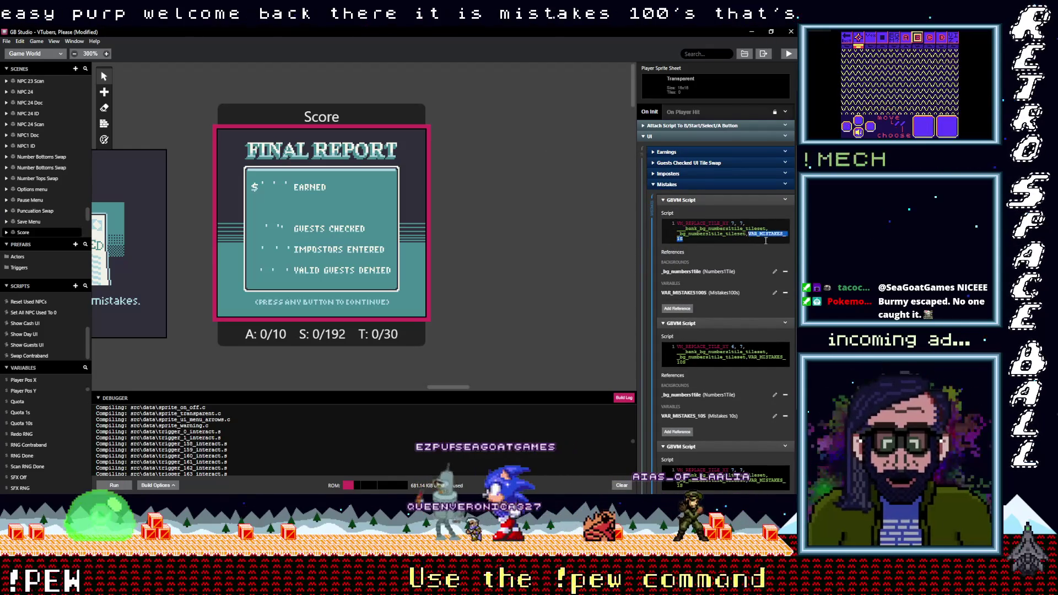
{"action": "key", "text": "ctrl+v"}
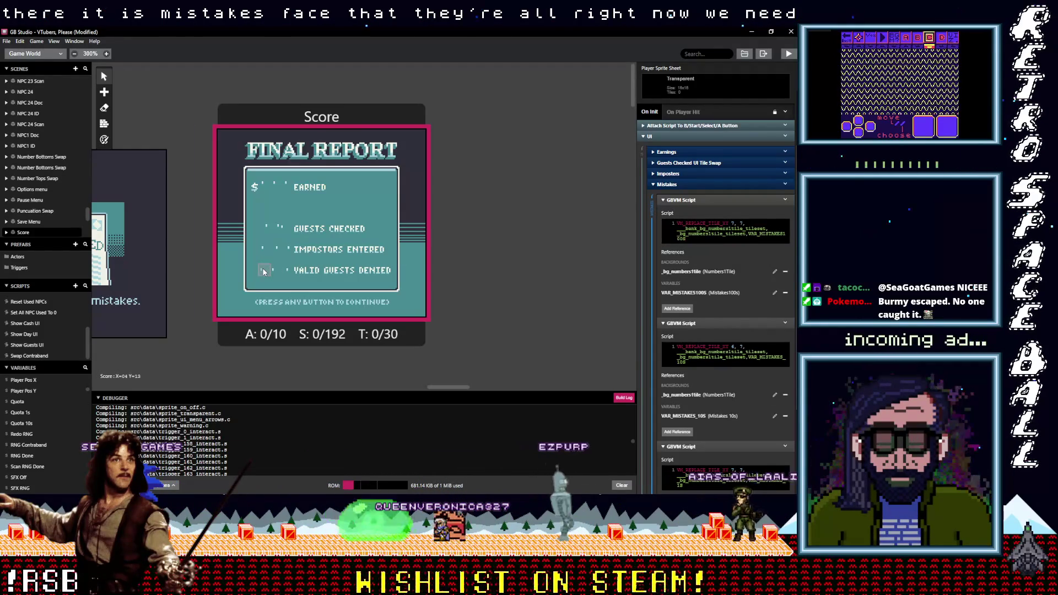
Step: Set the first digit's tile to 4, 13 and the second's row to 13, then save
{"action": "double_click", "coordinate": [733, 223]}
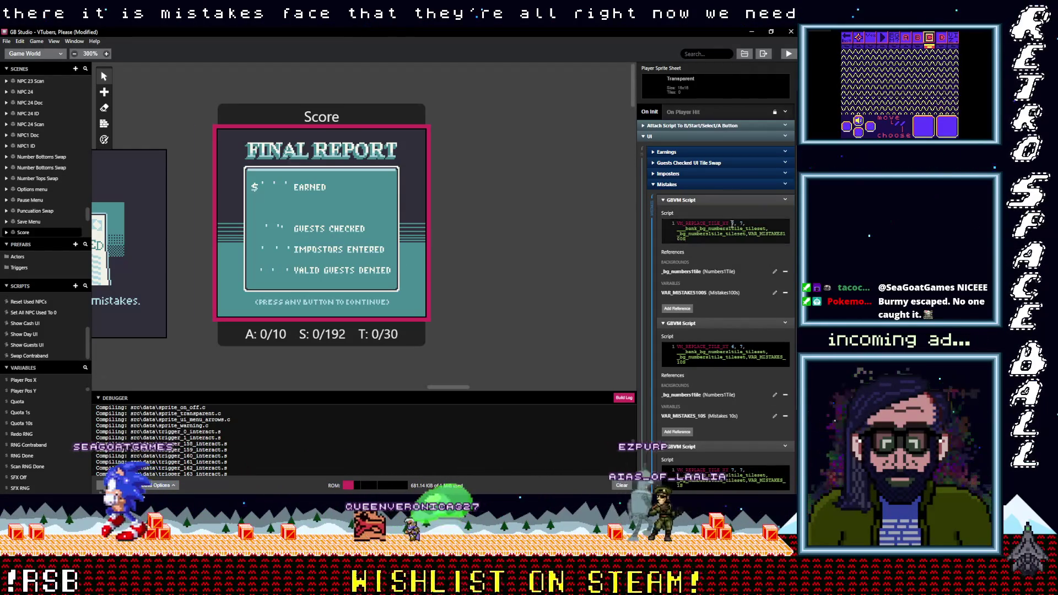
{"action": "type", "text": "4"}
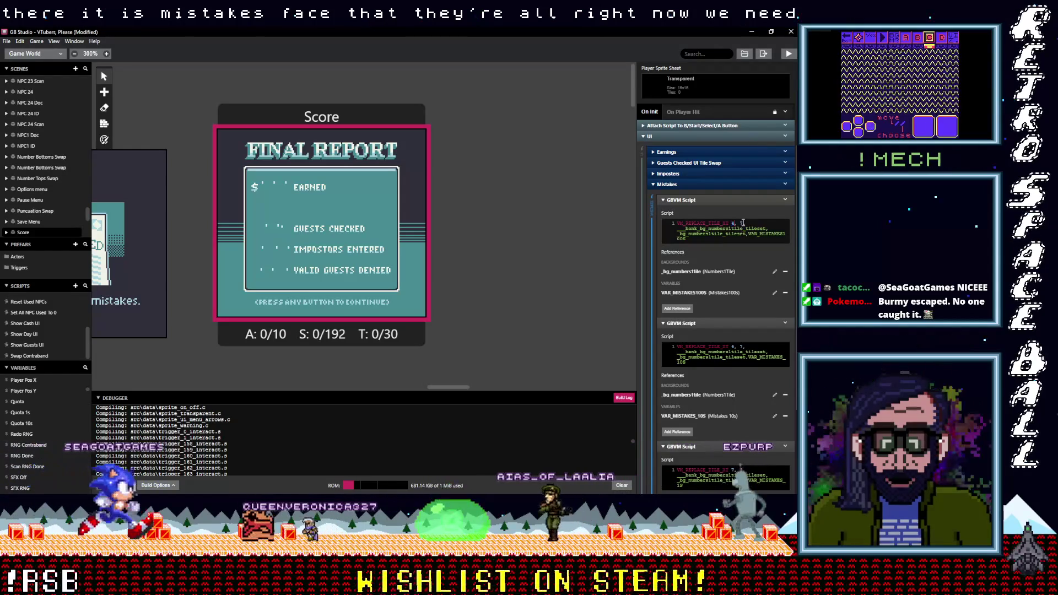
{"action": "double_click", "coordinate": [741, 223]}
{"action": "type", "text": "13"}
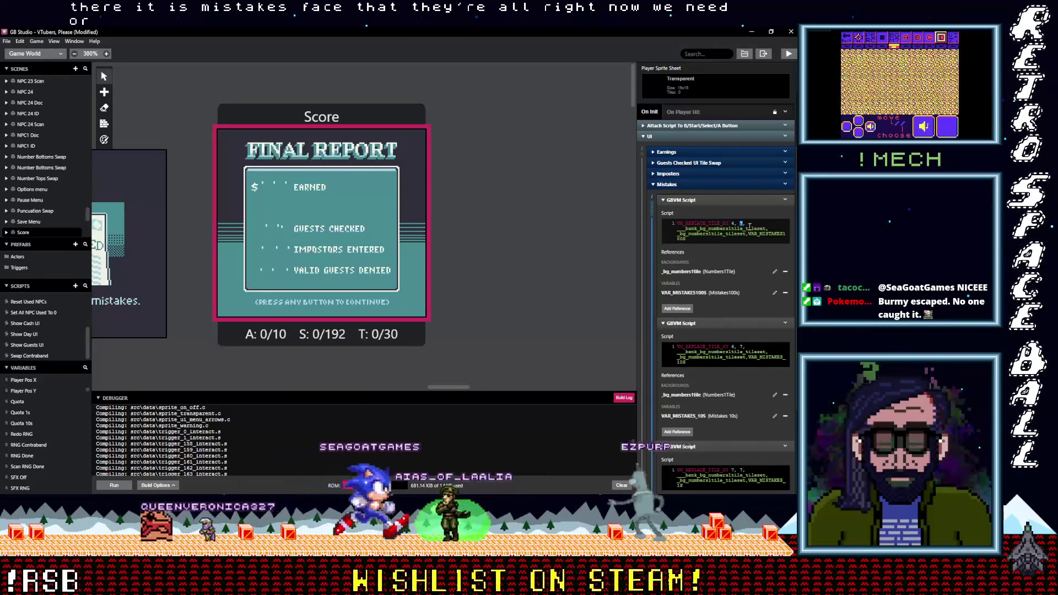
{"action": "double_click", "coordinate": [733, 347]}
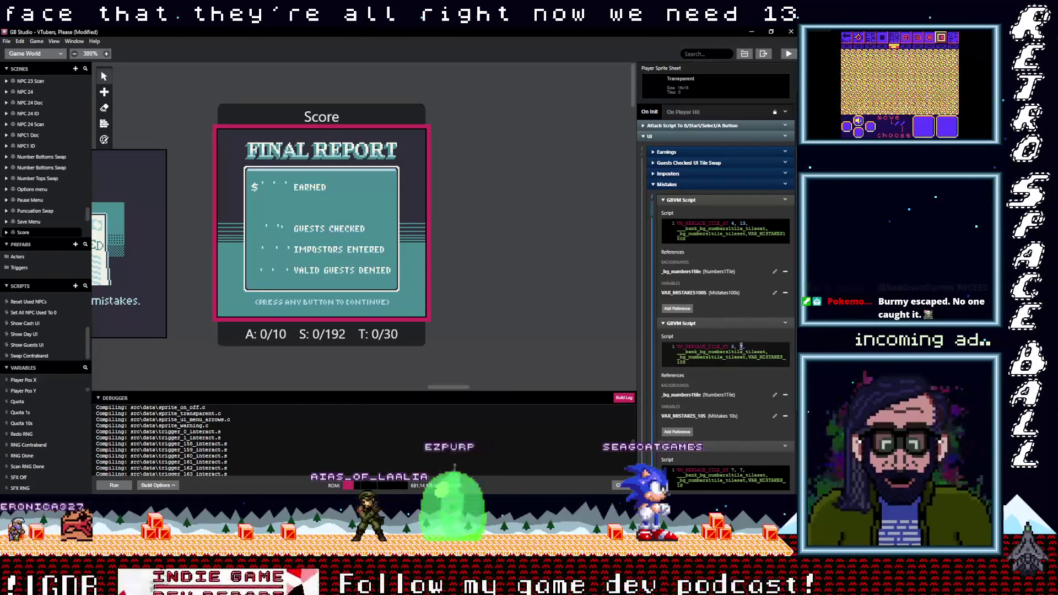
{"action": "type", "text": "13,"}
{"action": "scroll", "coordinate": [744, 375], "scroll_direction": "down", "scroll_amount": 3}
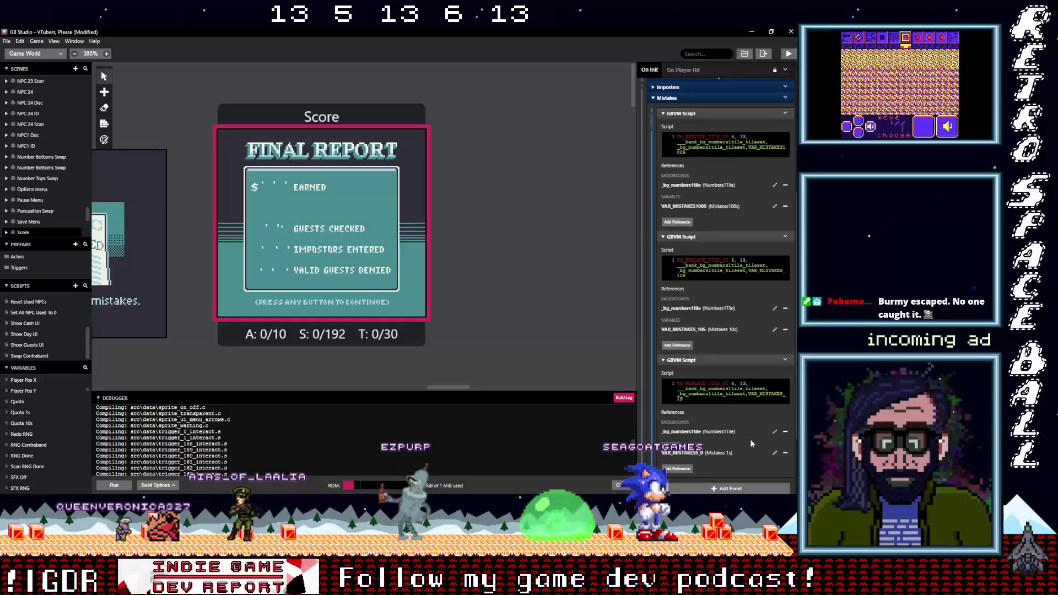
{"action": "scroll", "coordinate": [738, 343], "scroll_direction": "up", "scroll_amount": 2}
{"action": "key", "text": "ctrl+s"}
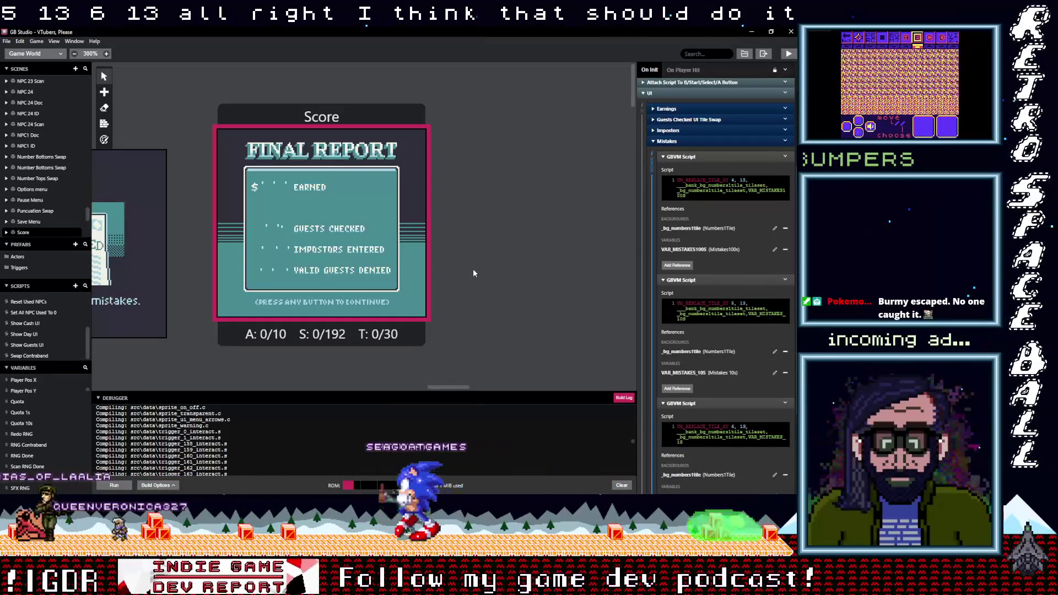
{"action": "scroll", "coordinate": [446, 273], "scroll_direction": "down", "scroll_amount": 1}
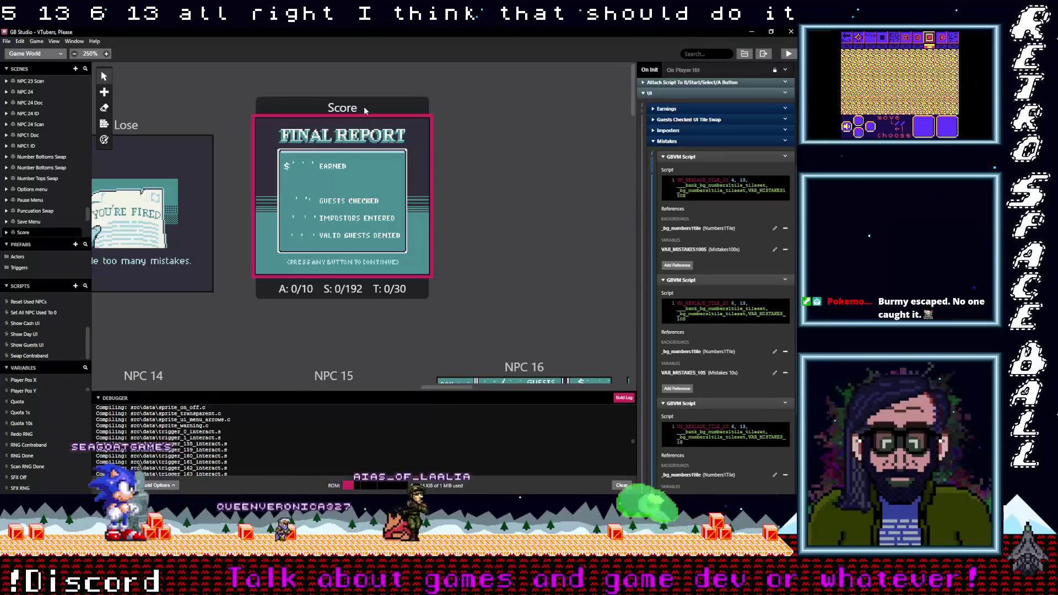
Step: Move the starting scene marker onto the Win scene and launch a test run with Play
{"action": "right_click", "coordinate": [363, 106]}
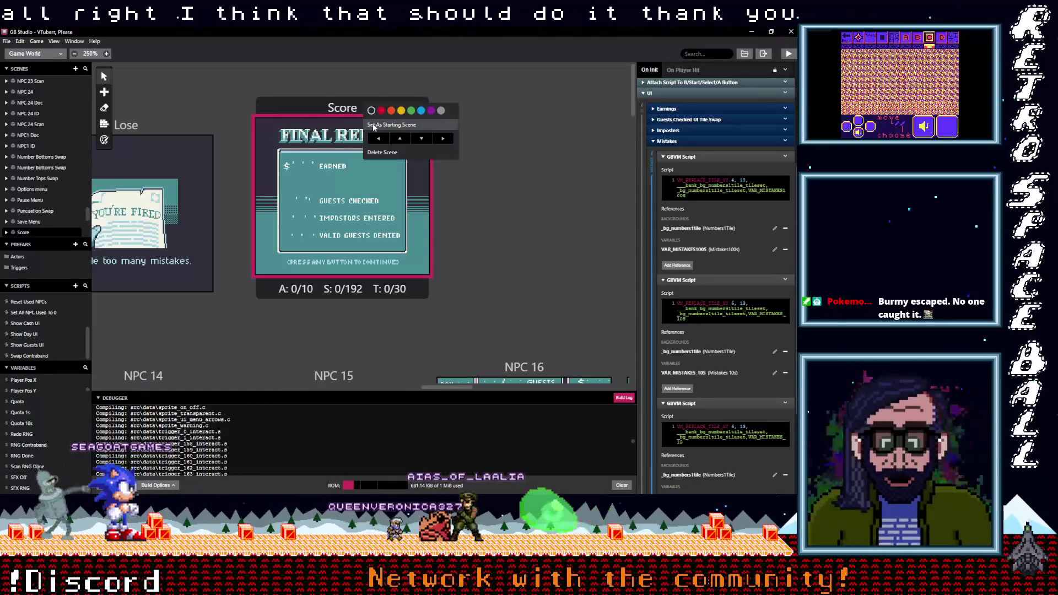
{"action": "left_click", "coordinate": [375, 125]}
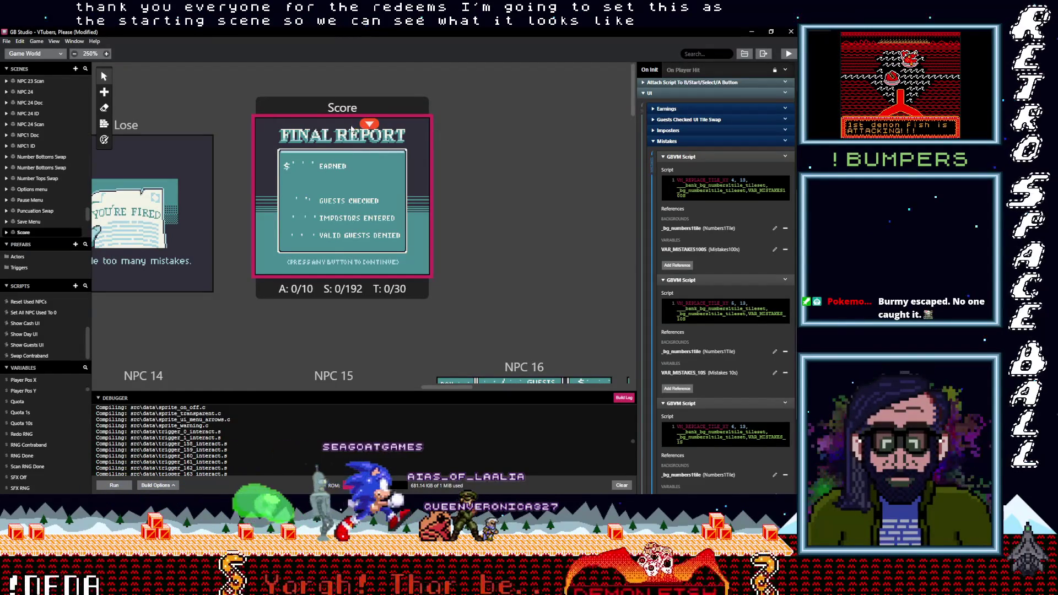
{"action": "scroll", "coordinate": [230, 105], "scroll_direction": "left", "scroll_amount": 5}
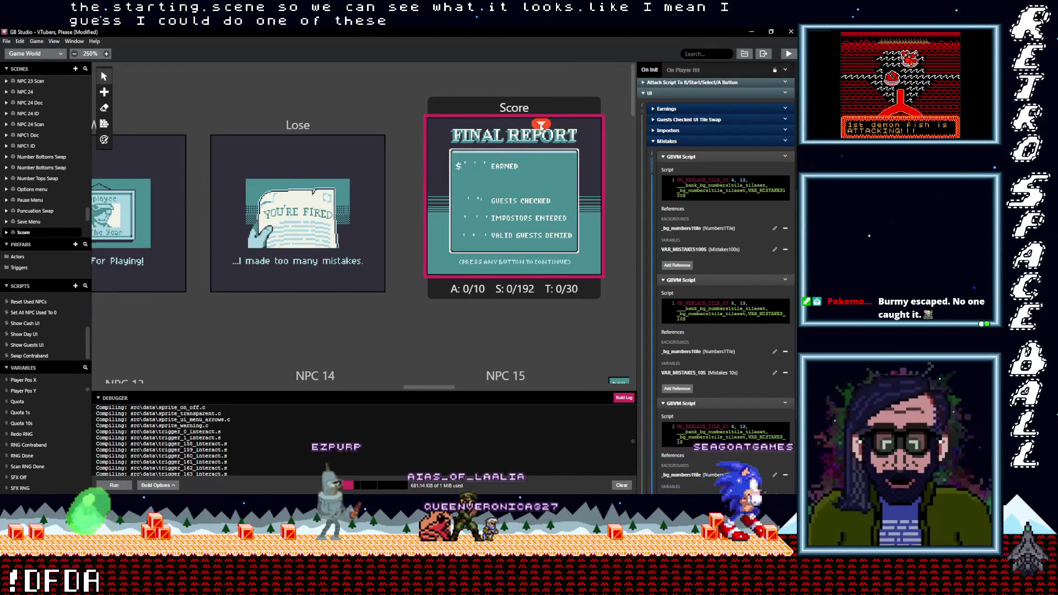
{"action": "left_click", "coordinate": [254, 175]}
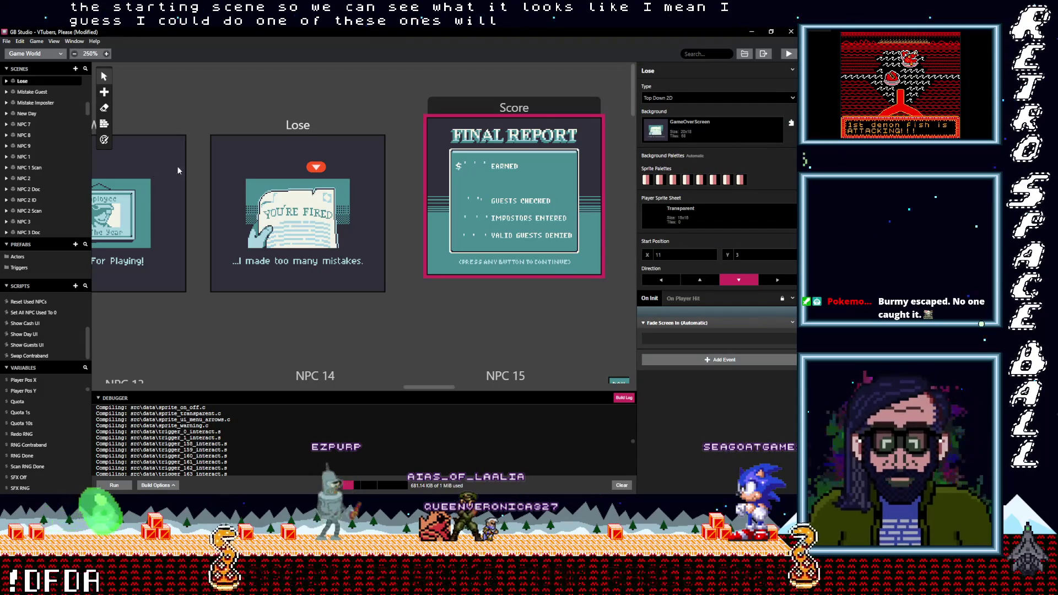
{"action": "left_click_drag", "start_coordinate": [144, 164], "coordinate": [144, 164]}
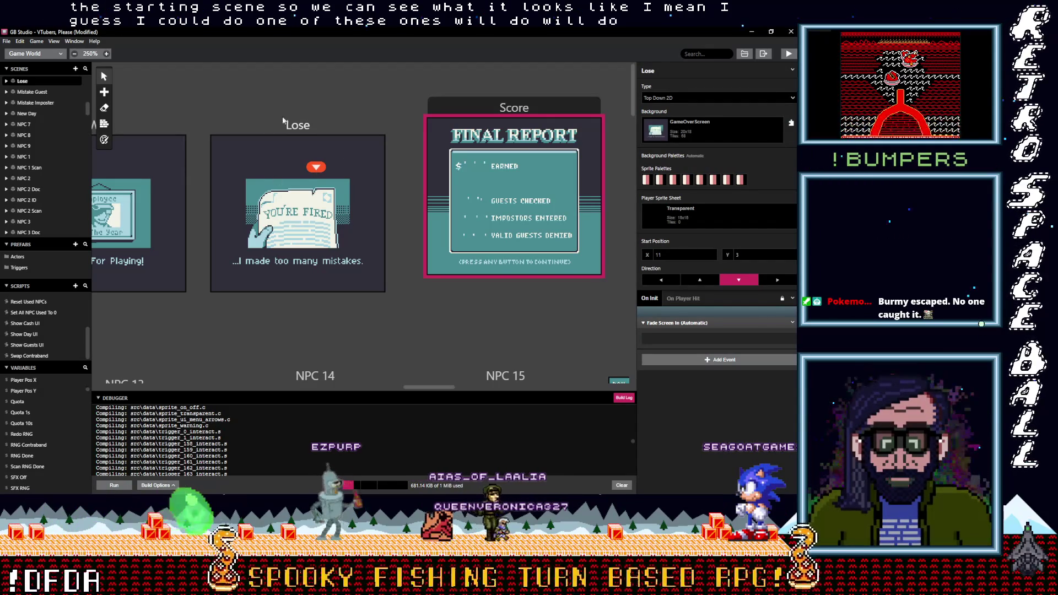
{"action": "scroll", "coordinate": [306, 99], "scroll_direction": "left", "scroll_amount": 2}
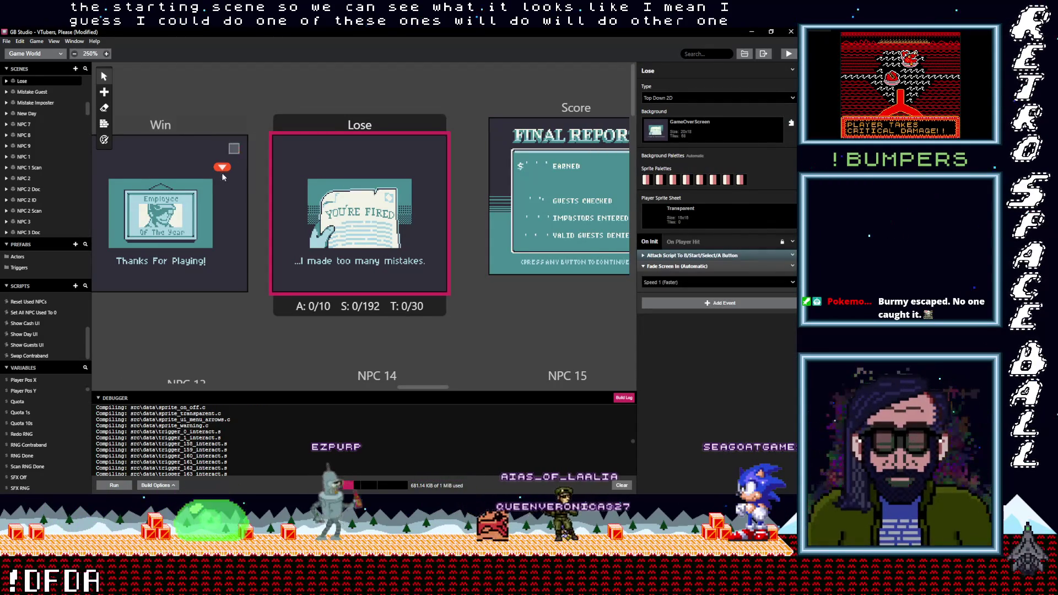
{"action": "left_click_drag", "start_coordinate": [222, 171], "coordinate": [175, 161]}
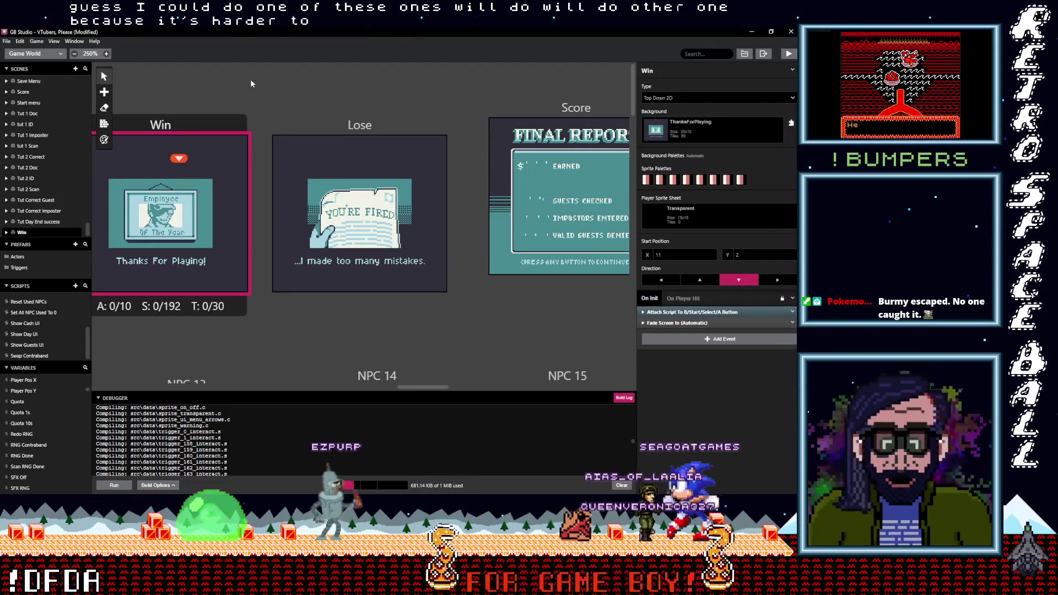
{"action": "left_click", "coordinate": [250, 78]}
{"action": "left_click", "coordinate": [790, 54]}
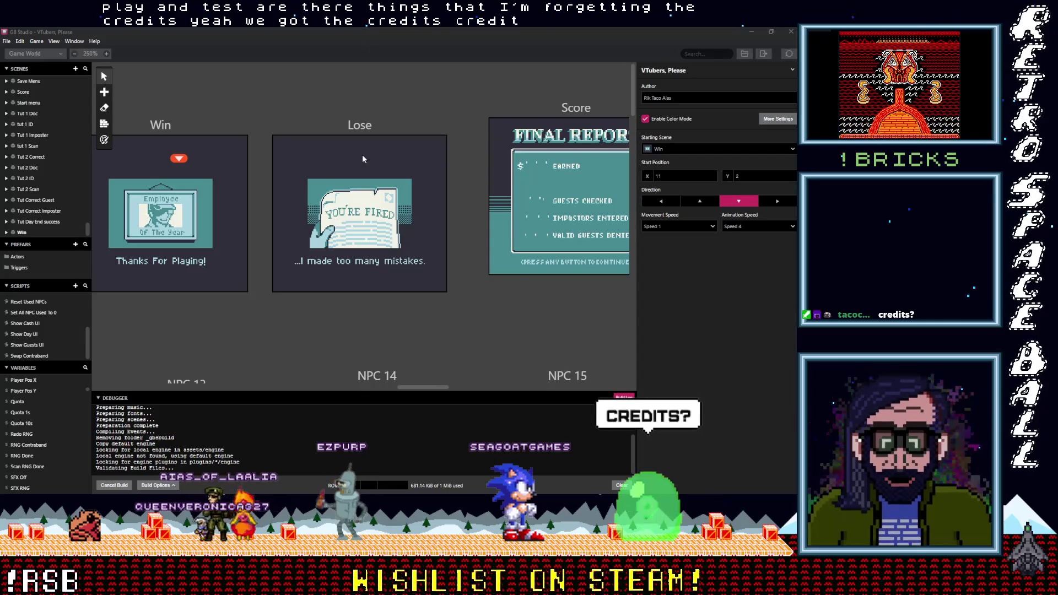
{"action": "scroll", "coordinate": [369, 176], "scroll_direction": "down", "scroll_amount": 5}
{"action": "scroll", "coordinate": [378, 193], "scroll_direction": "up", "scroll_amount": 2}
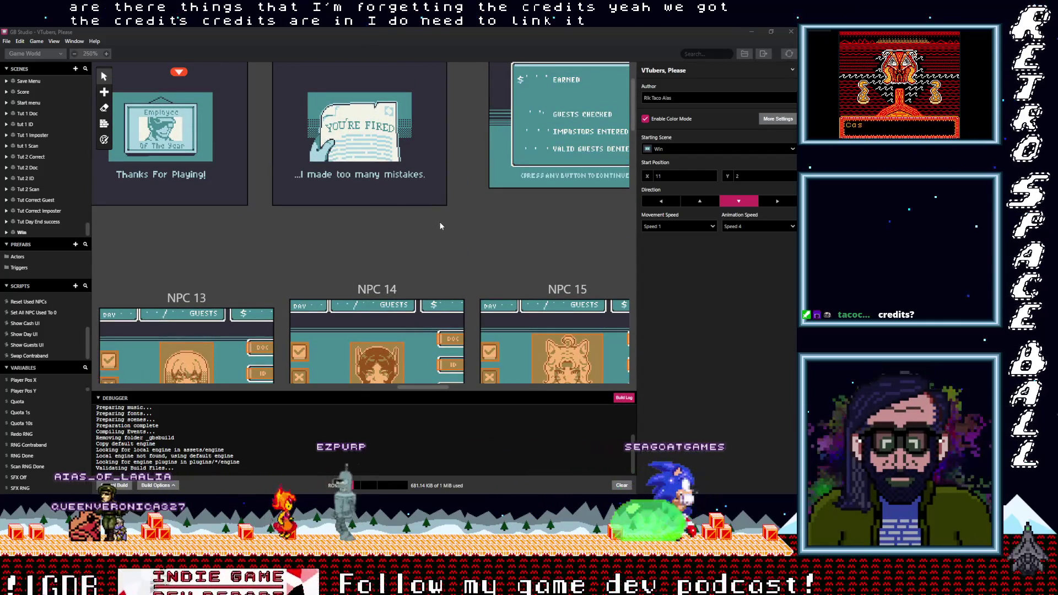
{"action": "scroll", "coordinate": [467, 238], "scroll_direction": "up", "scroll_amount": 3}
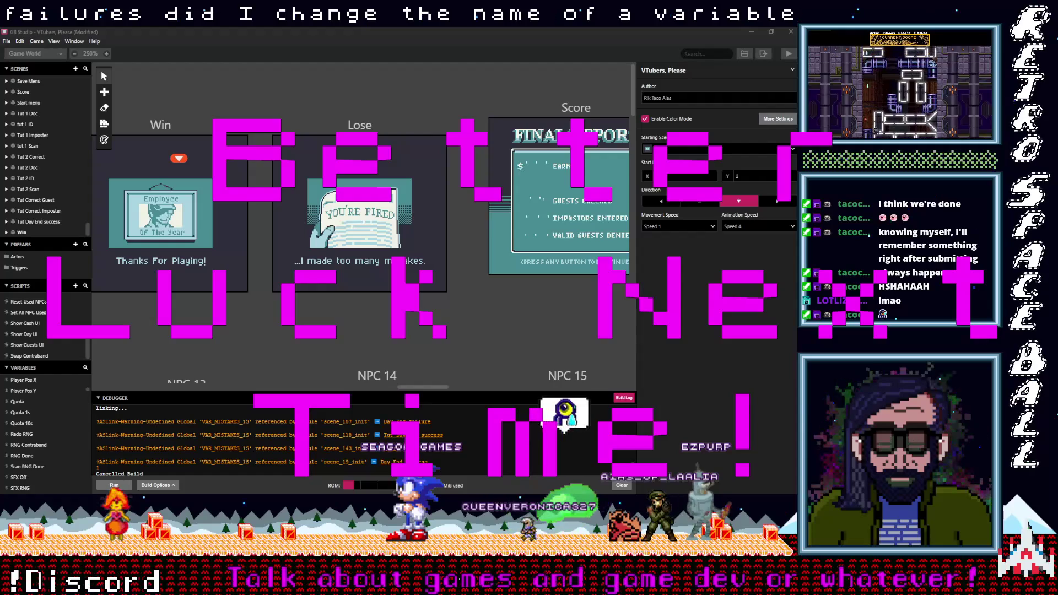
Step: Open Day End failure from the Debugger warning, expand Init new day, and locate its Mistakes scripts
{"action": "left_click", "coordinate": [407, 422]}
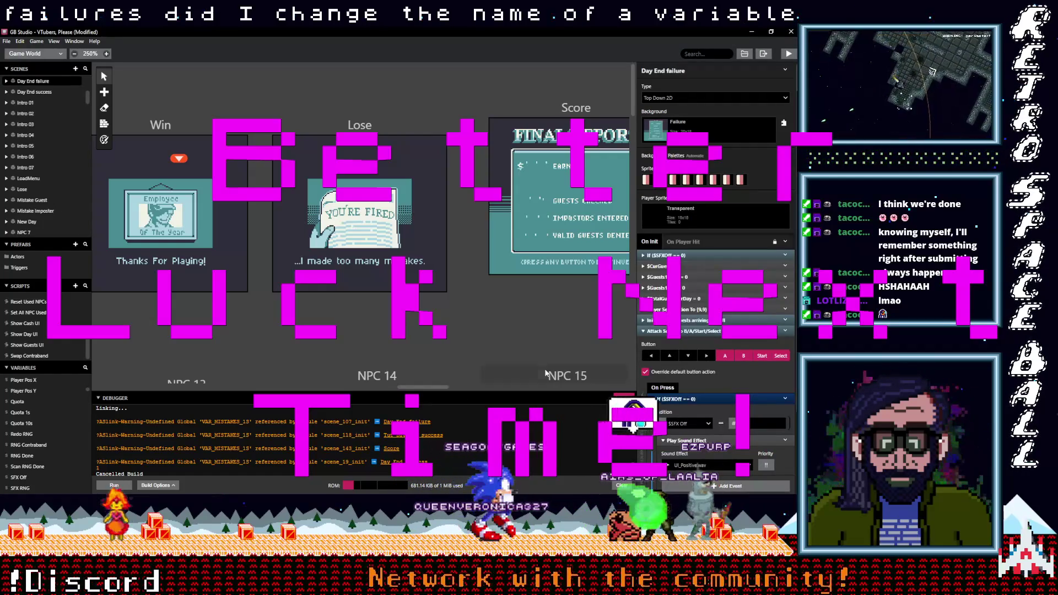
{"action": "scroll", "coordinate": [703, 339], "scroll_direction": "down", "scroll_amount": 2}
{"action": "scroll", "coordinate": [711, 372], "scroll_direction": "down", "scroll_amount": 1}
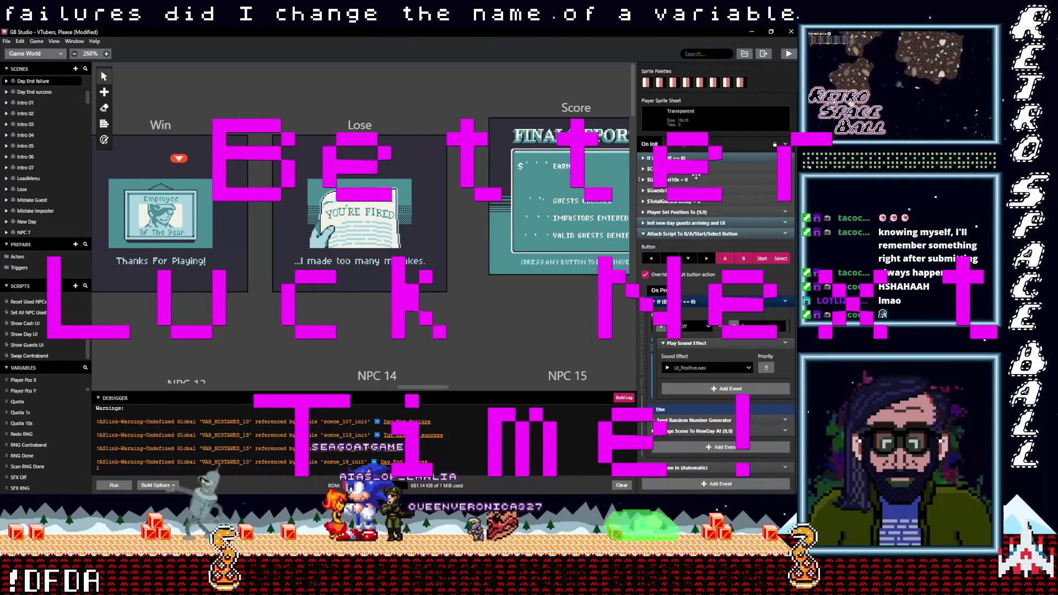
{"action": "left_click", "coordinate": [687, 223]}
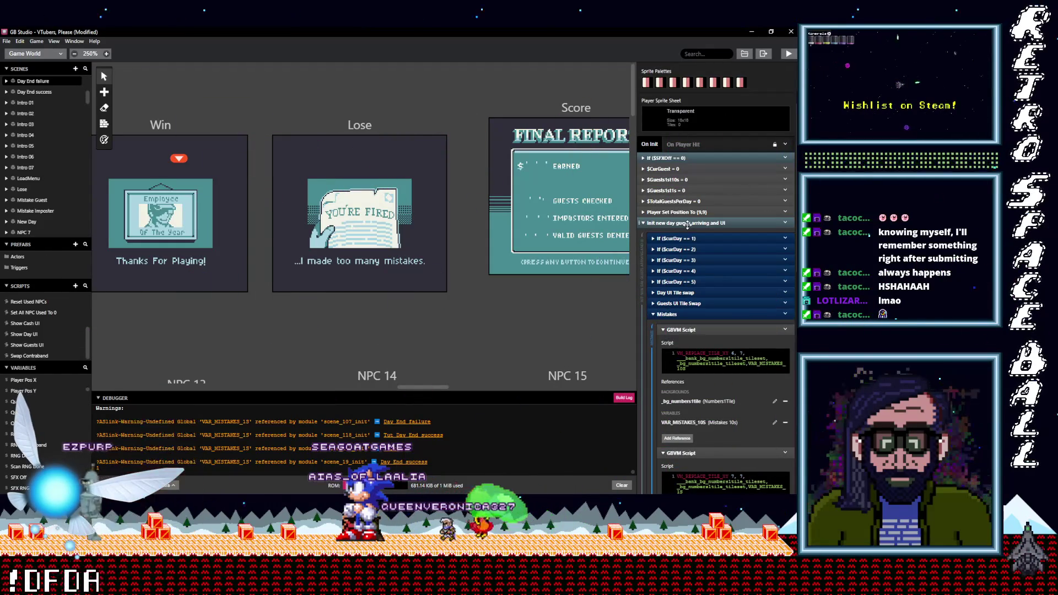
{"action": "scroll", "coordinate": [729, 384], "scroll_direction": "down", "scroll_amount": 3}
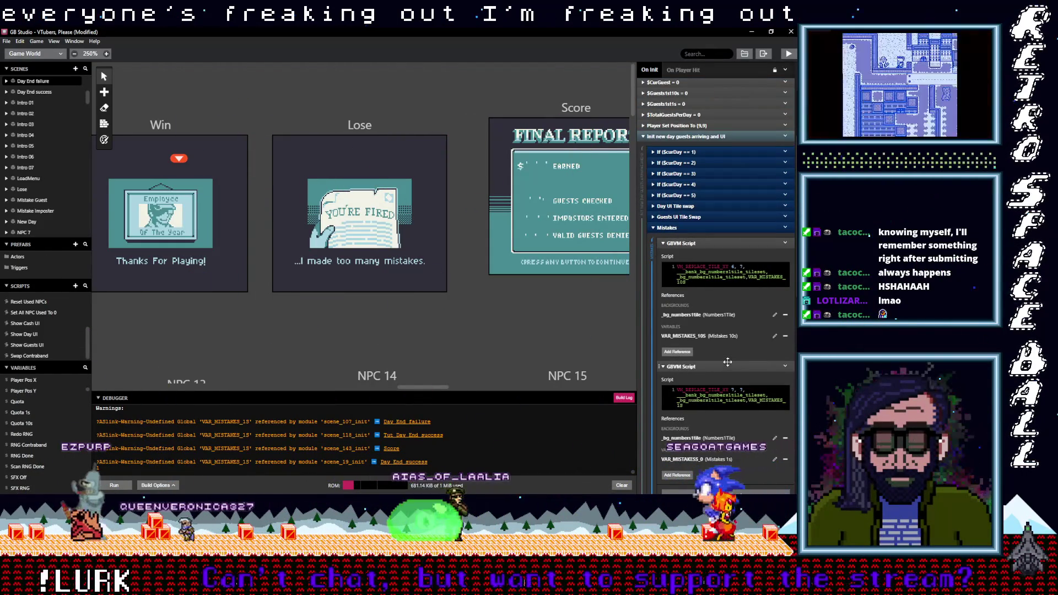
{"action": "scroll", "coordinate": [727, 361], "scroll_direction": "down", "scroll_amount": 5}
{"action": "scroll", "coordinate": [727, 361], "scroll_direction": "down", "scroll_amount": 2}
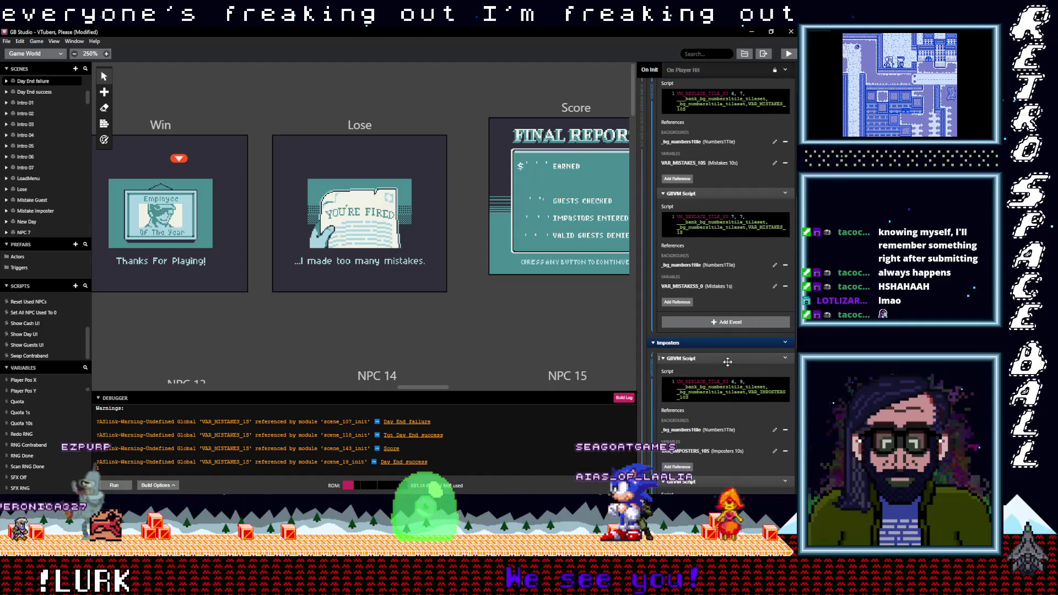
{"action": "scroll", "coordinate": [727, 362], "scroll_direction": "down", "scroll_amount": 8}
{"action": "scroll", "coordinate": [727, 361], "scroll_direction": "down", "scroll_amount": 5}
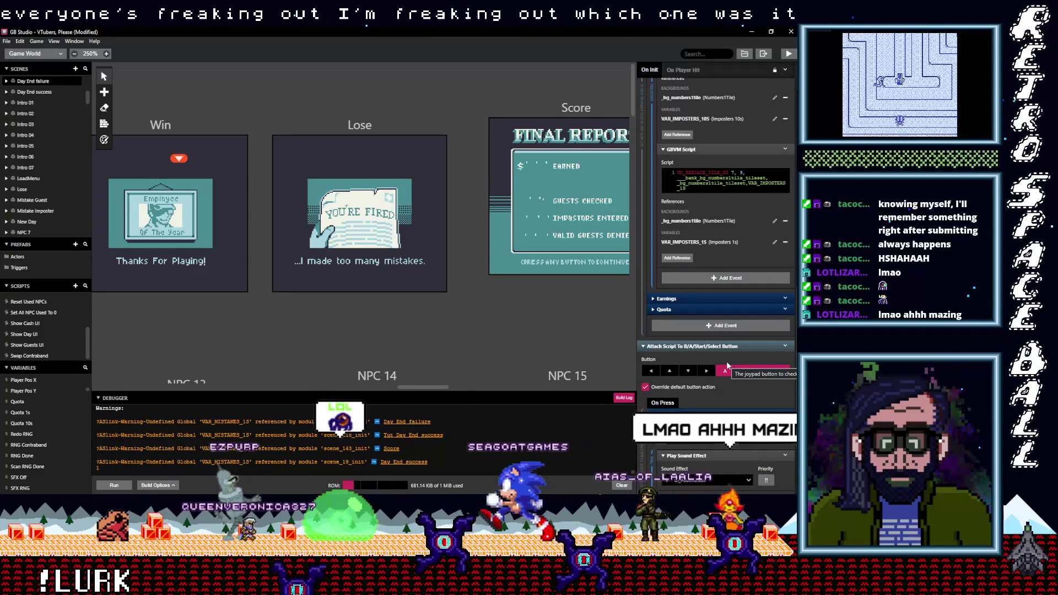
{"action": "scroll", "coordinate": [728, 361], "scroll_direction": "up", "scroll_amount": 3}
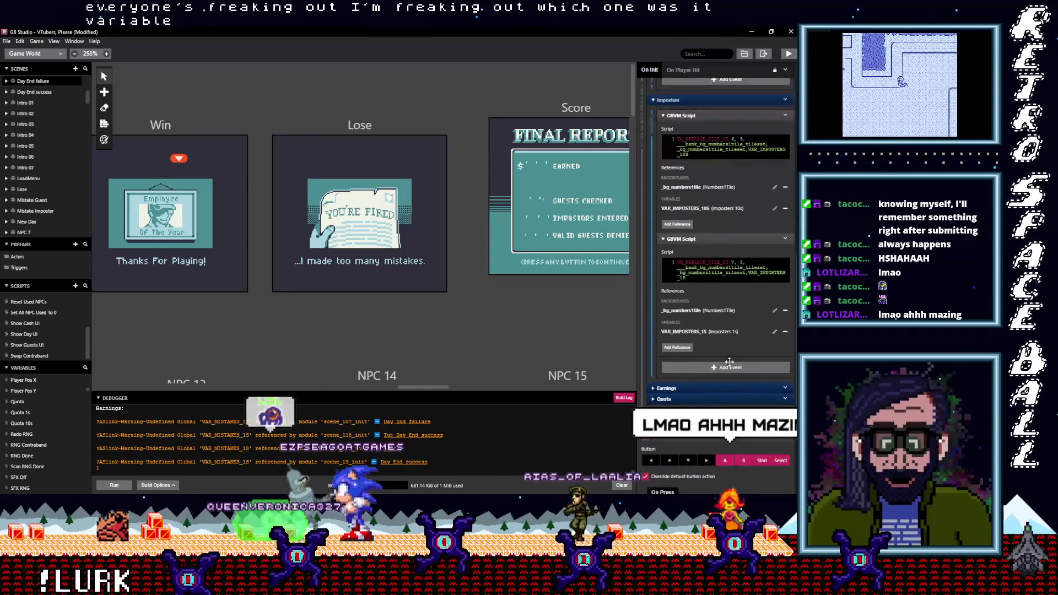
{"action": "scroll", "coordinate": [728, 362], "scroll_direction": "up", "scroll_amount": 13}
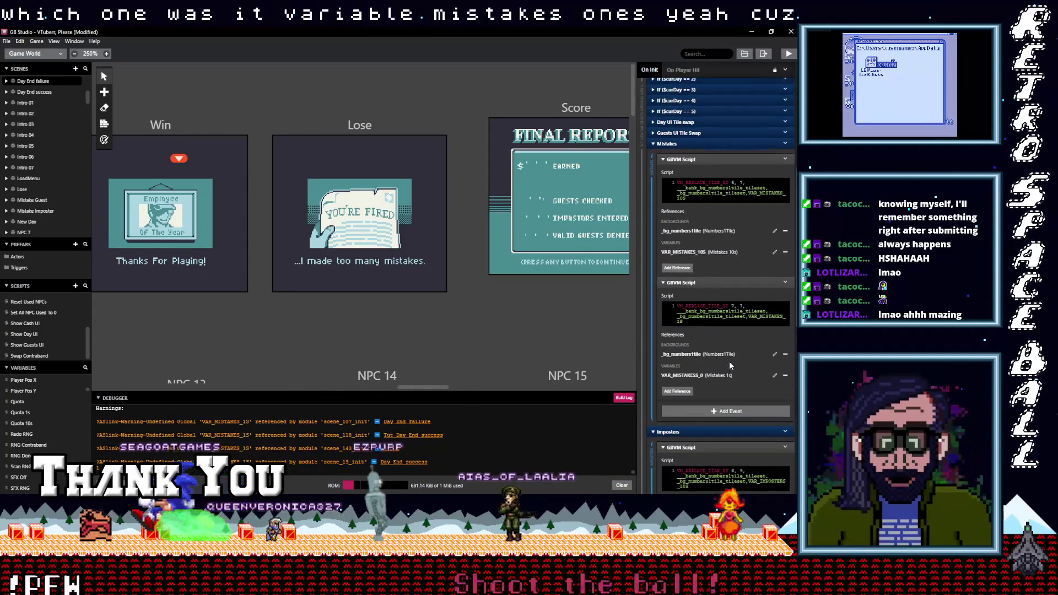
{"action": "scroll", "coordinate": [729, 361], "scroll_direction": "down", "scroll_amount": 2}
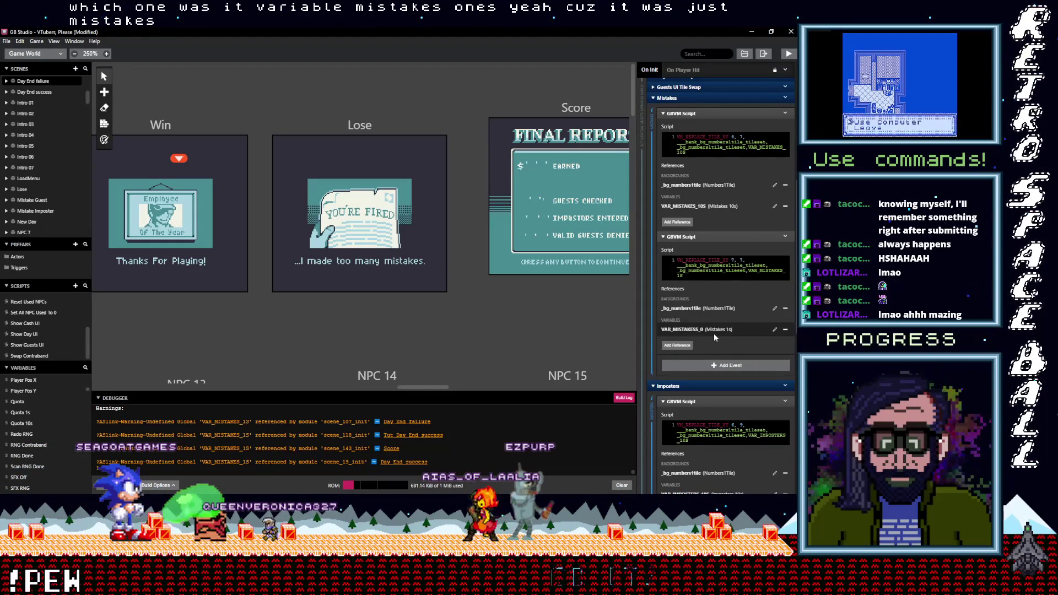
{"action": "scroll", "coordinate": [713, 333], "scroll_direction": "down", "scroll_amount": 2}
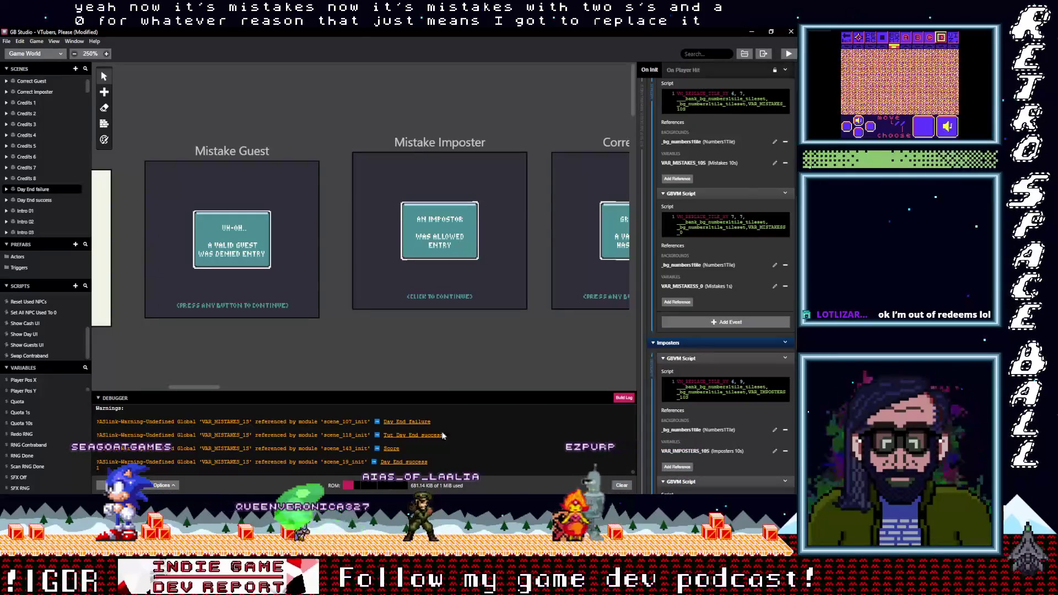
Step: Change the Tut Day End success Mistakes script's variable to VAR_MISTAKESS_0
{"action": "scroll", "coordinate": [713, 410], "scroll_direction": "up", "scroll_amount": 5}
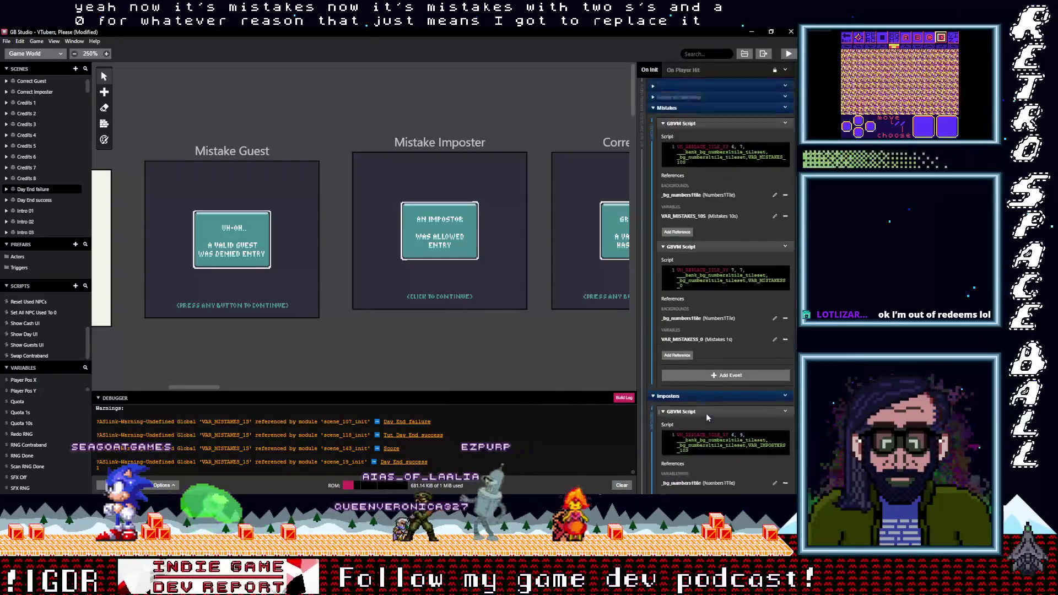
{"action": "left_click", "coordinate": [411, 436]}
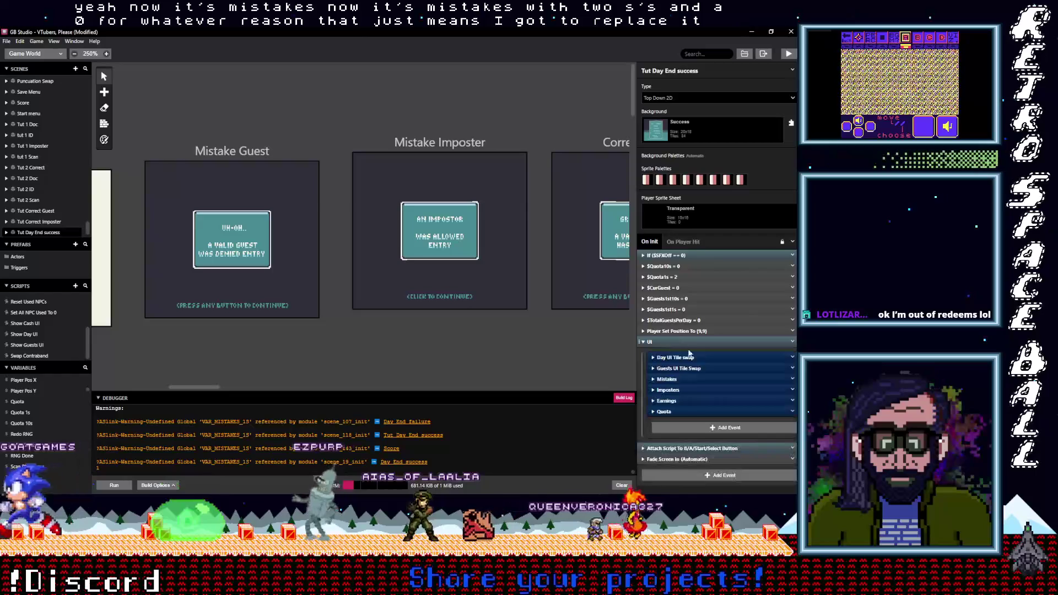
{"action": "left_click", "coordinate": [711, 379]}
{"action": "scroll", "coordinate": [725, 402], "scroll_direction": "down", "scroll_amount": 5}
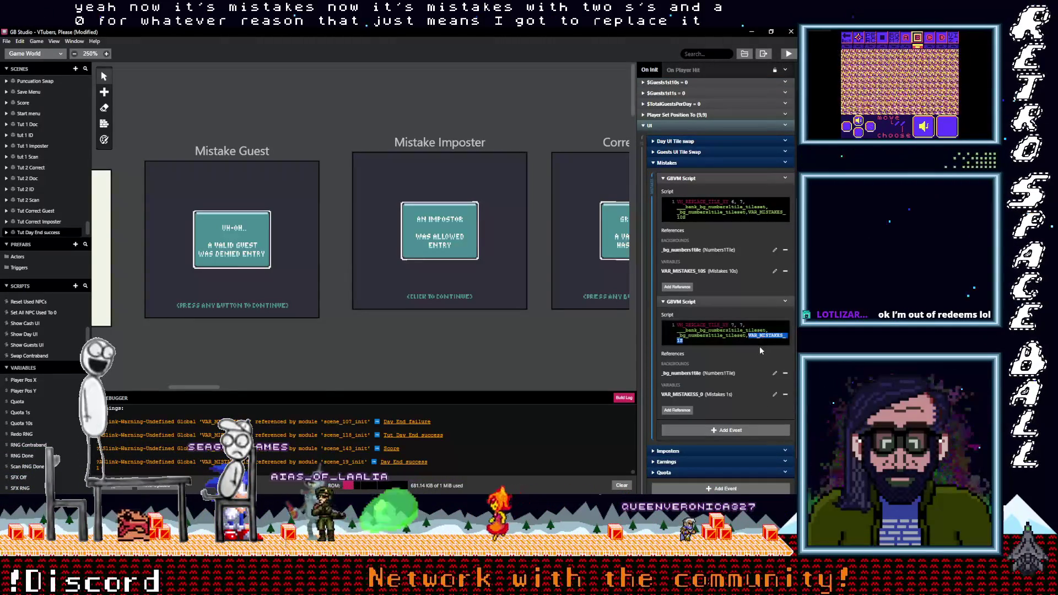
{"action": "type", "text": "VAR_MISTAKESS_0"}
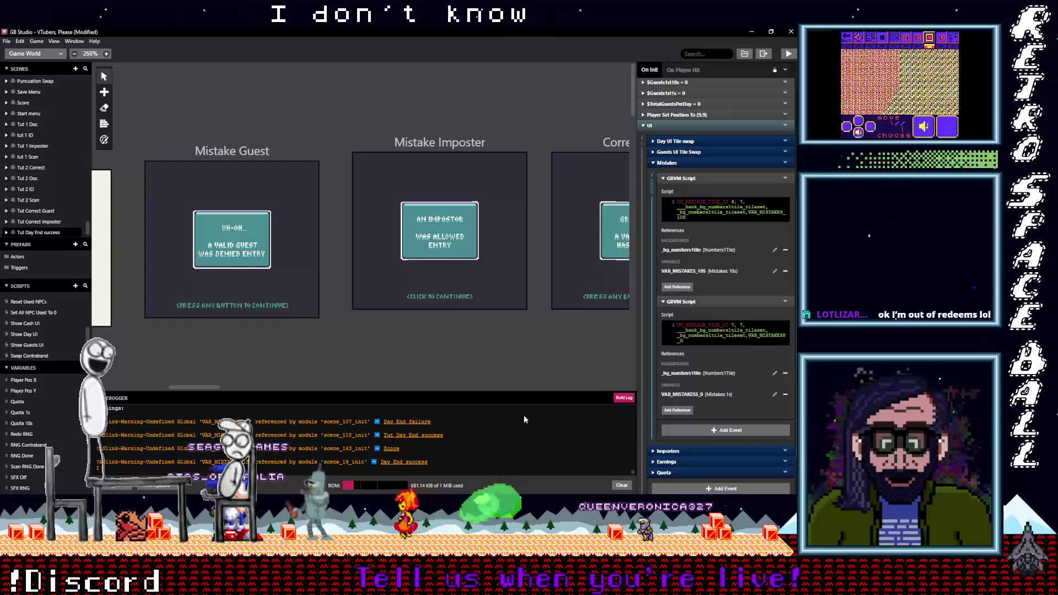
Step: Apply the same VAR_MISTAKESS_0 fix in the Score and Day End success scenes and save
{"action": "left_click", "coordinate": [391, 447]}
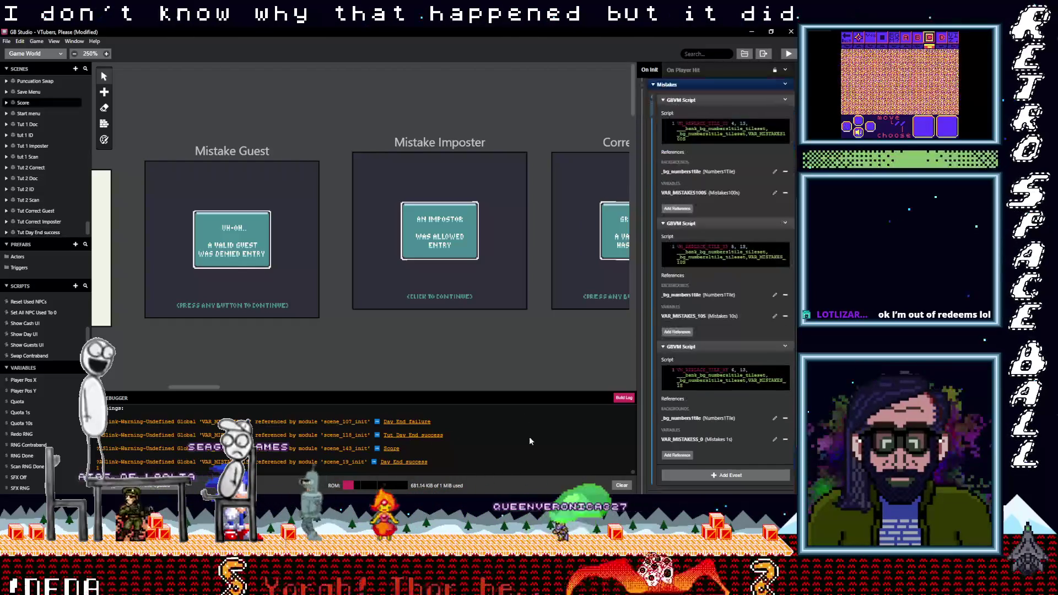
{"action": "double_click", "coordinate": [765, 385]}
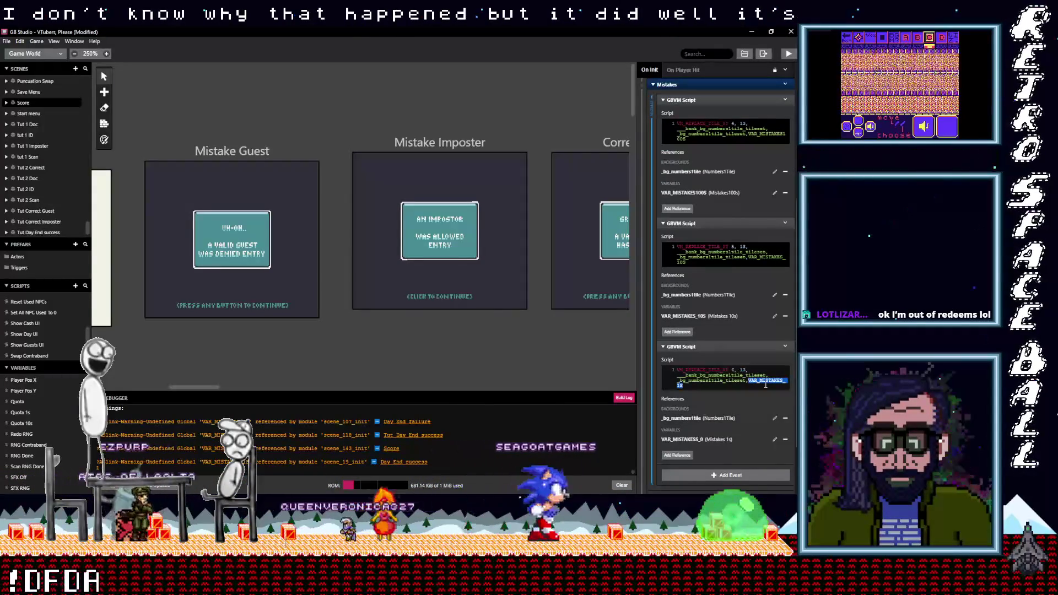
{"action": "key", "text": "ctrl+v"}
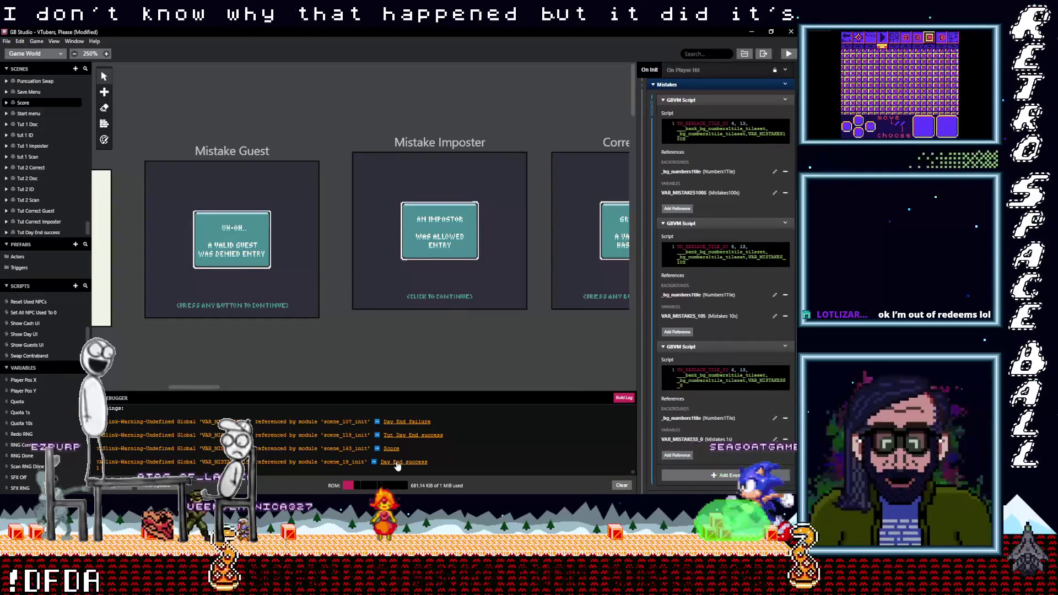
{"action": "left_click", "coordinate": [398, 465]}
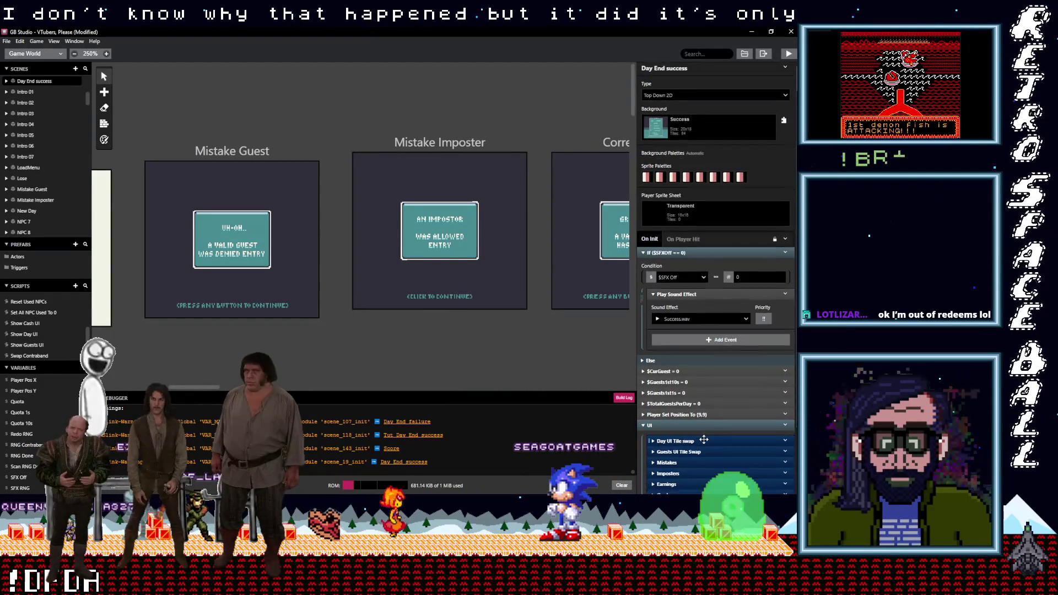
{"action": "scroll", "coordinate": [703, 435], "scroll_direction": "down", "scroll_amount": 2}
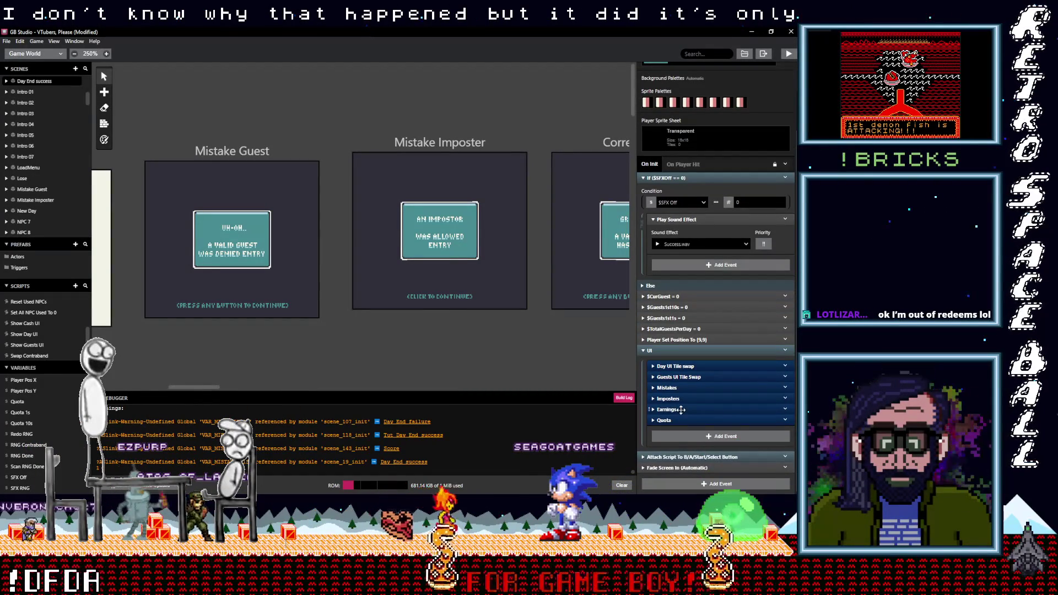
{"action": "left_click", "coordinate": [668, 387]}
{"action": "scroll", "coordinate": [704, 433], "scroll_direction": "down", "scroll_amount": 5}
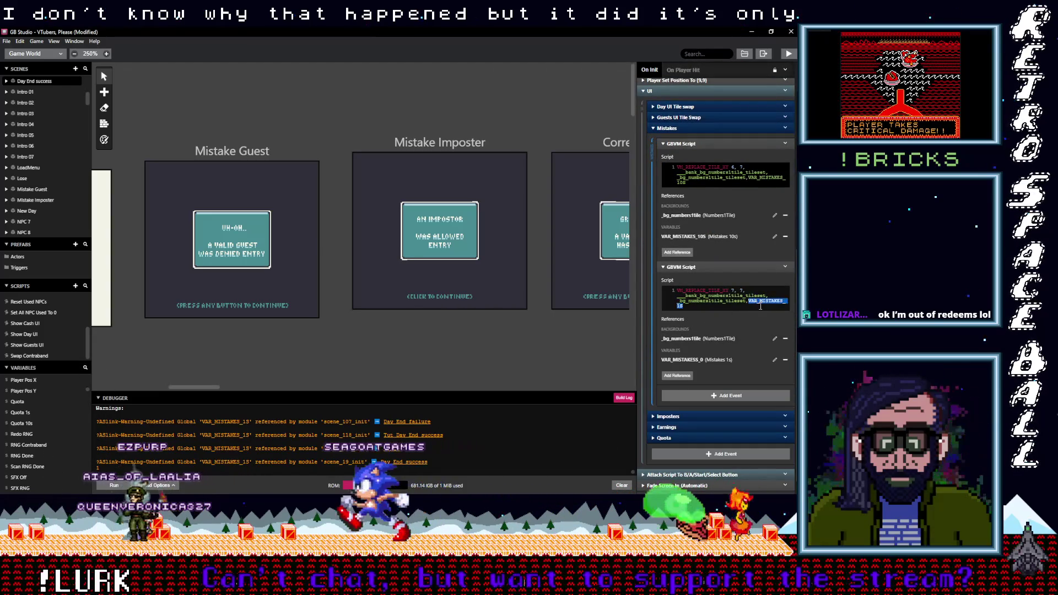
{"action": "key", "text": "ctrl+s"}
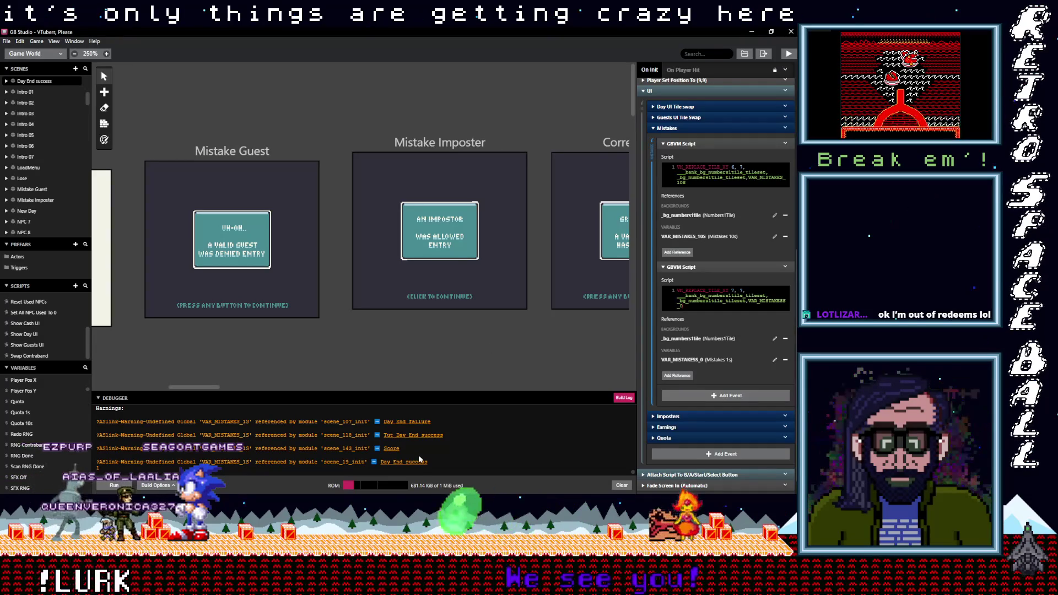
Step: Recheck the warned scenes, save again, and start a new build
{"action": "left_click", "coordinate": [395, 451]}
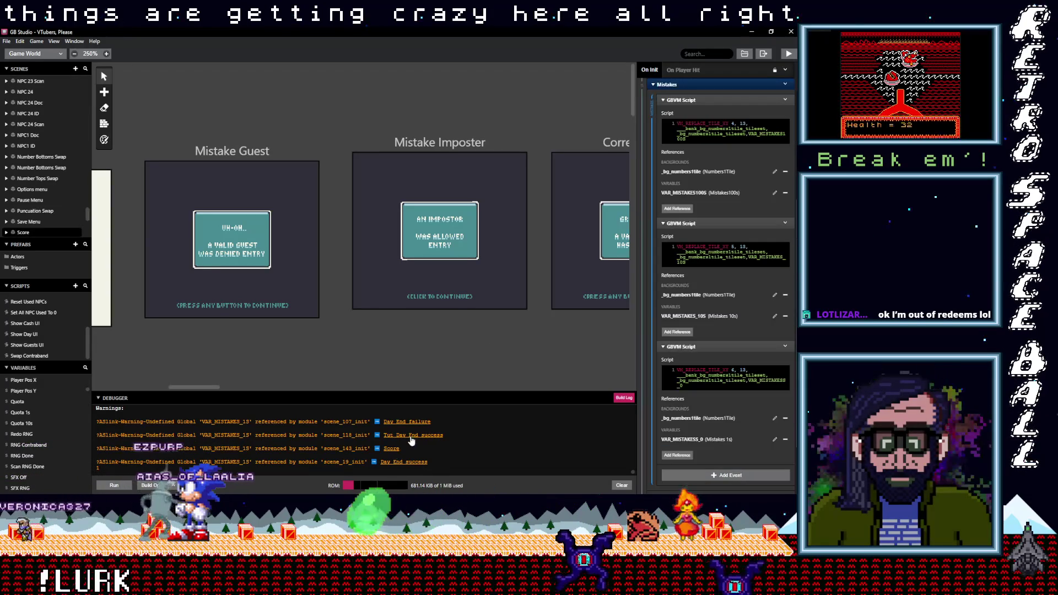
{"action": "left_click", "coordinate": [413, 435]}
{"action": "left_click", "coordinate": [415, 422]}
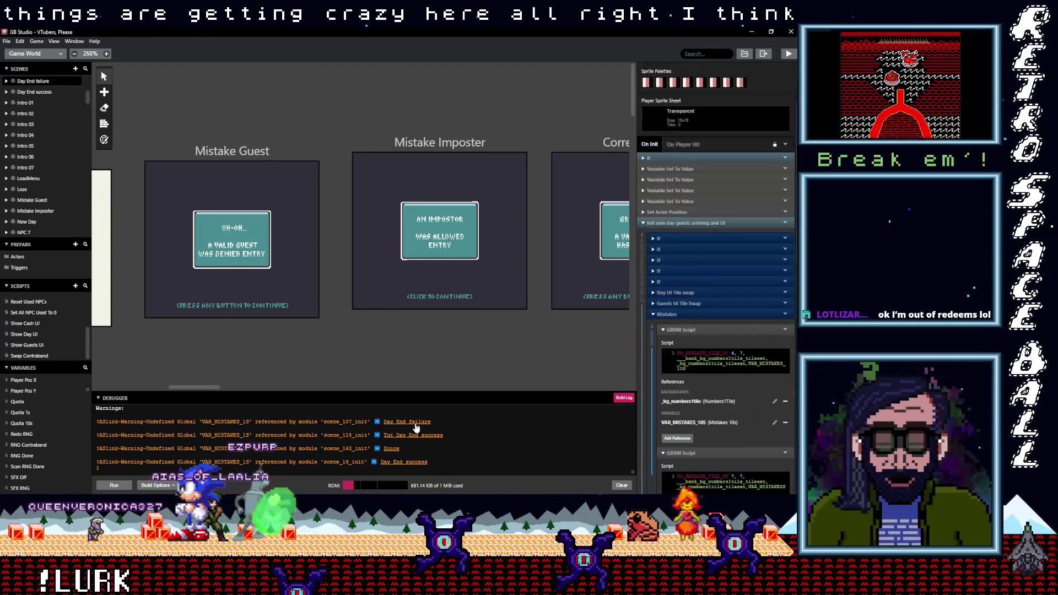
{"action": "key", "text": "ctrl+s"}
{"action": "left_click", "coordinate": [789, 54]}
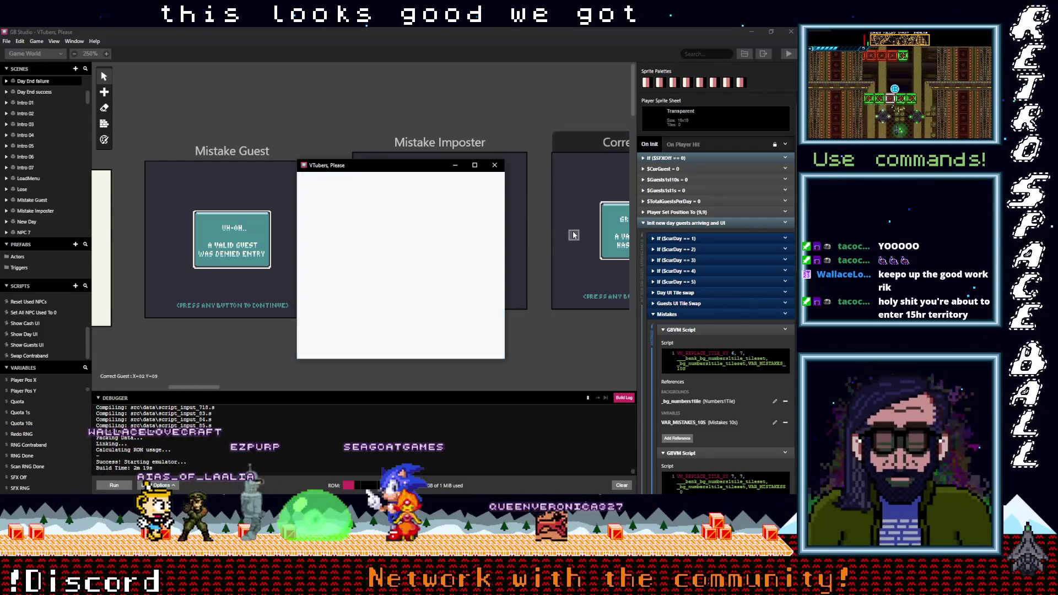
Step: Close the running game's test play window
{"action": "left_click", "coordinate": [500, 169]}
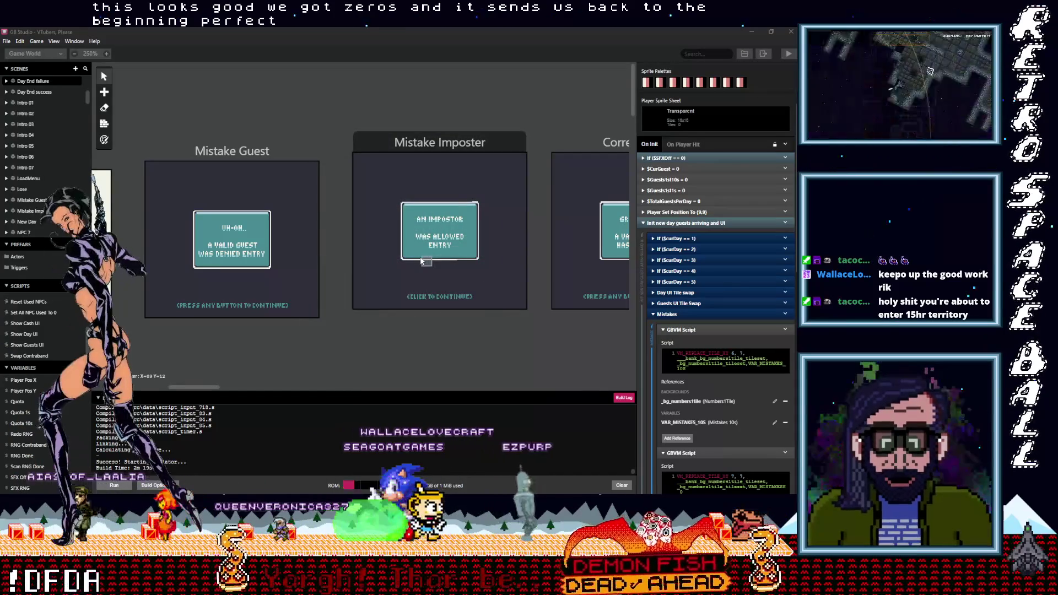
Step: Zoom the world view out to 200% and set Start menu as the starting scene
{"action": "left_click", "coordinate": [216, 386]}
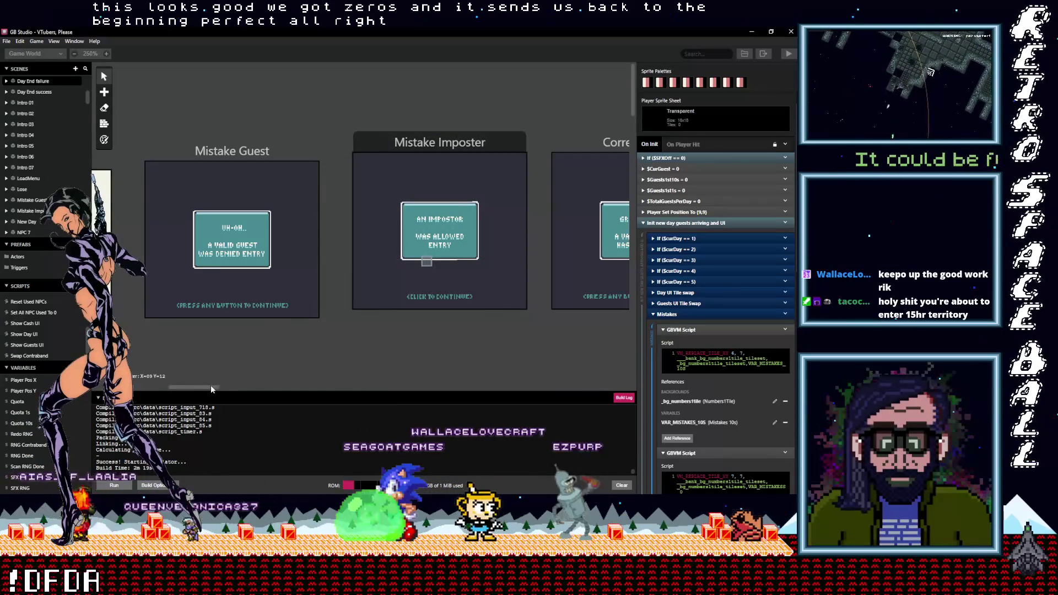
{"action": "key", "text": "ctrl+minus"}
{"action": "left_click_drag", "start_coordinate": [204, 387], "coordinate": [113, 391]}
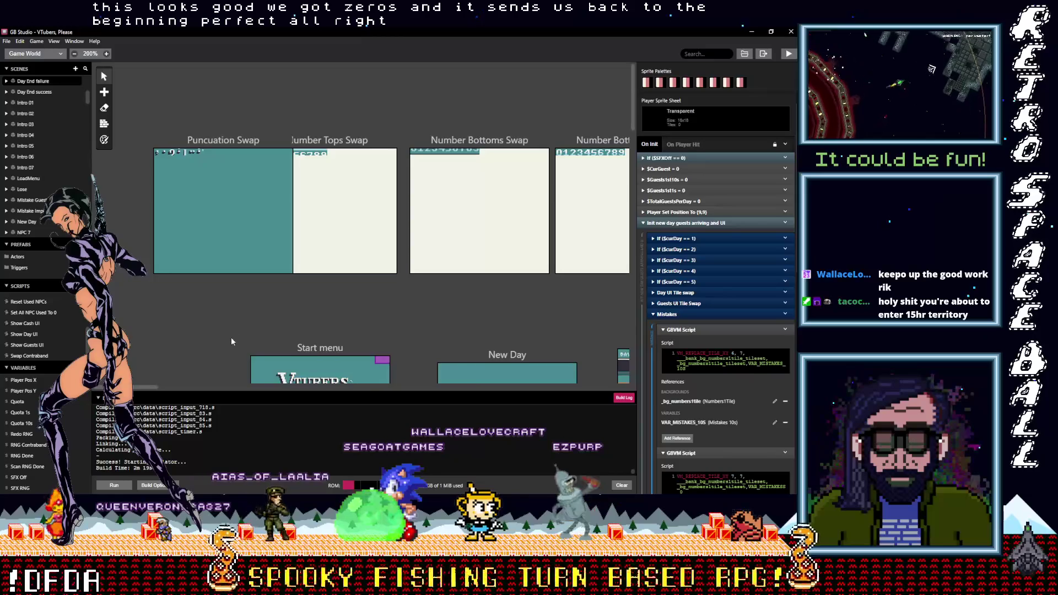
{"action": "scroll", "coordinate": [239, 339], "scroll_direction": "down", "scroll_amount": 3}
{"action": "left_click", "coordinate": [312, 261]}
{"action": "right_click", "coordinate": [318, 264]}
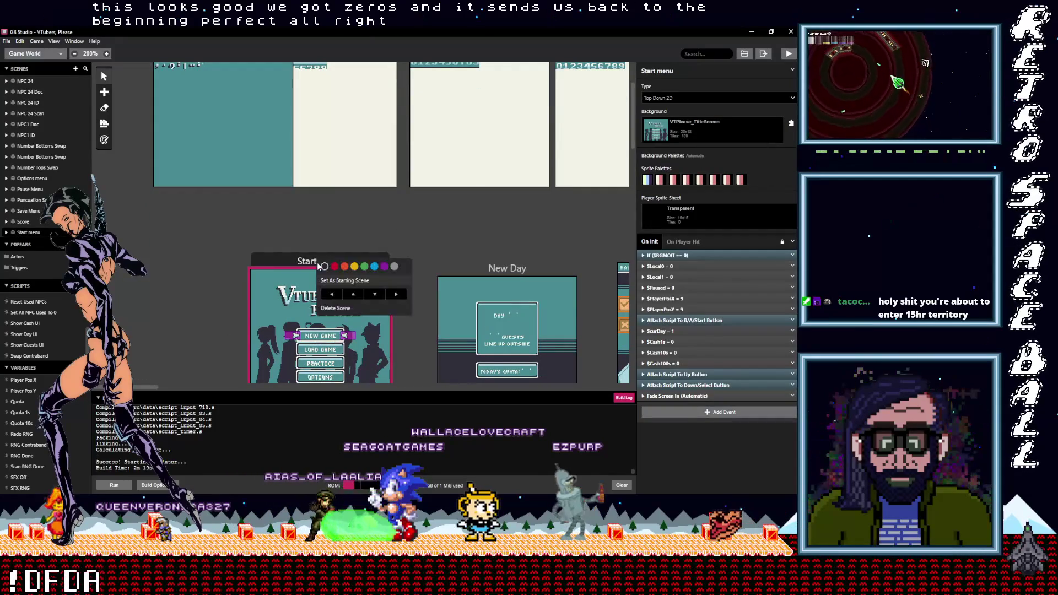
{"action": "left_click", "coordinate": [336, 281]}
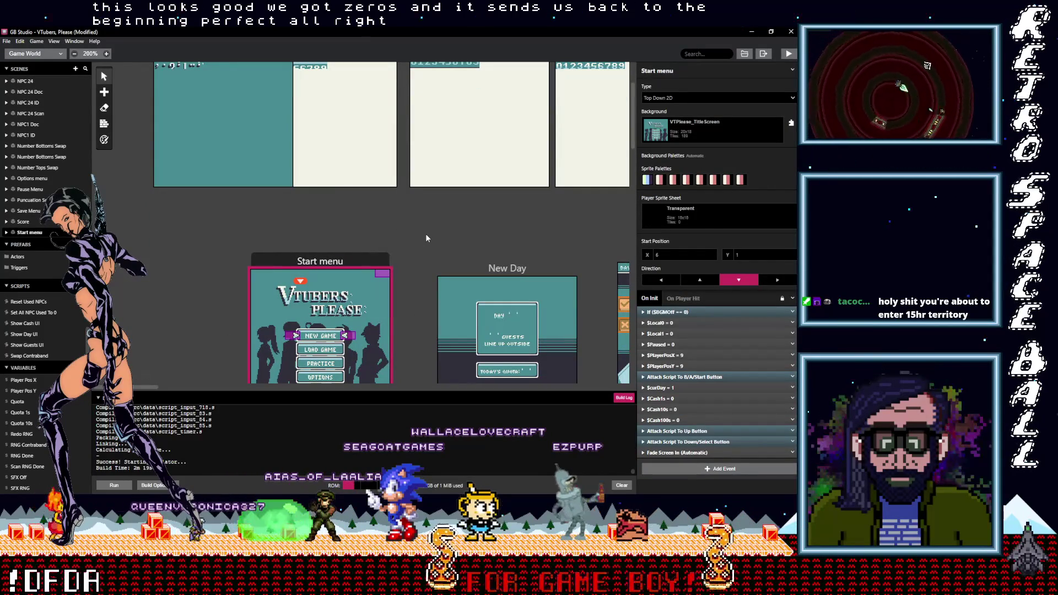
Step: Pan around the world view to survey the game's scenes
{"action": "scroll", "coordinate": [424, 233], "scroll_direction": "right", "scroll_amount": 5}
{"action": "scroll", "coordinate": [390, 219], "scroll_direction": "right", "scroll_amount": 3}
{"action": "scroll", "coordinate": [290, 216], "scroll_direction": "left", "scroll_amount": 5}
{"action": "scroll", "coordinate": [475, 188], "scroll_direction": "left", "scroll_amount": 2}
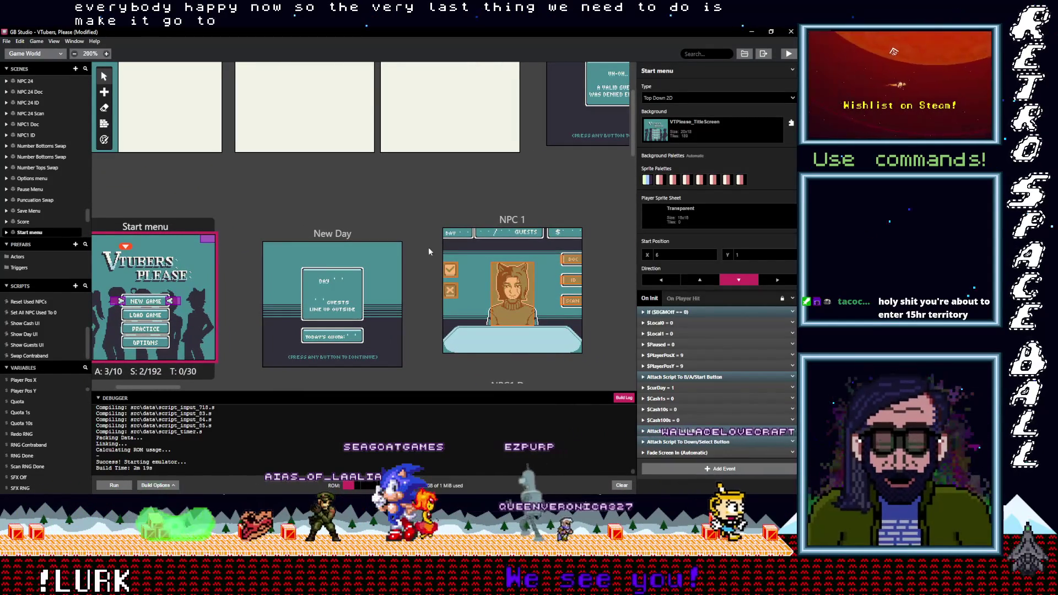
{"action": "scroll", "coordinate": [426, 229], "scroll_direction": "down", "scroll_amount": 3}
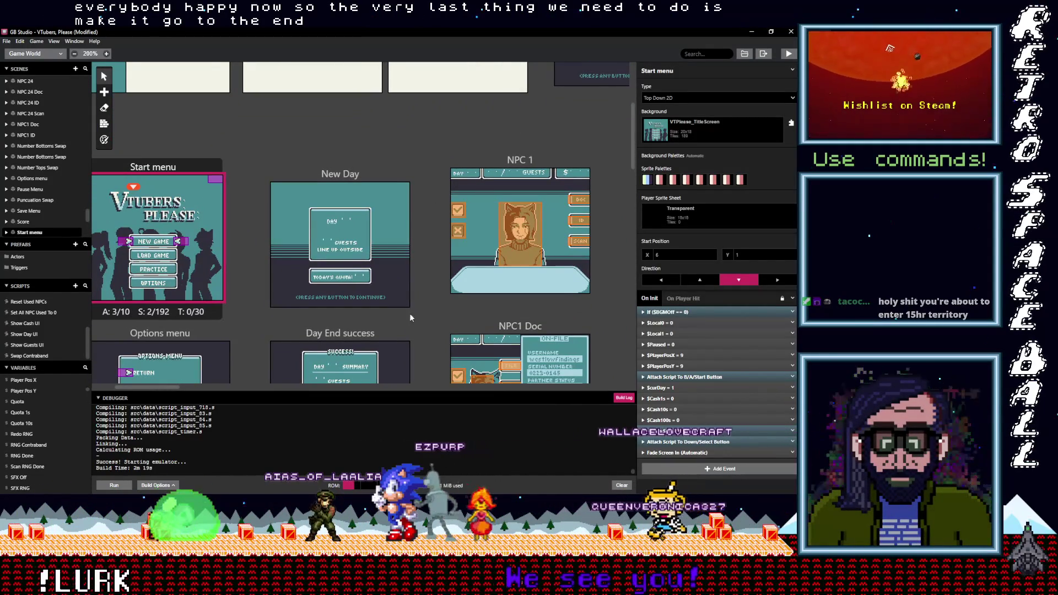
{"action": "scroll", "coordinate": [418, 320], "scroll_direction": "down", "scroll_amount": 3}
{"action": "scroll", "coordinate": [419, 317], "scroll_direction": "left", "scroll_amount": 2}
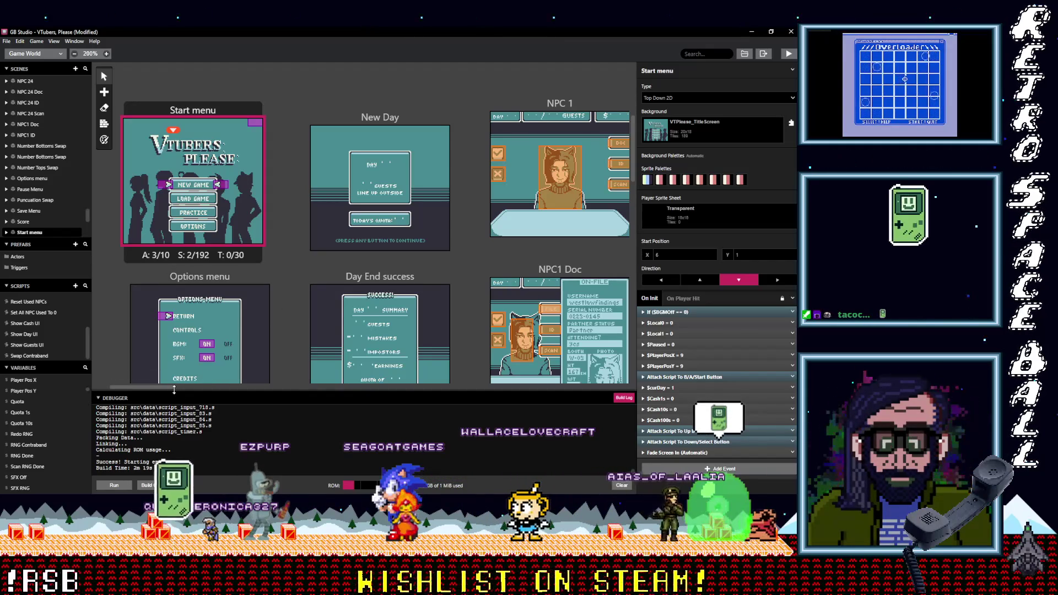
{"action": "left_click_drag", "start_coordinate": [167, 388], "coordinate": [149, 388]}
{"action": "scroll", "coordinate": [195, 322], "scroll_direction": "down", "scroll_amount": 1}
{"action": "scroll", "coordinate": [197, 322], "scroll_direction": "down", "scroll_amount": 3}
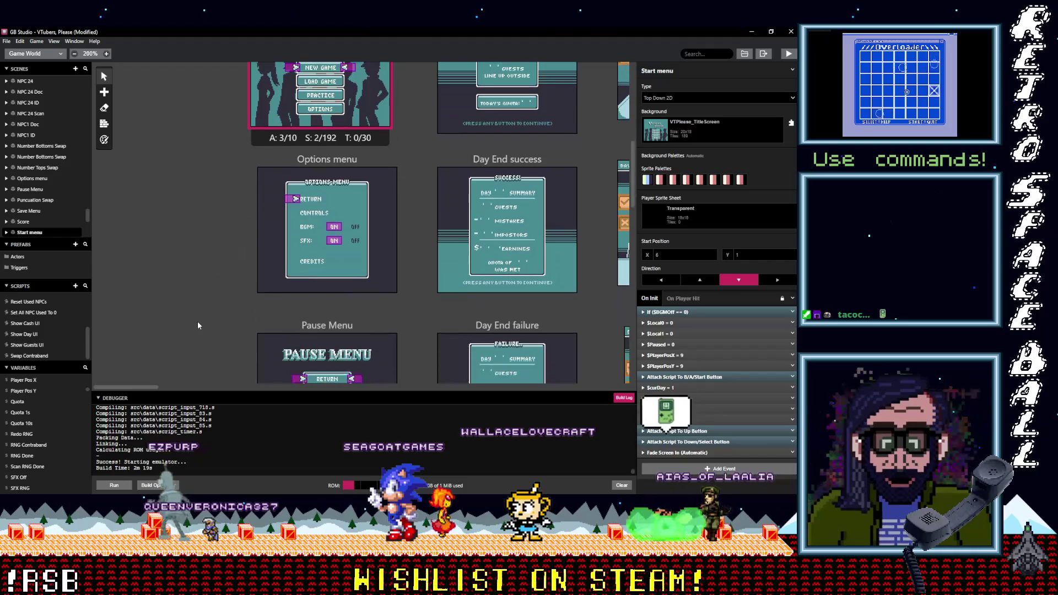
{"action": "scroll", "coordinate": [197, 322], "scroll_direction": "down", "scroll_amount": 2}
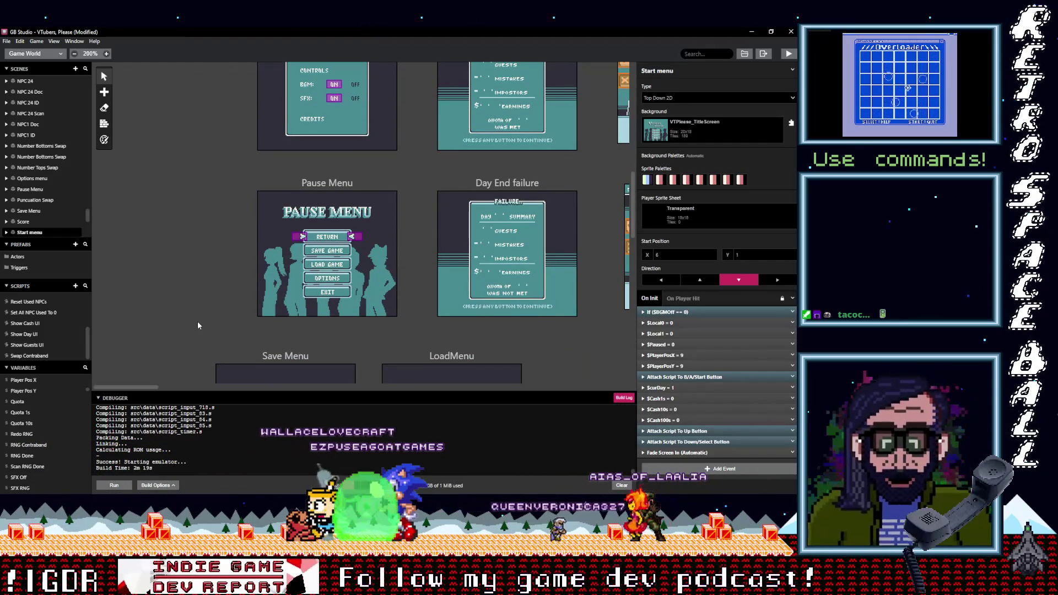
{"action": "scroll", "coordinate": [197, 322], "scroll_direction": "down", "scroll_amount": 2}
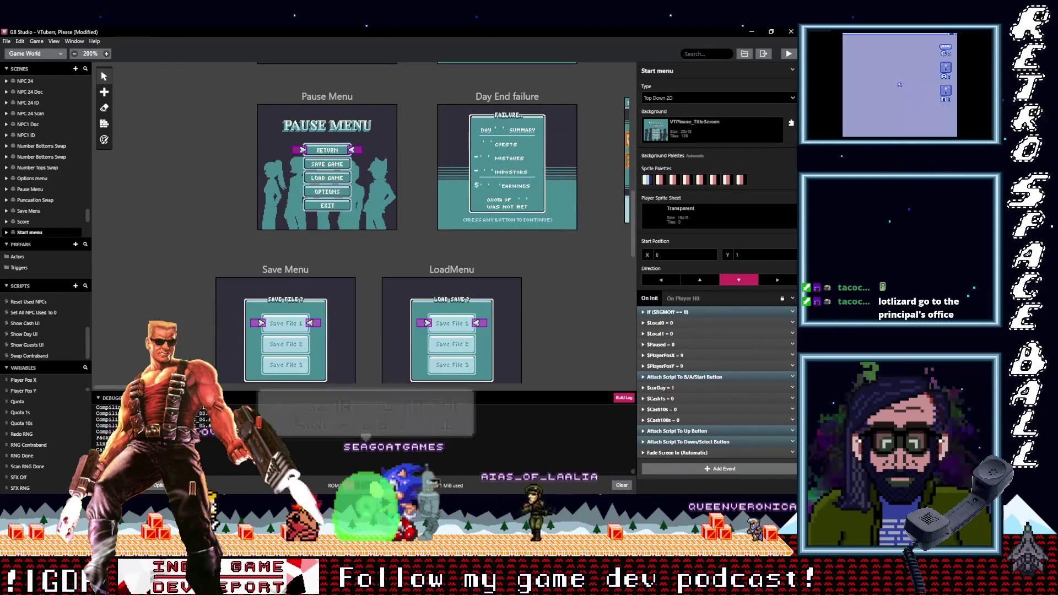
{"action": "scroll", "coordinate": [149, 323], "scroll_direction": "down", "scroll_amount": 5}
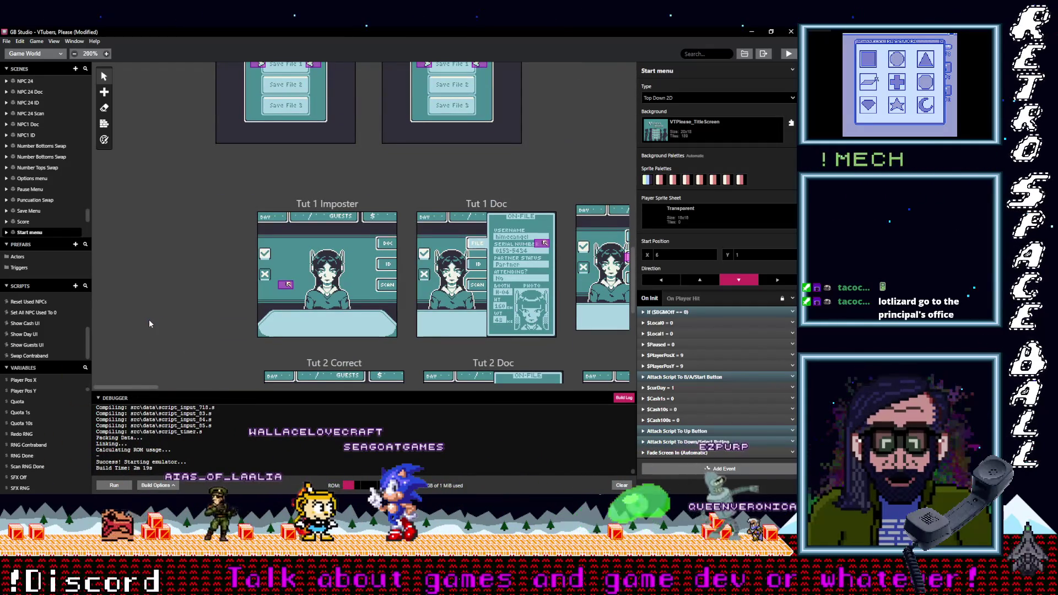
{"action": "scroll", "coordinate": [149, 322], "scroll_direction": "up", "scroll_amount": 2}
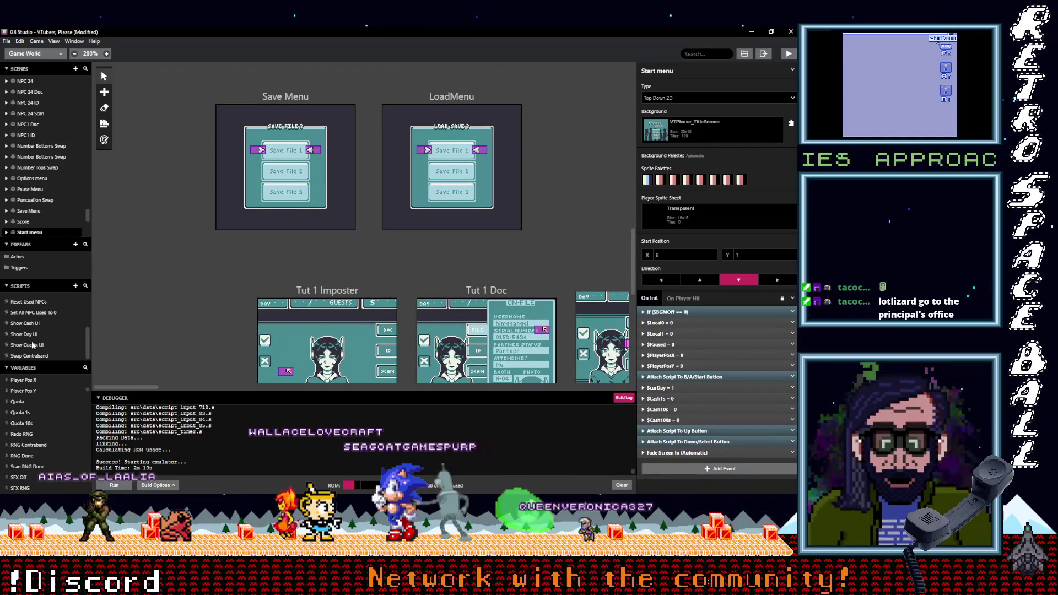
Step: Look over the Set All NPC Used To 0 and Reset Used NPCs scripts, then Load NPC Scene
{"action": "left_click", "coordinate": [36, 312]}
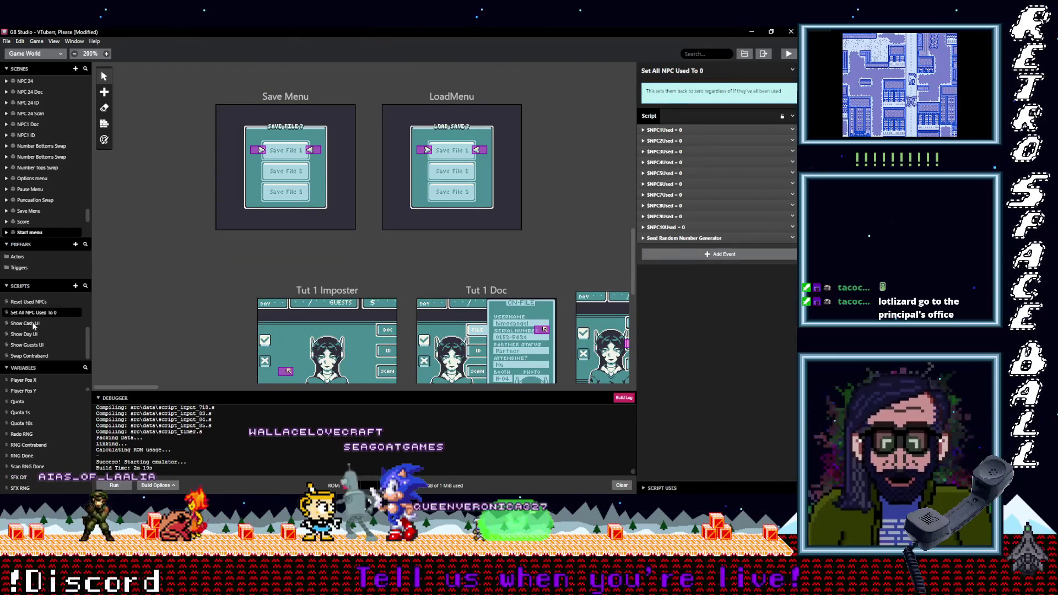
{"action": "left_click", "coordinate": [32, 302]}
{"action": "scroll", "coordinate": [37, 330], "scroll_direction": "up", "scroll_amount": 3}
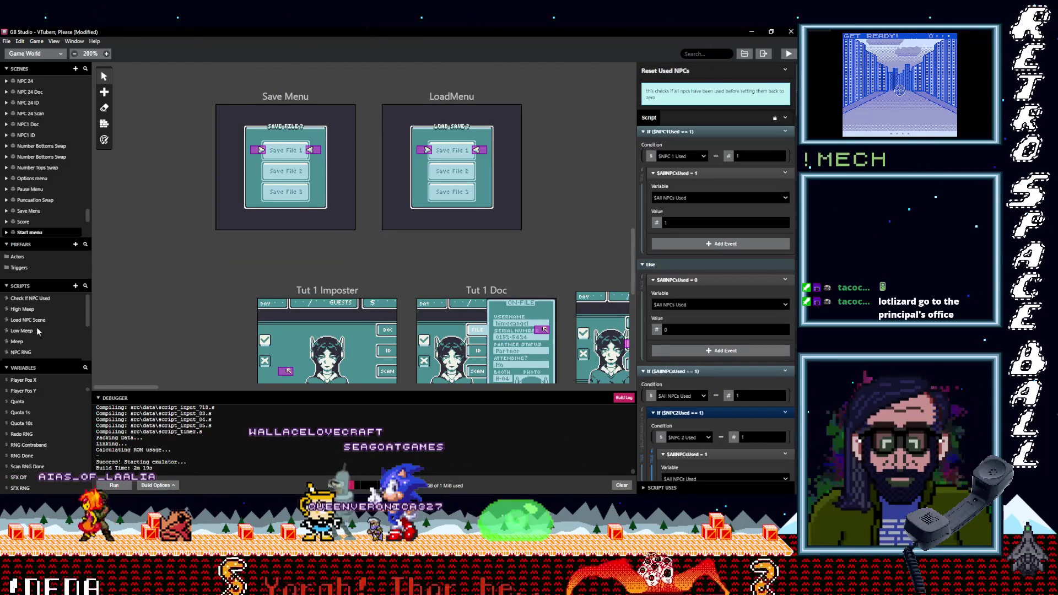
{"action": "left_click", "coordinate": [33, 321]}
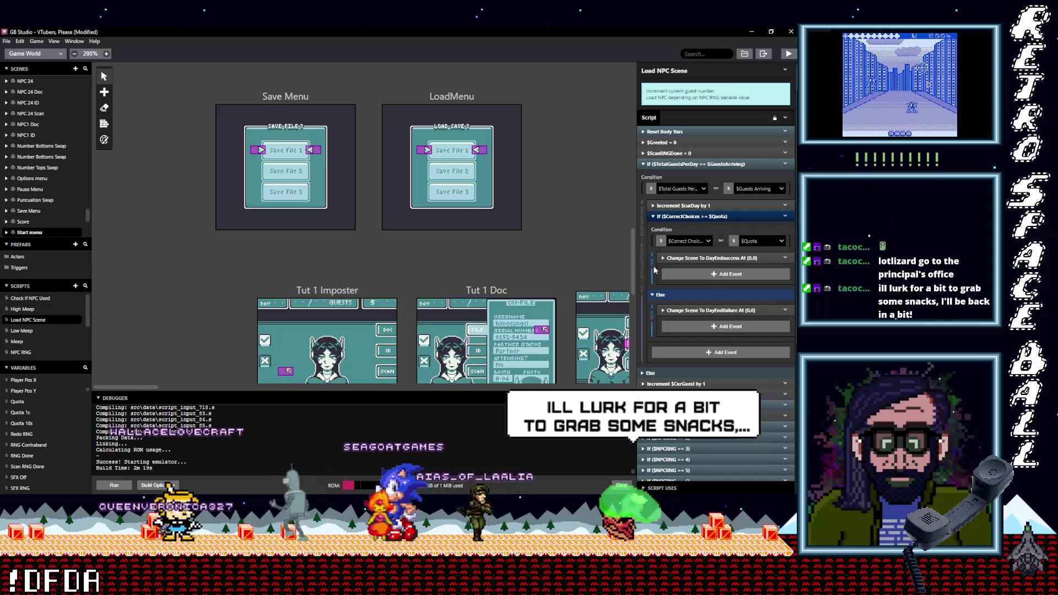
Step: Scroll across the scene canvas and select the Day End success scene
{"action": "scroll", "coordinate": [229, 296], "scroll_direction": "down", "scroll_amount": 7}
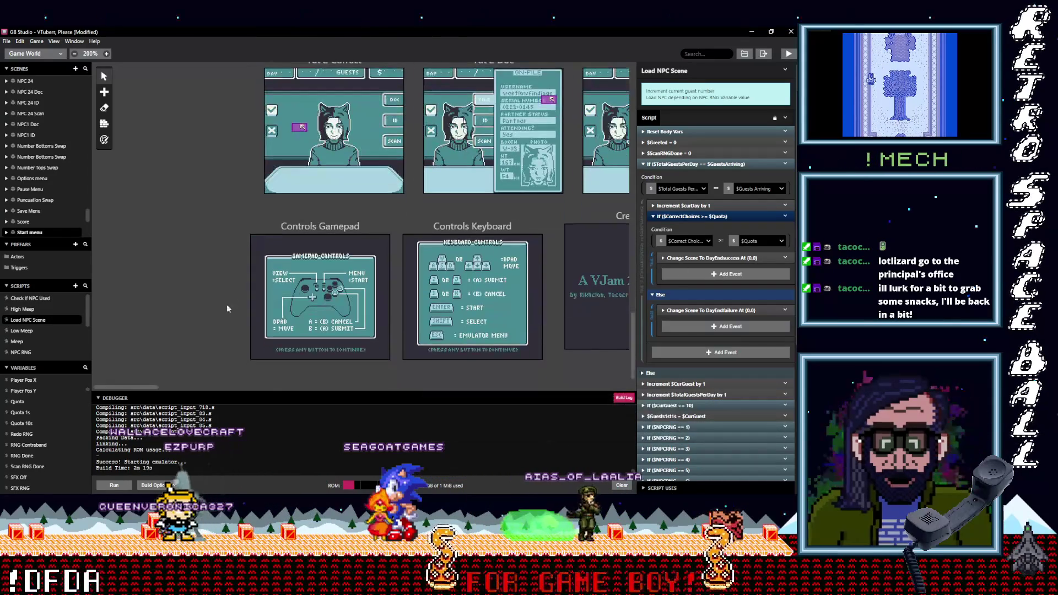
{"action": "left_click_drag", "start_coordinate": [133, 386], "coordinate": [220, 385]}
{"action": "scroll", "coordinate": [310, 359], "scroll_direction": "up", "scroll_amount": 3}
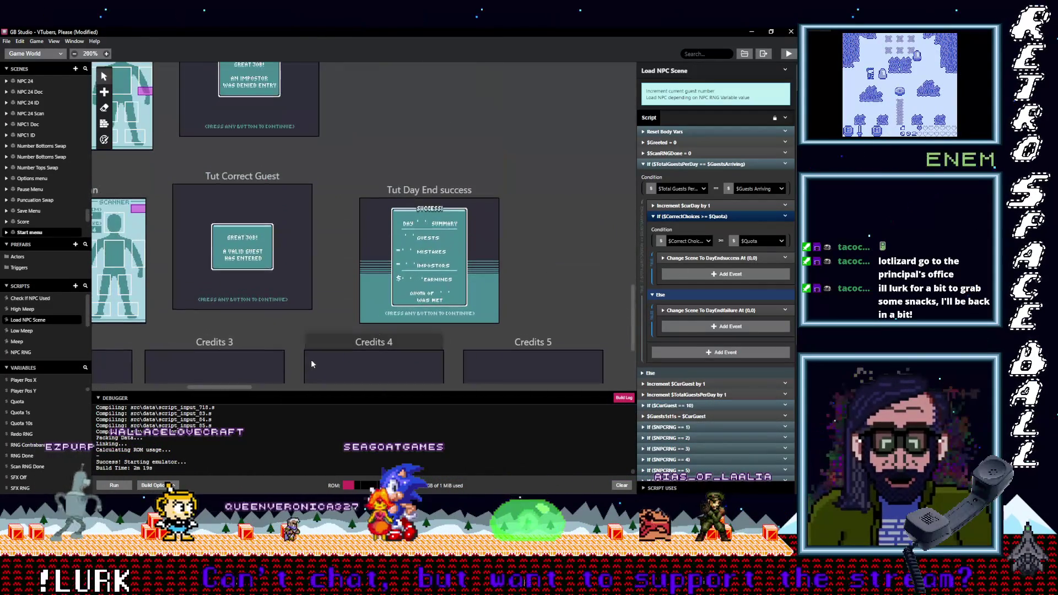
{"action": "scroll", "coordinate": [310, 360], "scroll_direction": "up", "scroll_amount": 10}
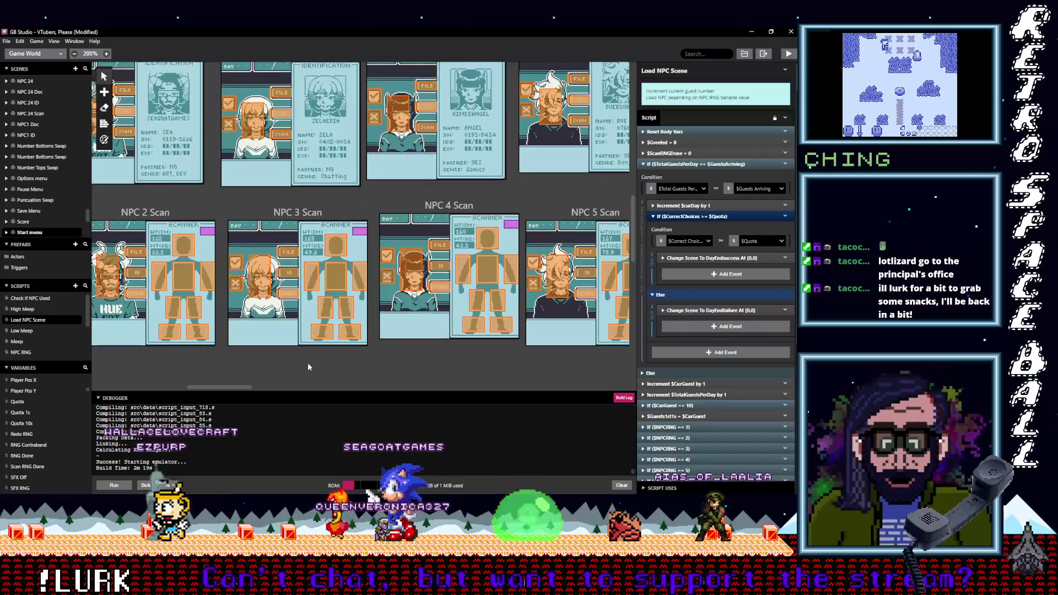
{"action": "left_click_drag", "start_coordinate": [243, 387], "coordinate": [159, 392]}
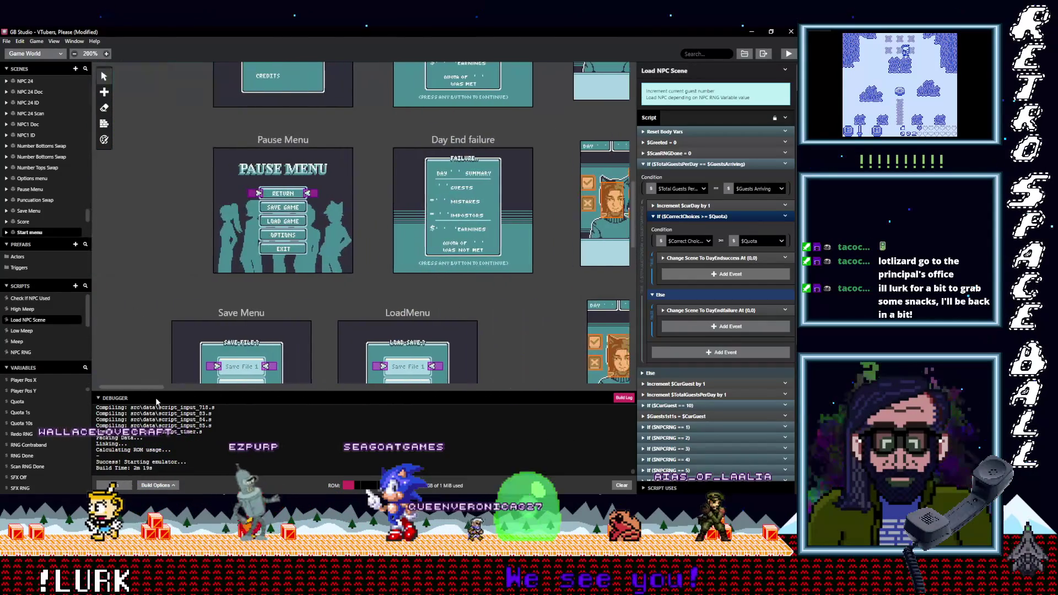
{"action": "scroll", "coordinate": [370, 337], "scroll_direction": "up", "scroll_amount": 3}
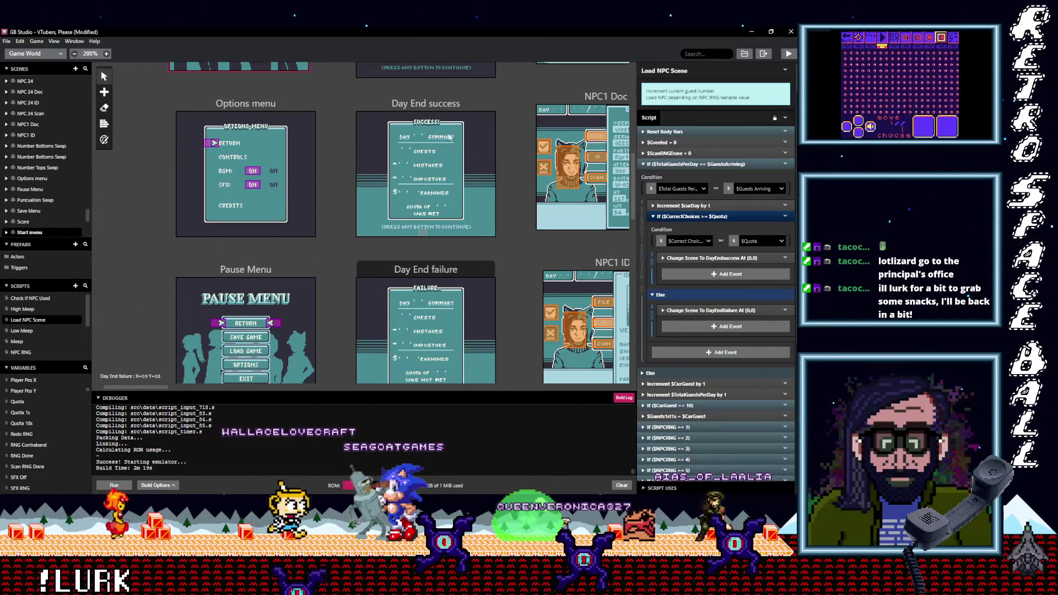
{"action": "left_click", "coordinate": [477, 149]}
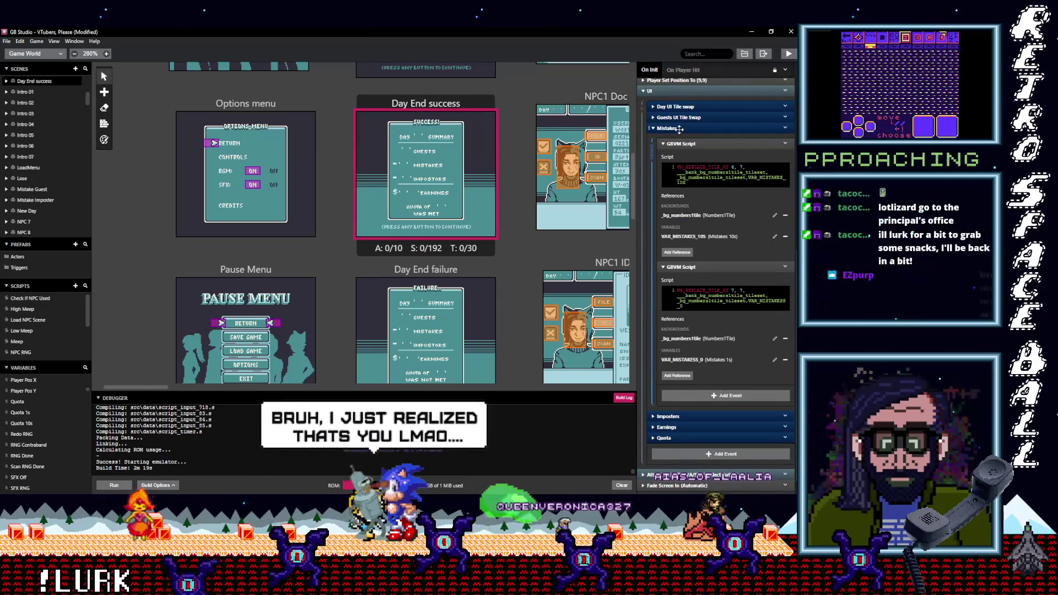
Step: Collapse the Mistakes and UI groups and inspect the button script's Change Scene to NewDay event
{"action": "left_click", "coordinate": [667, 128]}
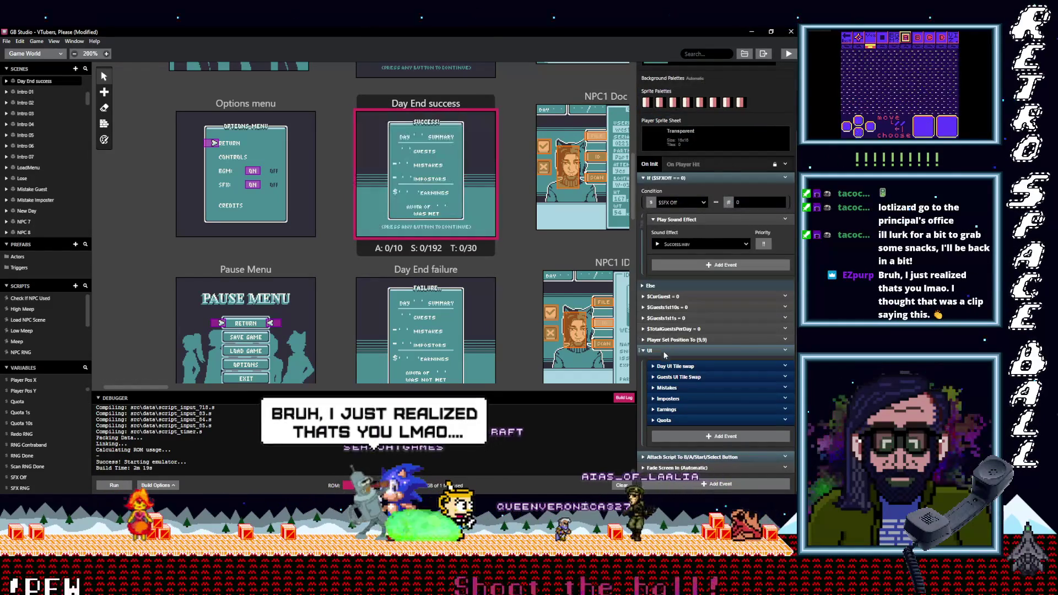
{"action": "left_click", "coordinate": [671, 348]}
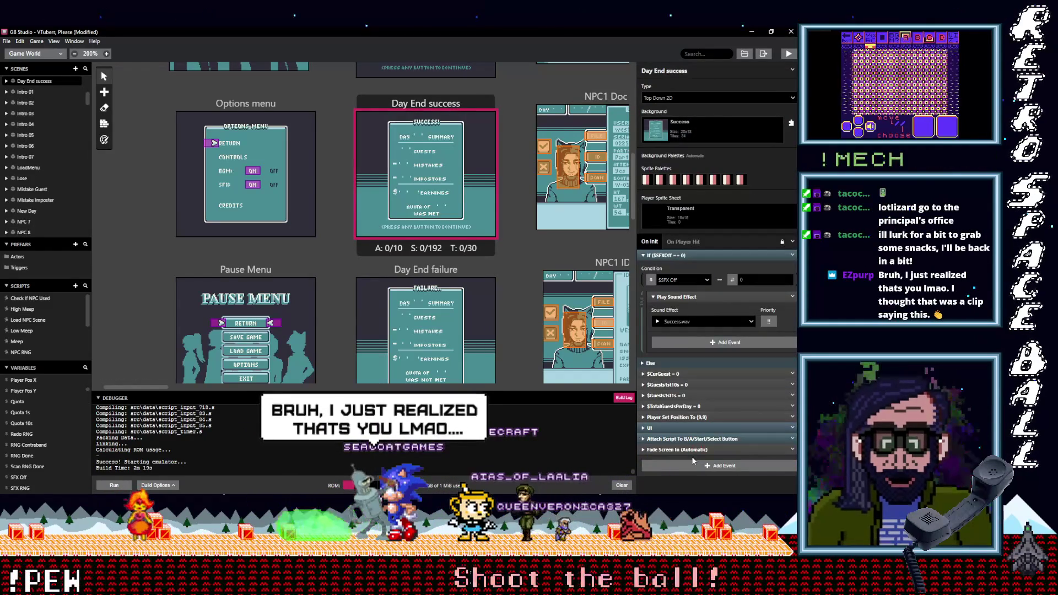
{"action": "left_click", "coordinate": [706, 439]}
{"action": "scroll", "coordinate": [712, 447], "scroll_direction": "down", "scroll_amount": 4}
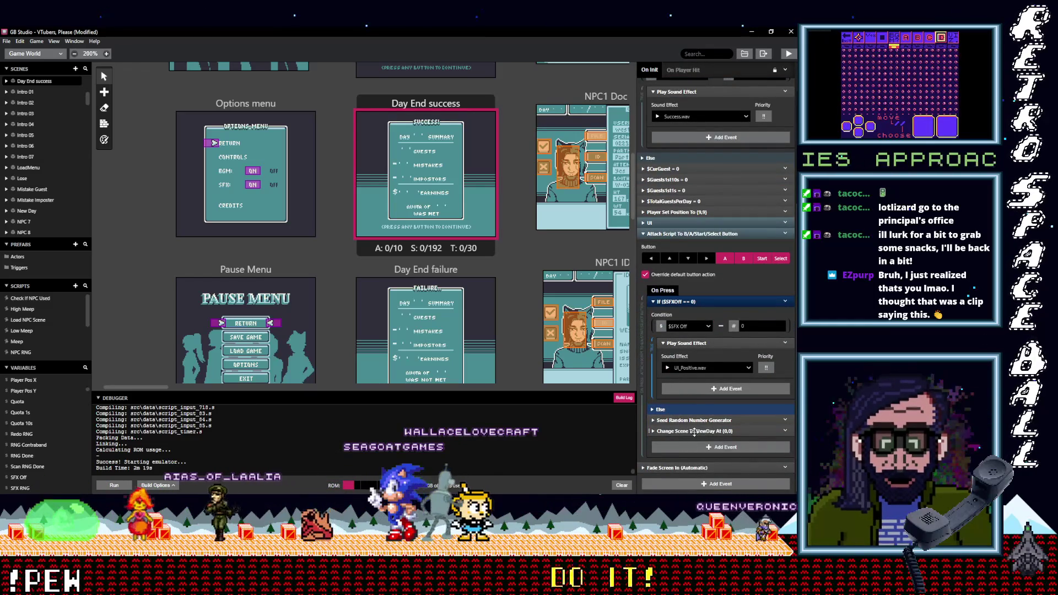
{"action": "left_click", "coordinate": [693, 431]}
{"action": "scroll", "coordinate": [723, 440], "scroll_direction": "down", "scroll_amount": 2}
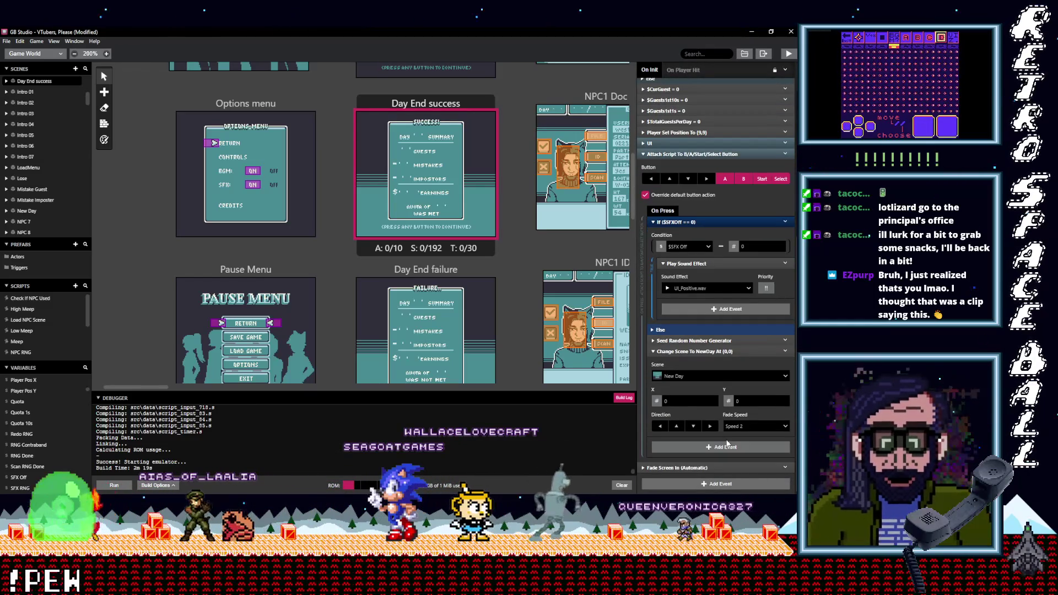
{"action": "left_click", "coordinate": [703, 352]}
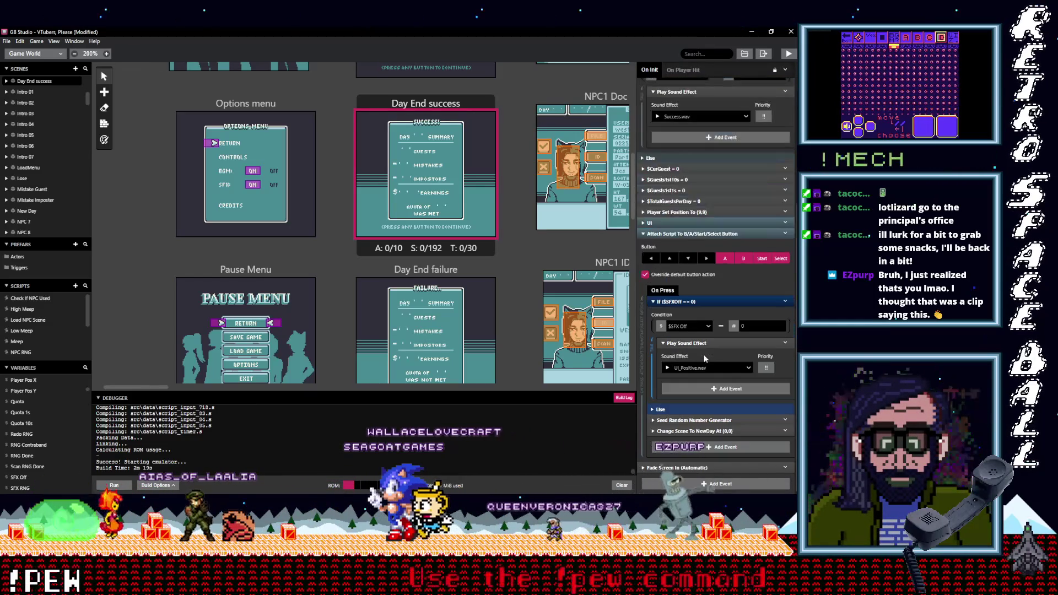
{"action": "left_click", "coordinate": [701, 448]}
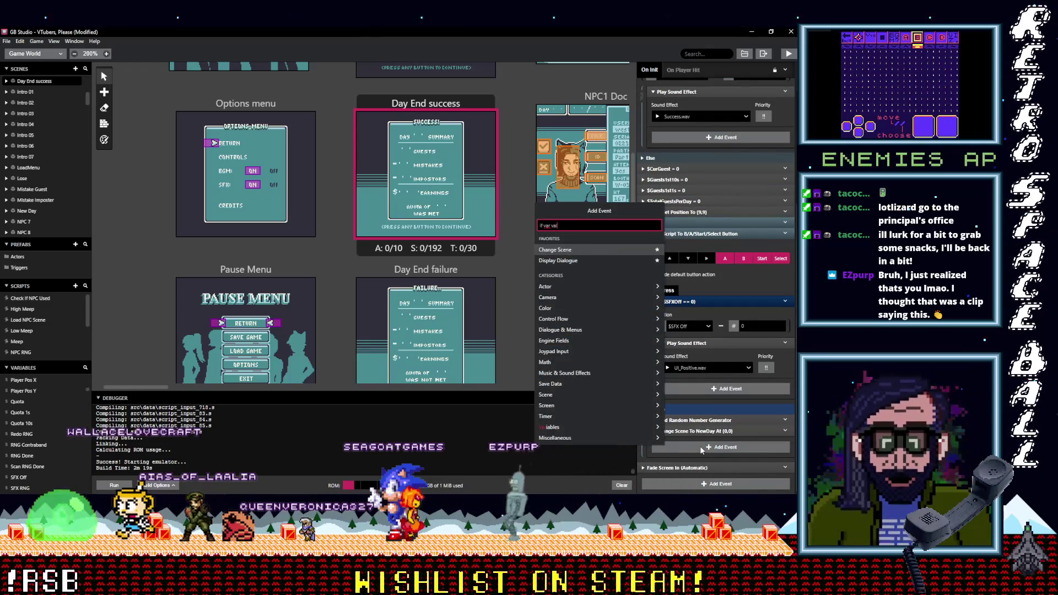
Step: Add a variable comparison condition checking if $curDay equals 10
{"action": "type", "text": "val"}
{"action": "left_click", "coordinate": [578, 240]}
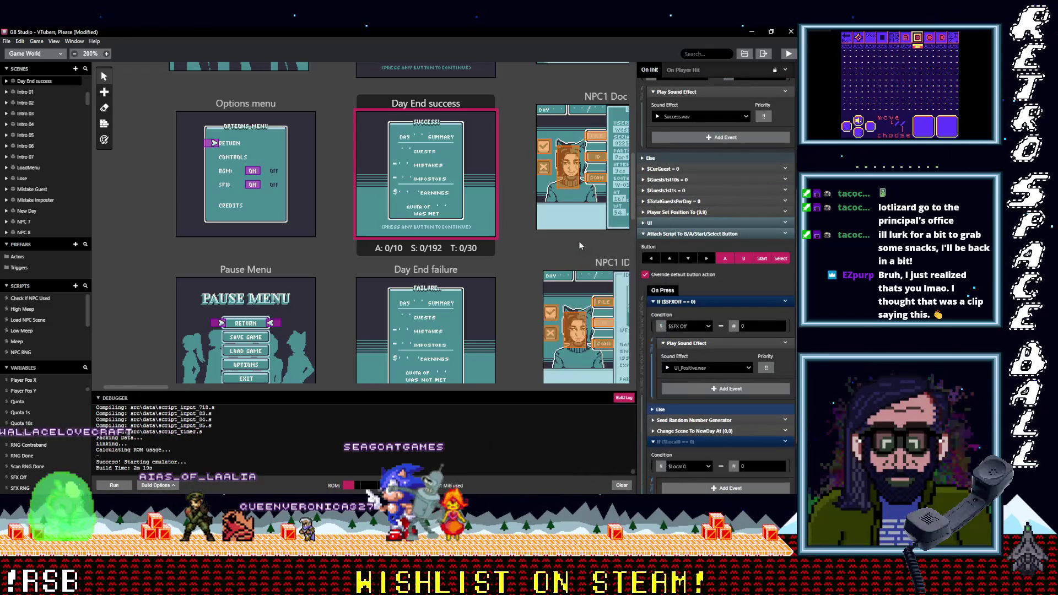
{"action": "left_click", "coordinate": [687, 468]}
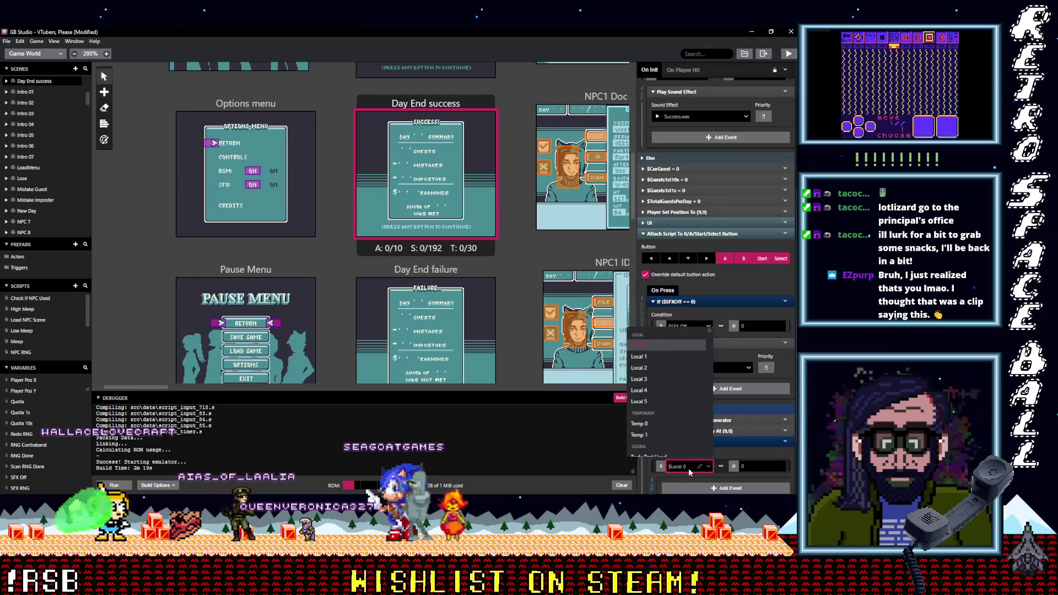
{"action": "type", "text": "day"}
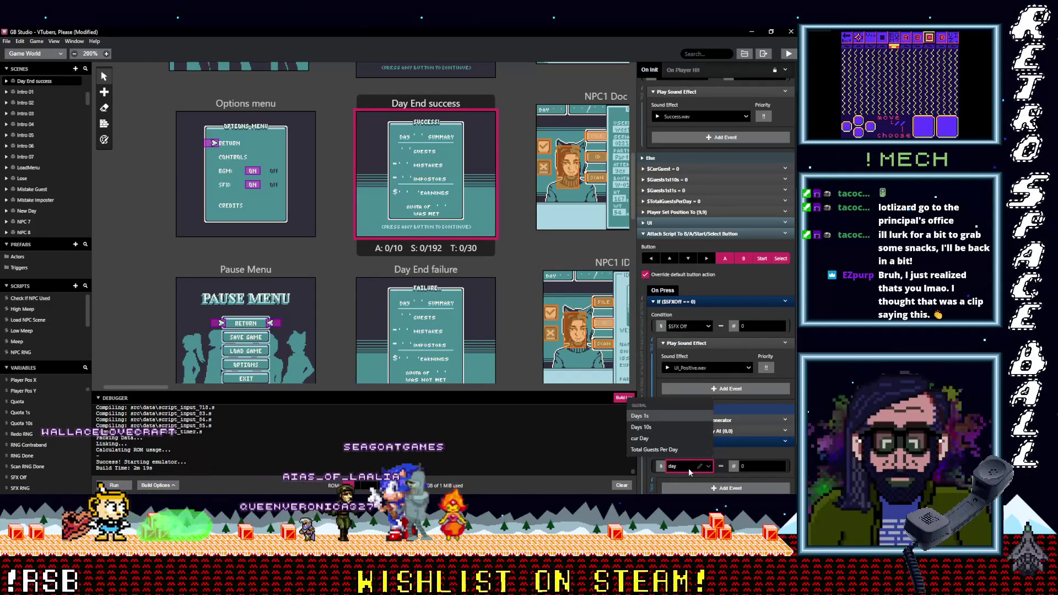
{"action": "left_click", "coordinate": [652, 438]}
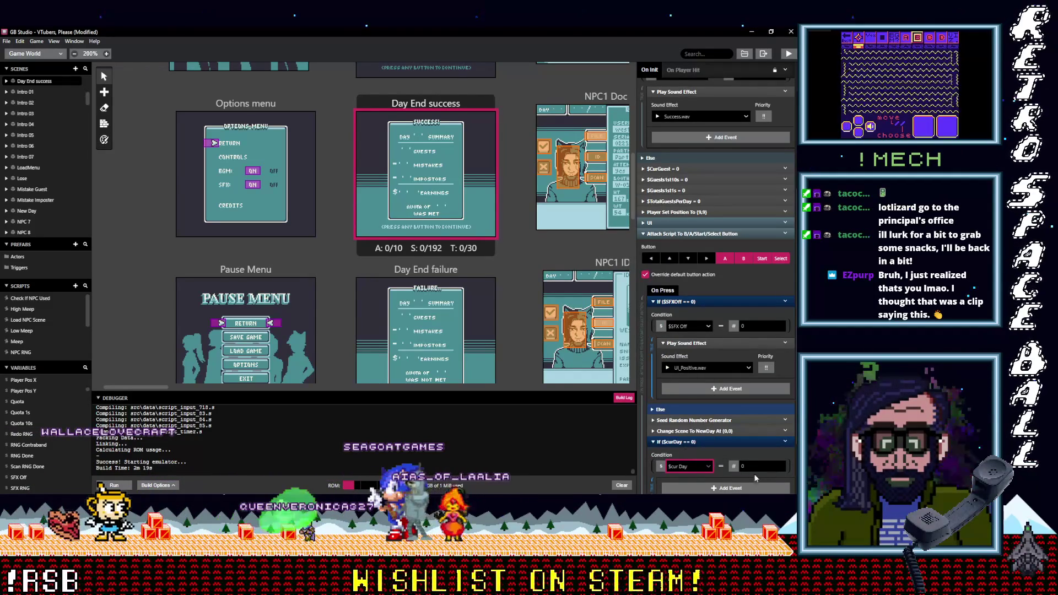
{"action": "left_click", "coordinate": [722, 468]}
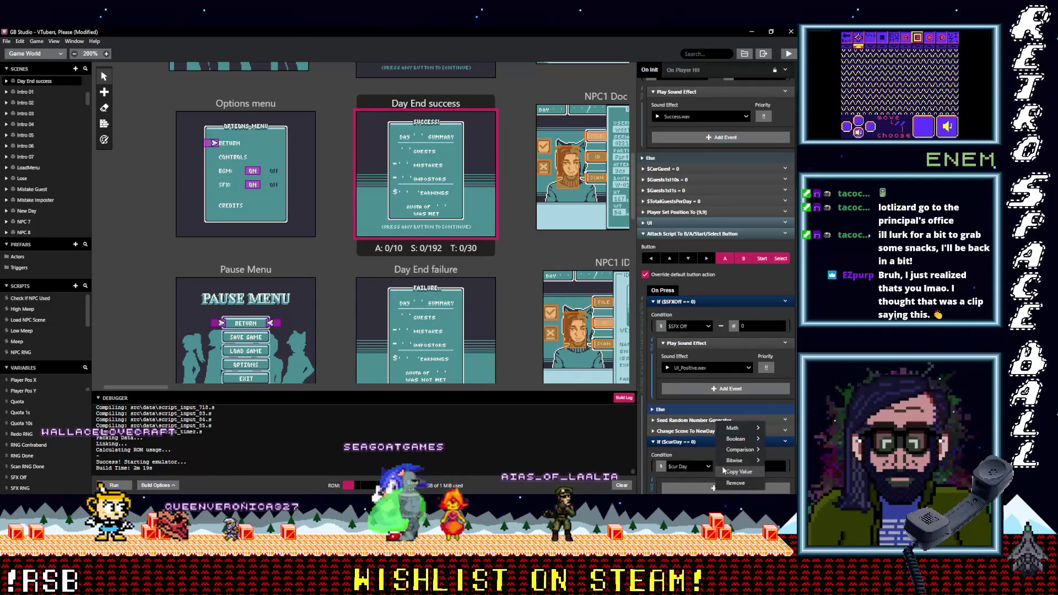
{"action": "mouse_move", "coordinate": [740, 450]}
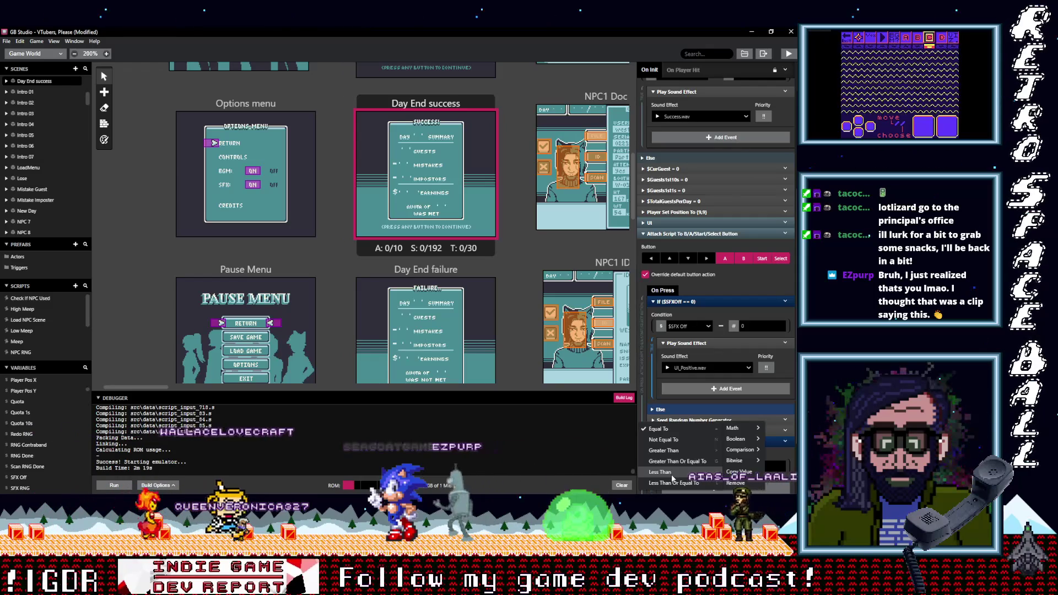
{"action": "left_click", "coordinate": [658, 428]}
{"action": "left_click", "coordinate": [764, 470]}
{"action": "type", "text": "10"}
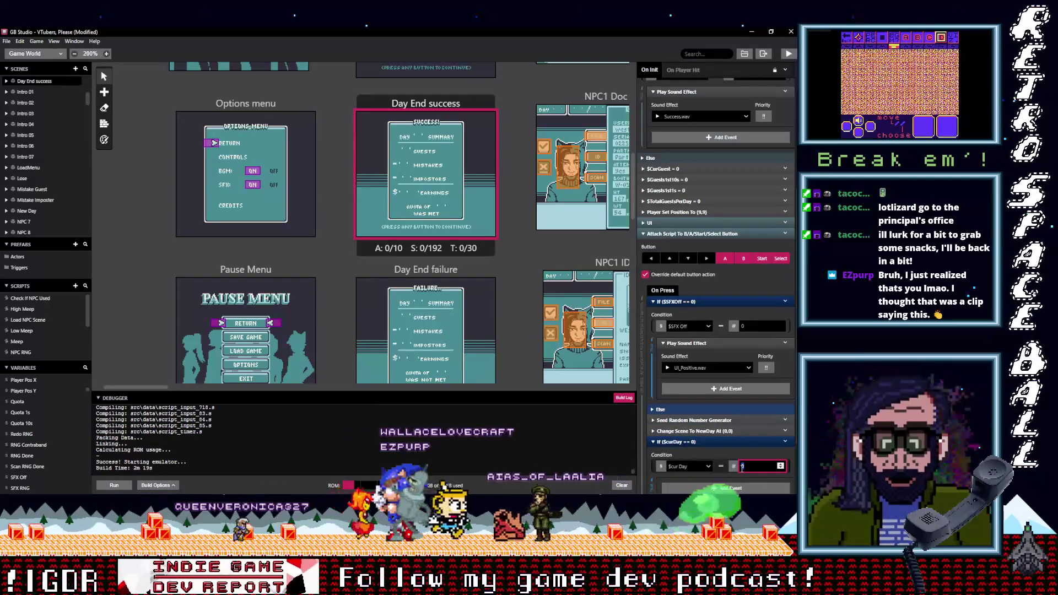
{"action": "scroll", "coordinate": [752, 448], "scroll_direction": "down", "scroll_amount": 2}
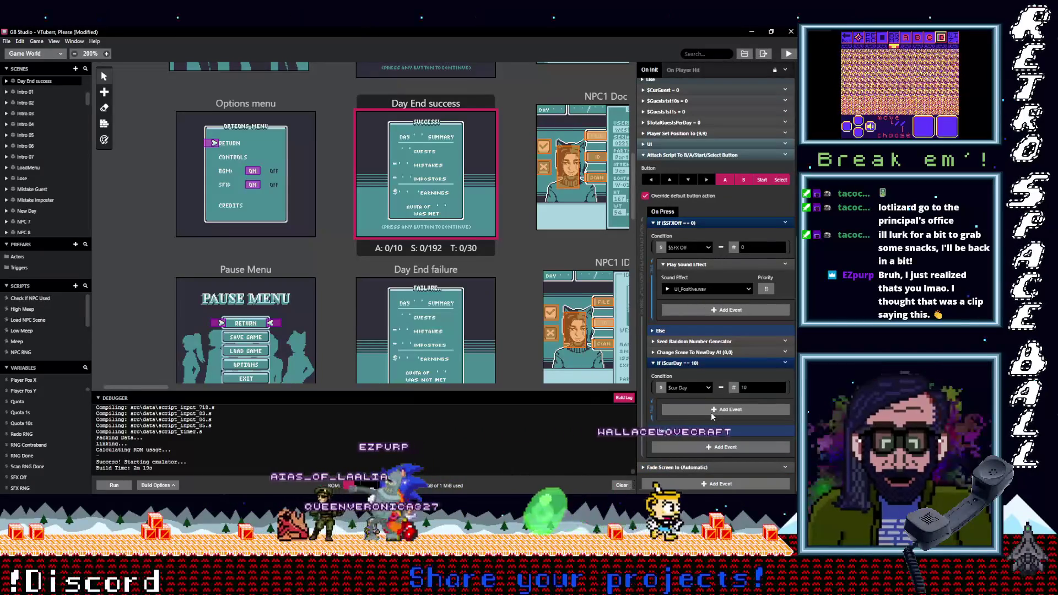
{"action": "left_click", "coordinate": [715, 411]}
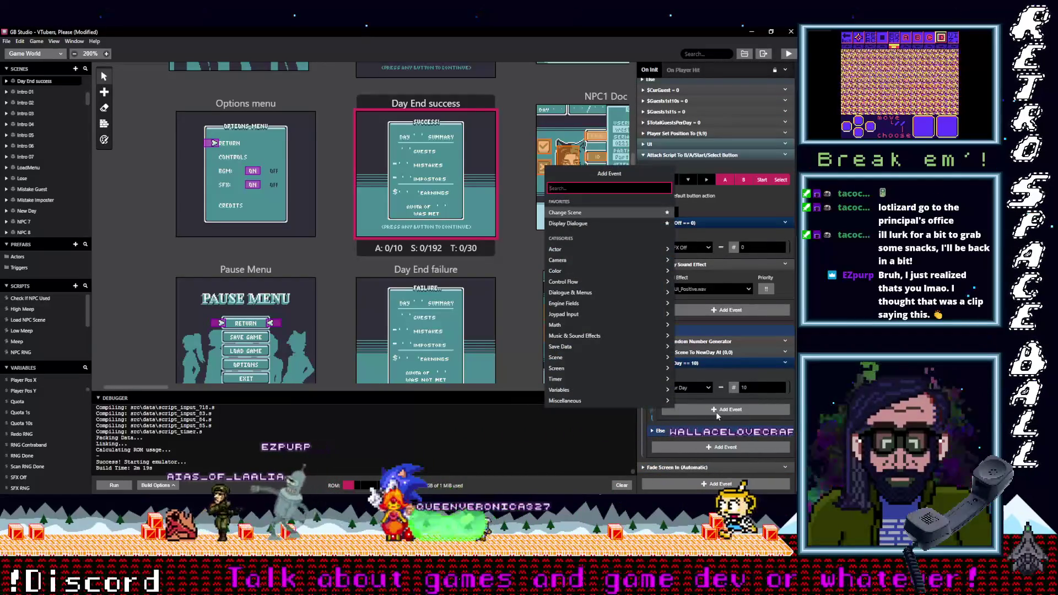
Step: Add a Change Scene event to the Win scene inside the day-10 branch
{"action": "type", "text": "change"}
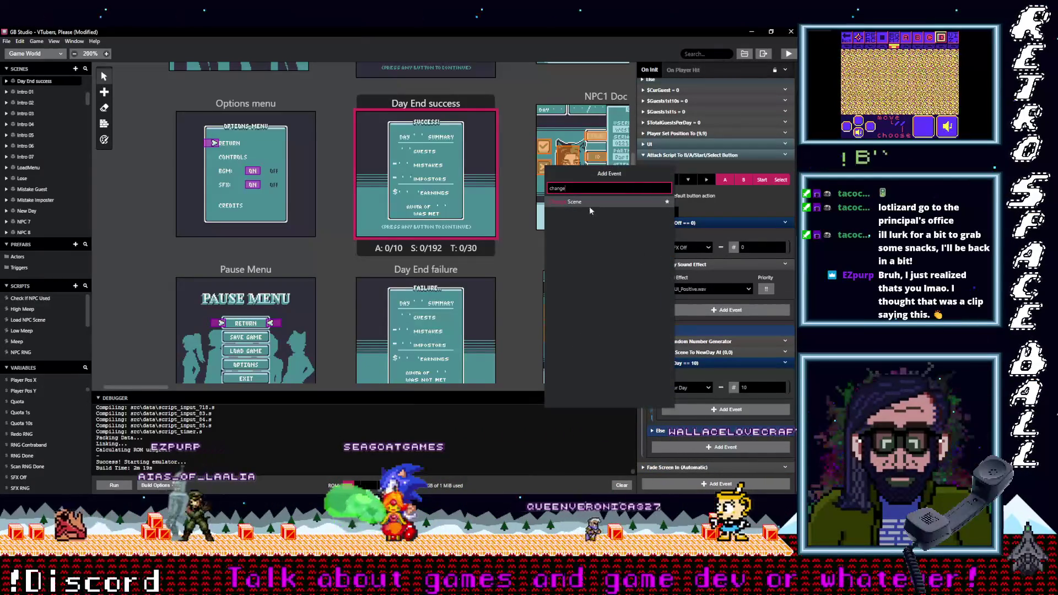
{"action": "left_click", "coordinate": [581, 202]}
{"action": "scroll", "coordinate": [695, 342], "scroll_direction": "down", "scroll_amount": 3}
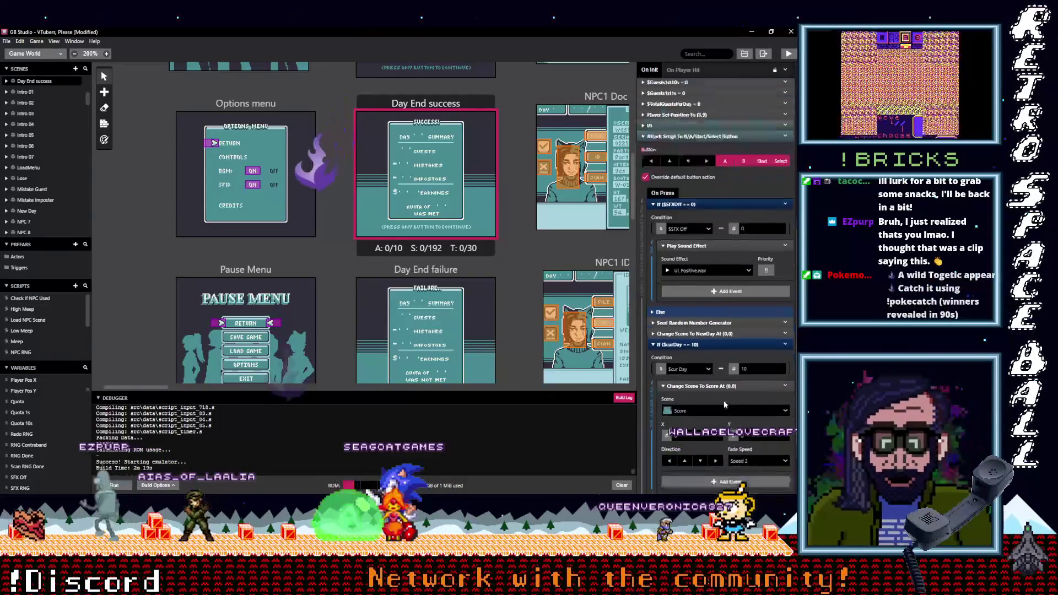
{"action": "left_click", "coordinate": [696, 342]}
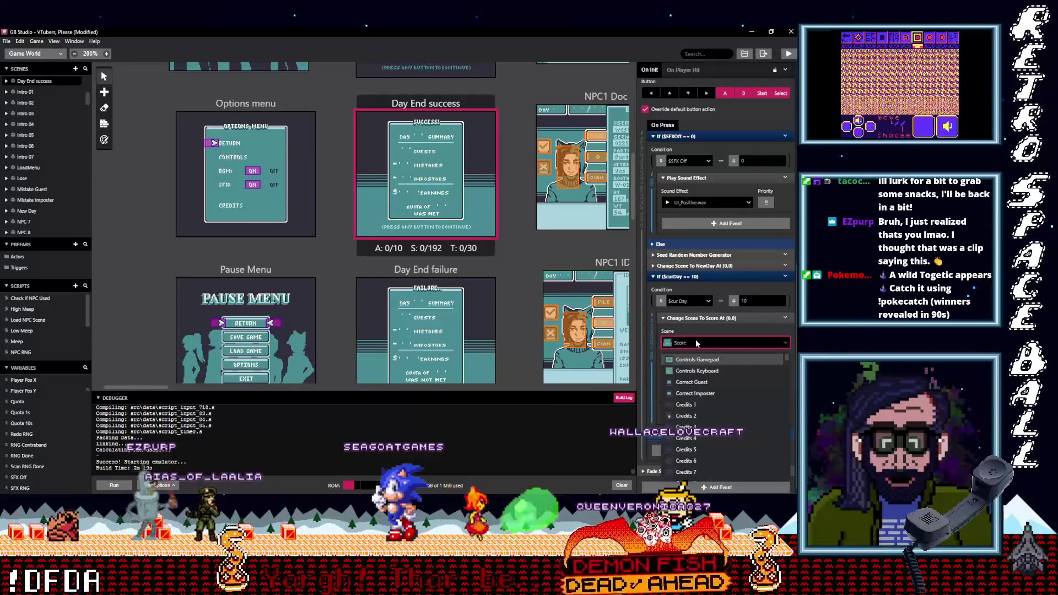
{"action": "scroll", "coordinate": [720, 414], "scroll_direction": "down", "scroll_amount": 10}
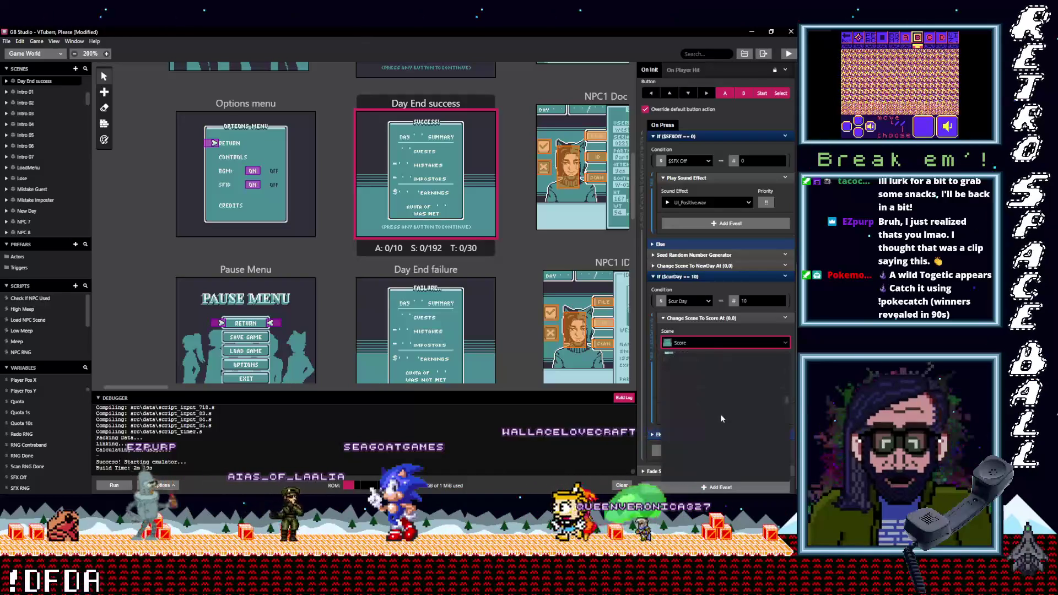
{"action": "scroll", "coordinate": [719, 416], "scroll_direction": "down", "scroll_amount": 3}
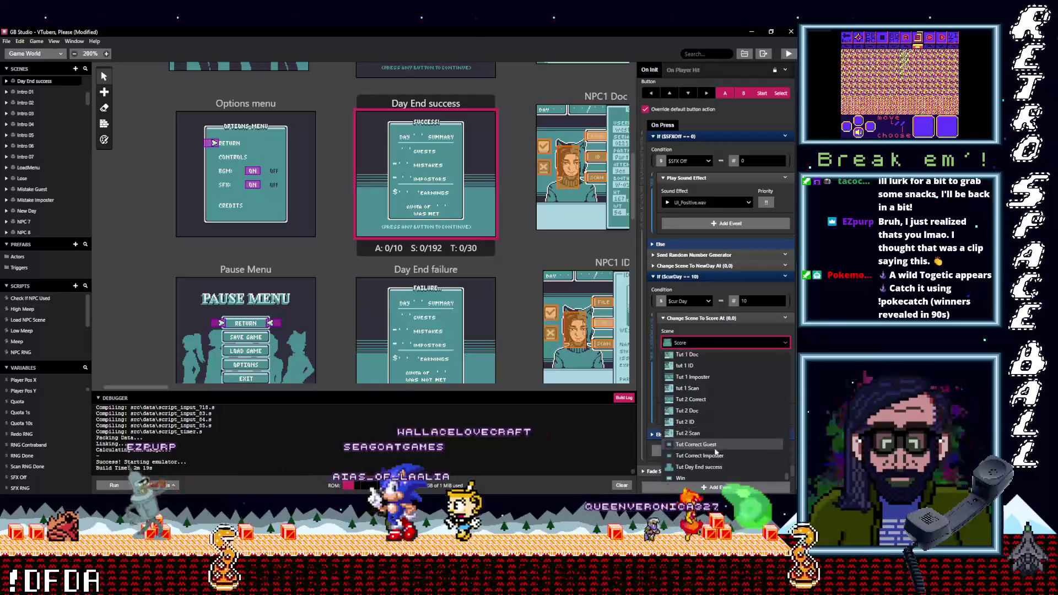
{"action": "left_click", "coordinate": [705, 478]}
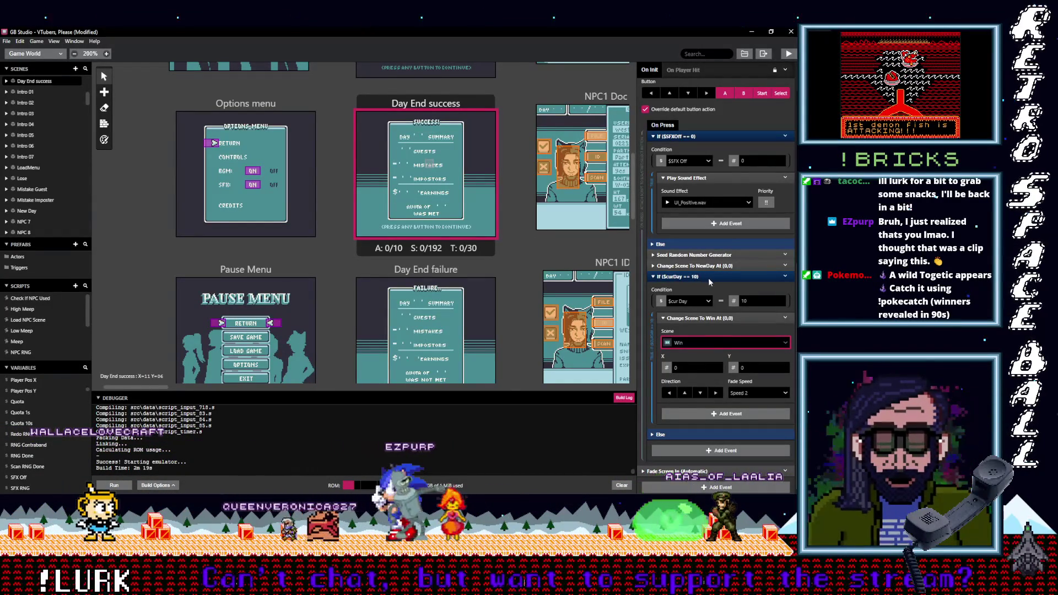
{"action": "scroll", "coordinate": [718, 279], "scroll_direction": "up", "scroll_amount": 3}
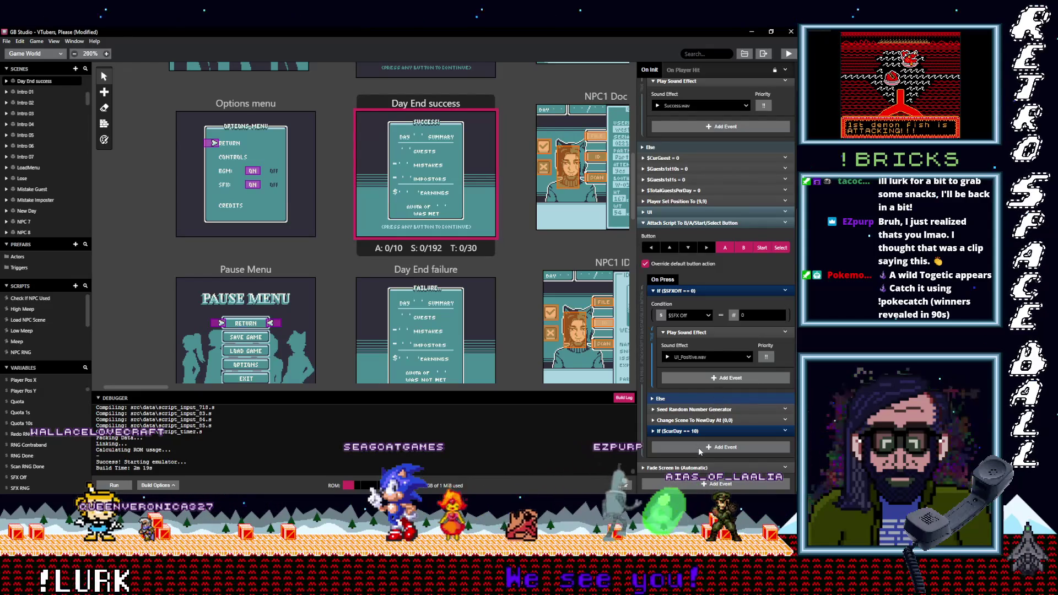
{"action": "left_click", "coordinate": [696, 432]}
{"action": "scroll", "coordinate": [697, 436], "scroll_direction": "down", "scroll_amount": 3}
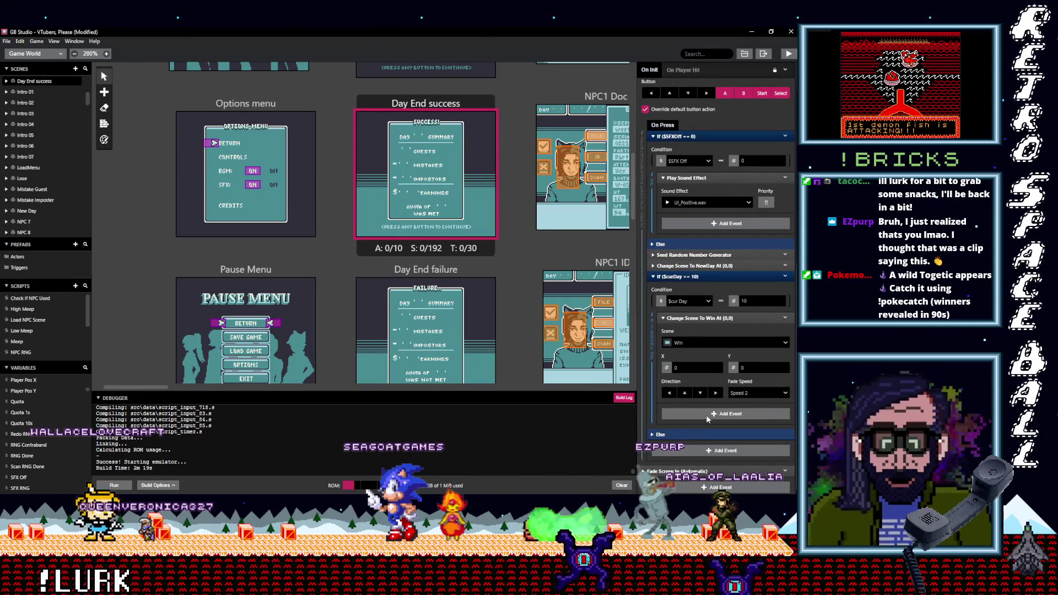
Step: Add a Variable Set To Value event that names a new variable Game Won and sets it to 1
{"action": "left_click", "coordinate": [706, 417]}
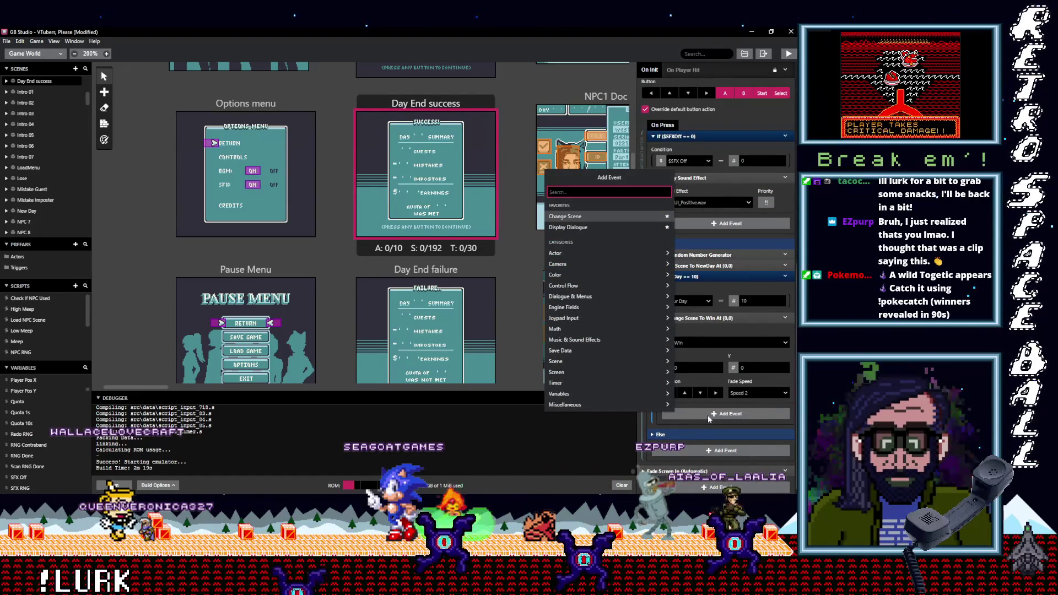
{"action": "type", "text": "vari"}
{"action": "key", "text": "BackSpace"}
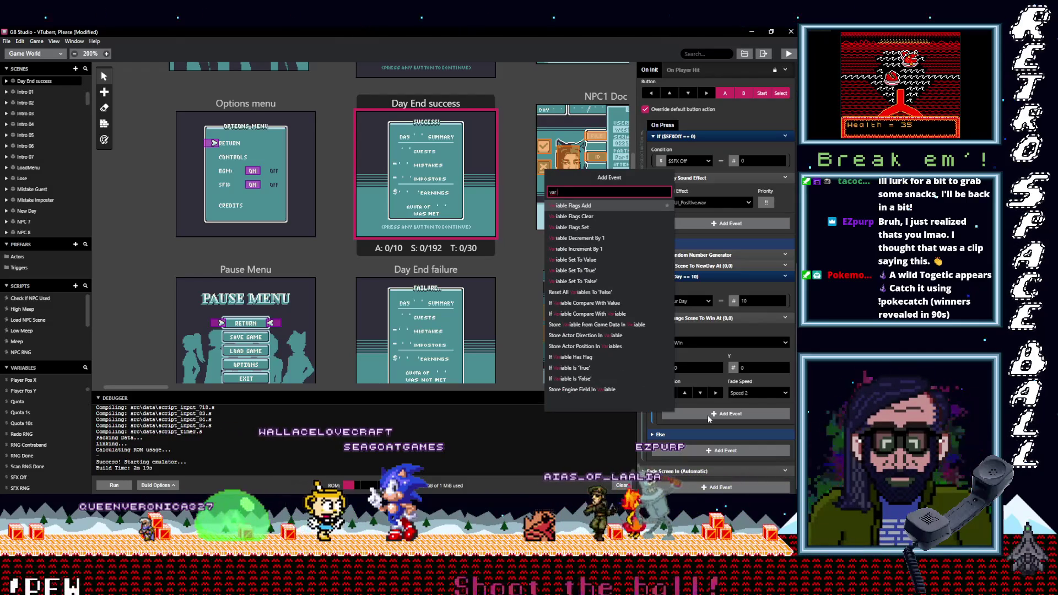
{"action": "type", "text": " val"}
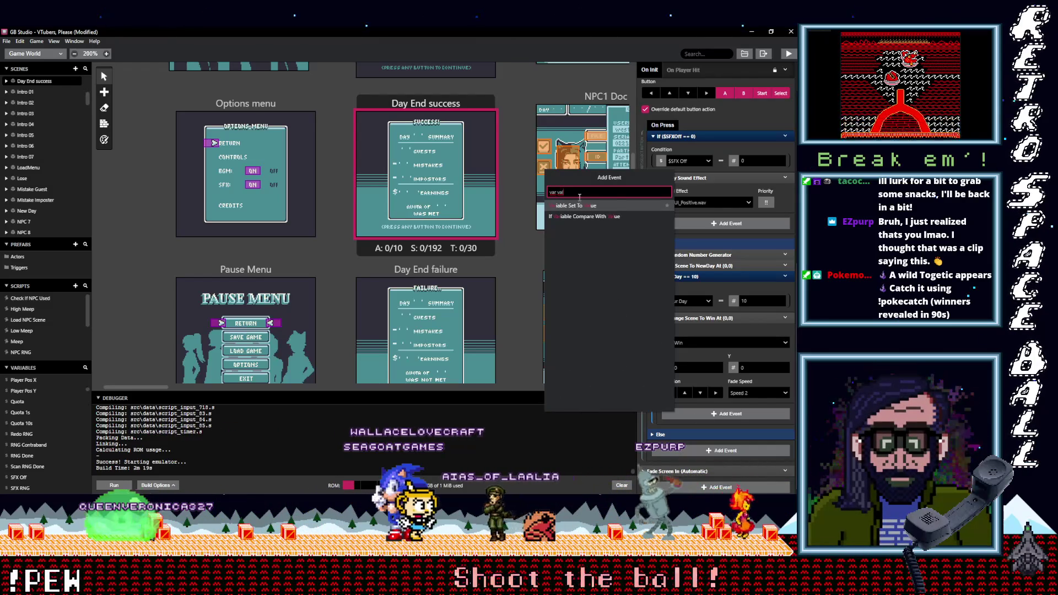
{"action": "left_click", "coordinate": [584, 206]}
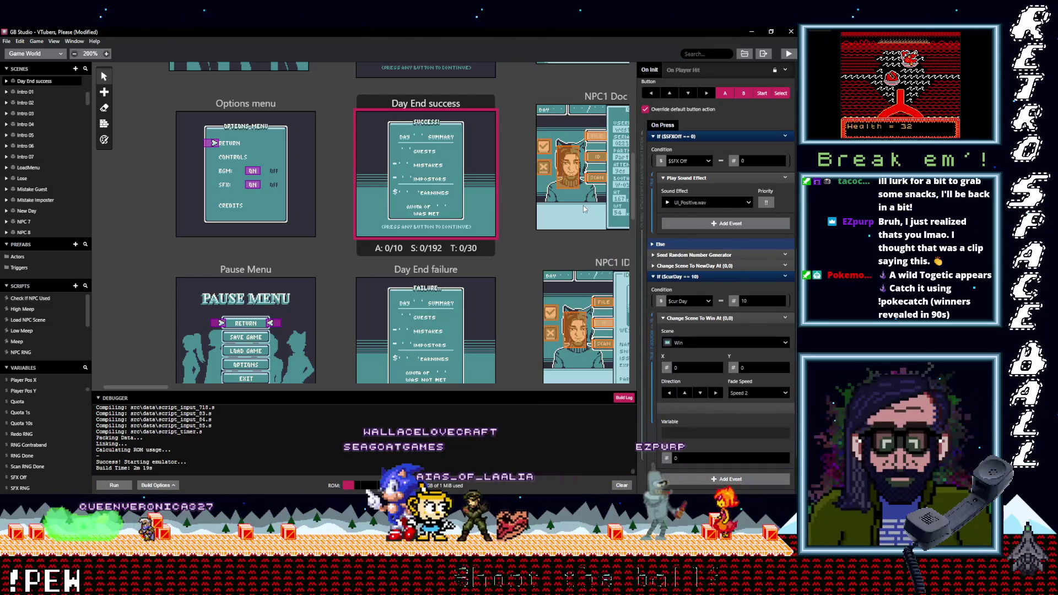
{"action": "left_click", "coordinate": [690, 433]}
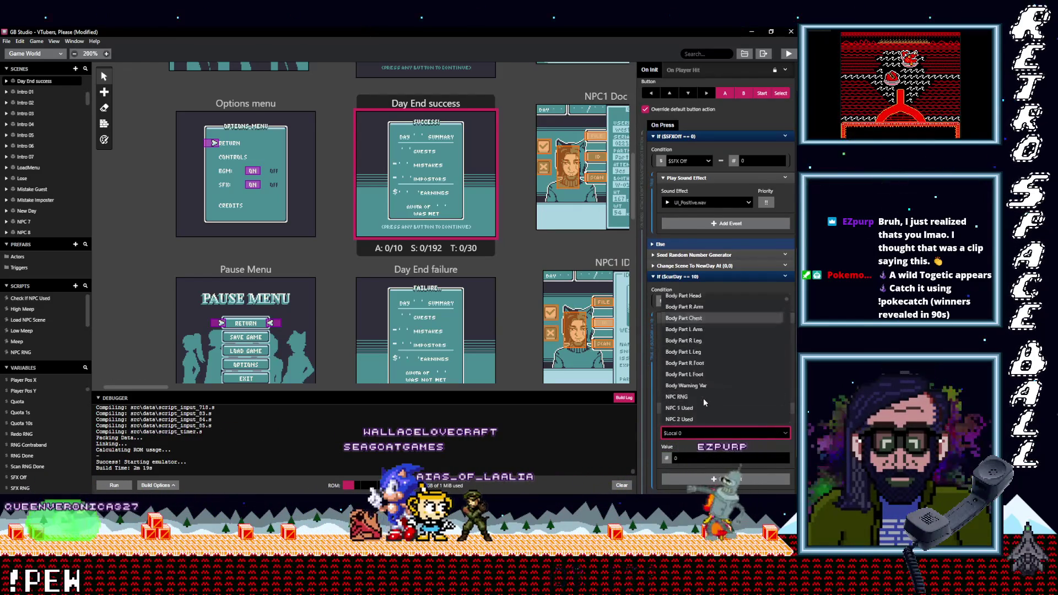
{"action": "scroll", "coordinate": [703, 401], "scroll_direction": "down", "scroll_amount": 5}
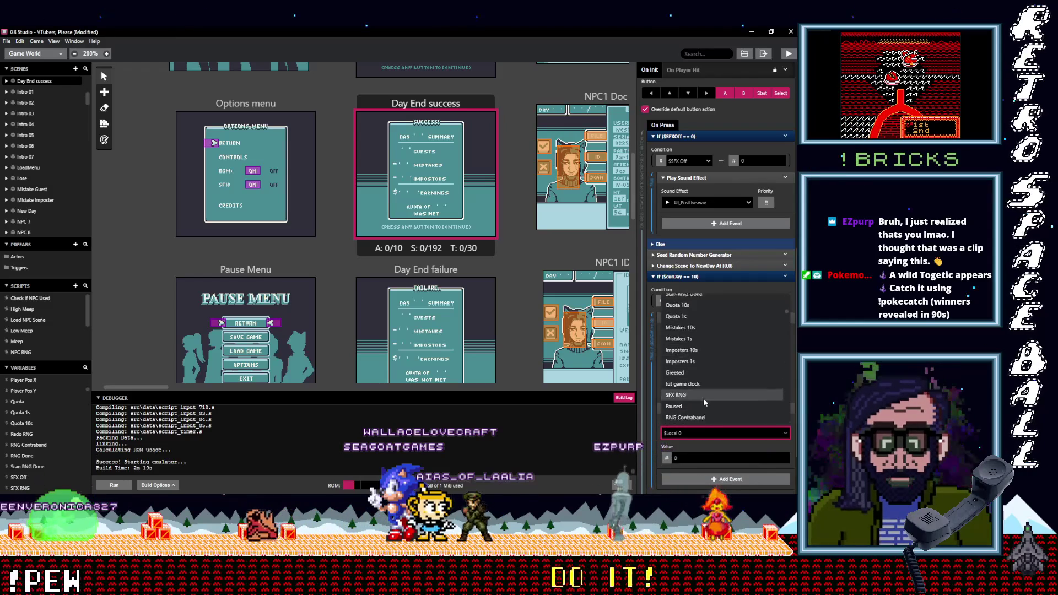
{"action": "left_click", "coordinate": [691, 319]}
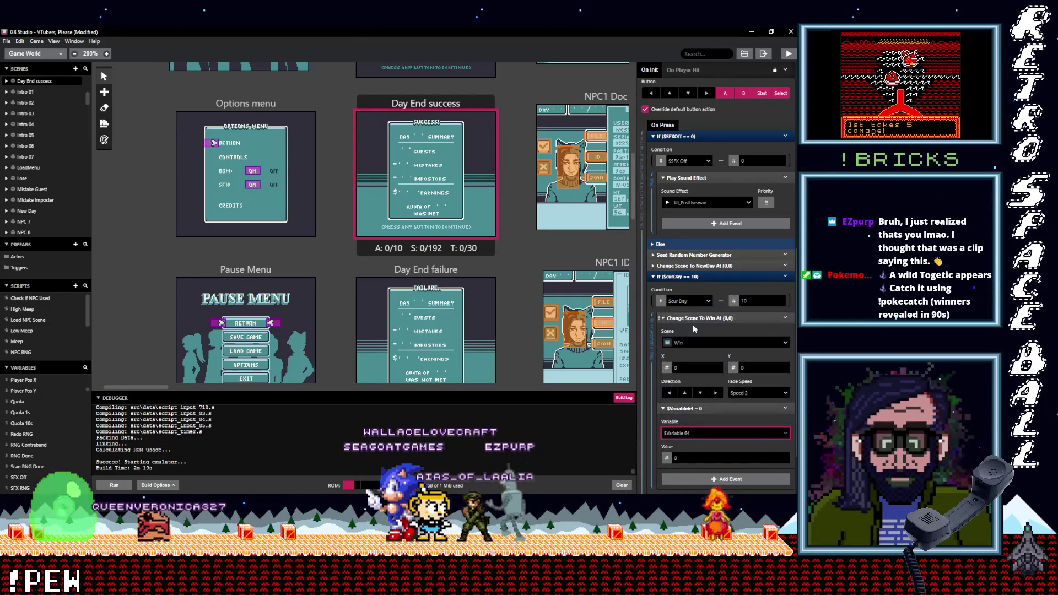
{"action": "type", "text": "Game"}
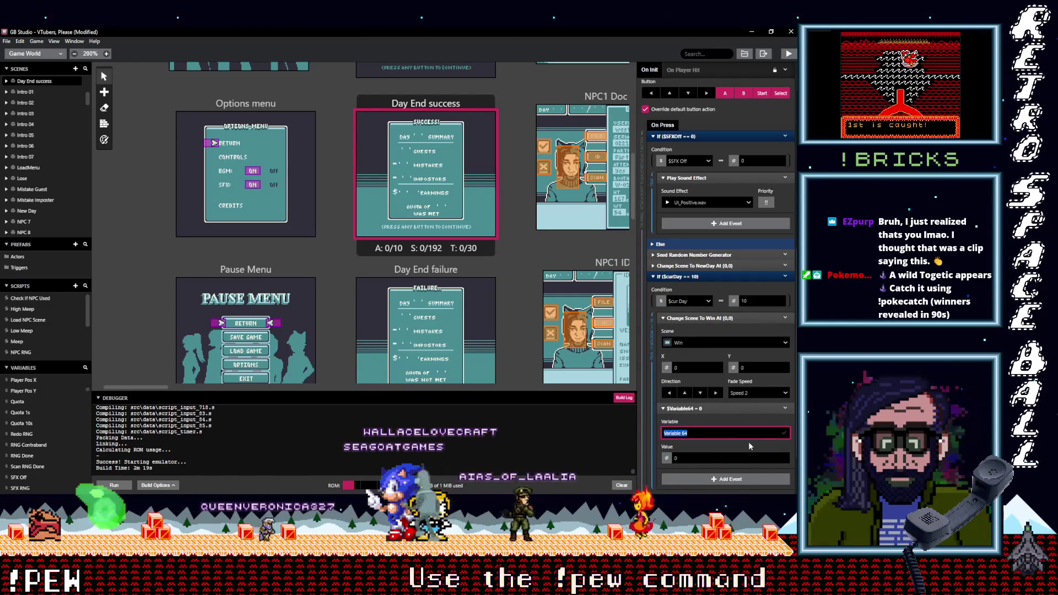
{"action": "type", "text": "Wo"}
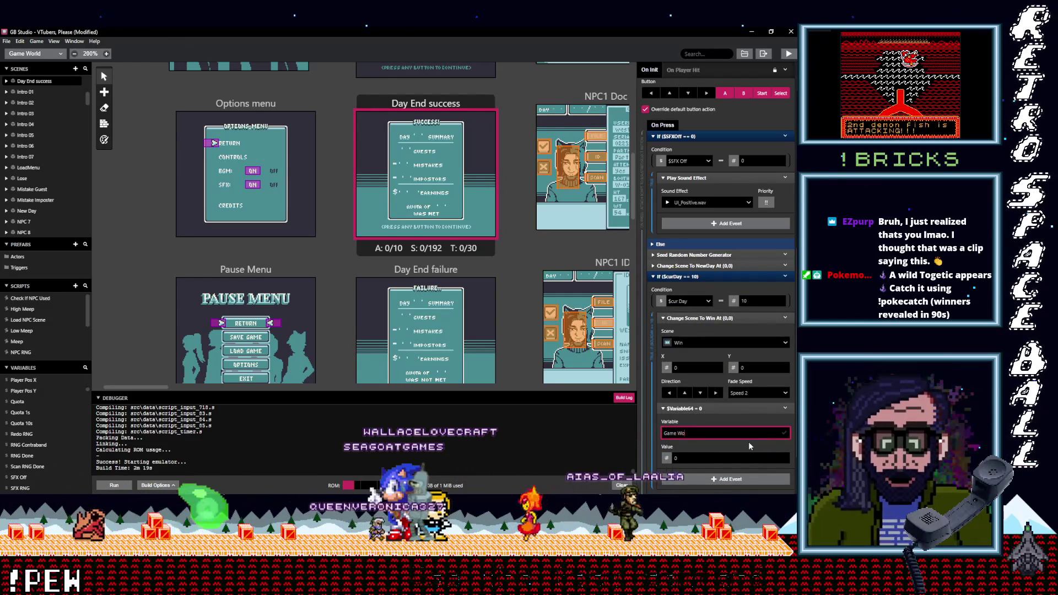
{"action": "type", "text": "rn"}
{"action": "key", "text": "Tab"}
{"action": "type", "text": "1"}
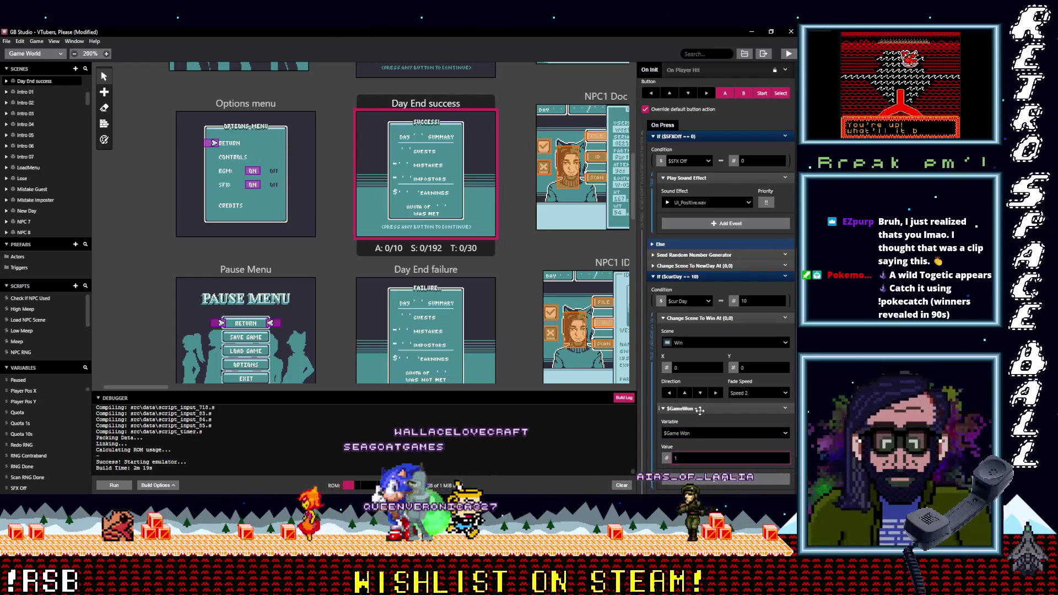
{"action": "left_click", "coordinate": [686, 409]}
{"action": "left_click", "coordinate": [701, 320]}
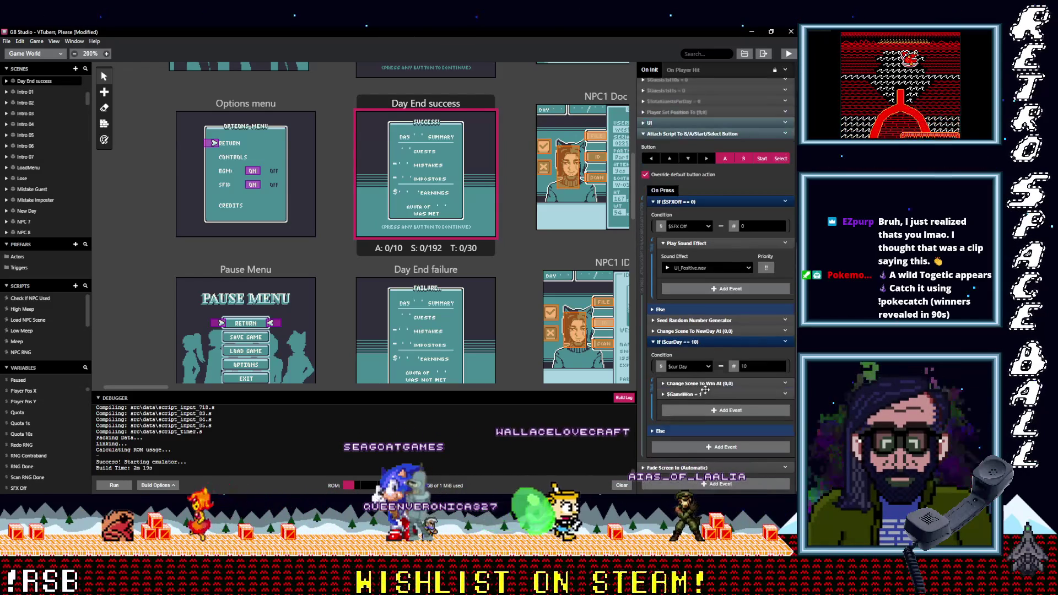
Step: Move the If $curDay == 10 check above Change Scene To NewDay, then drag NewDay into Else
{"action": "left_click", "coordinate": [692, 342]}
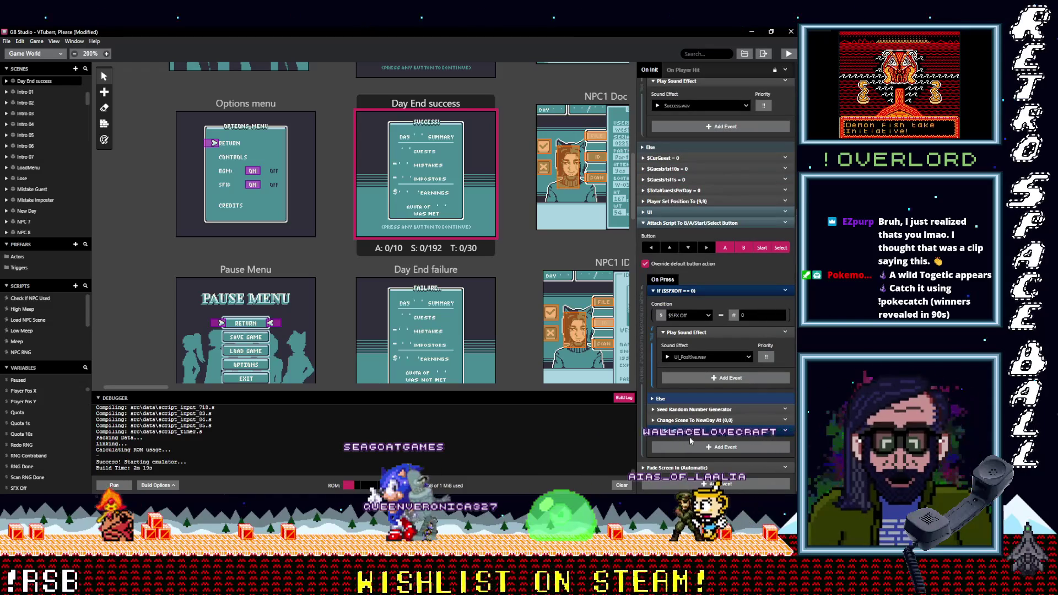
{"action": "left_click_drag", "start_coordinate": [688, 435], "coordinate": [701, 422]}
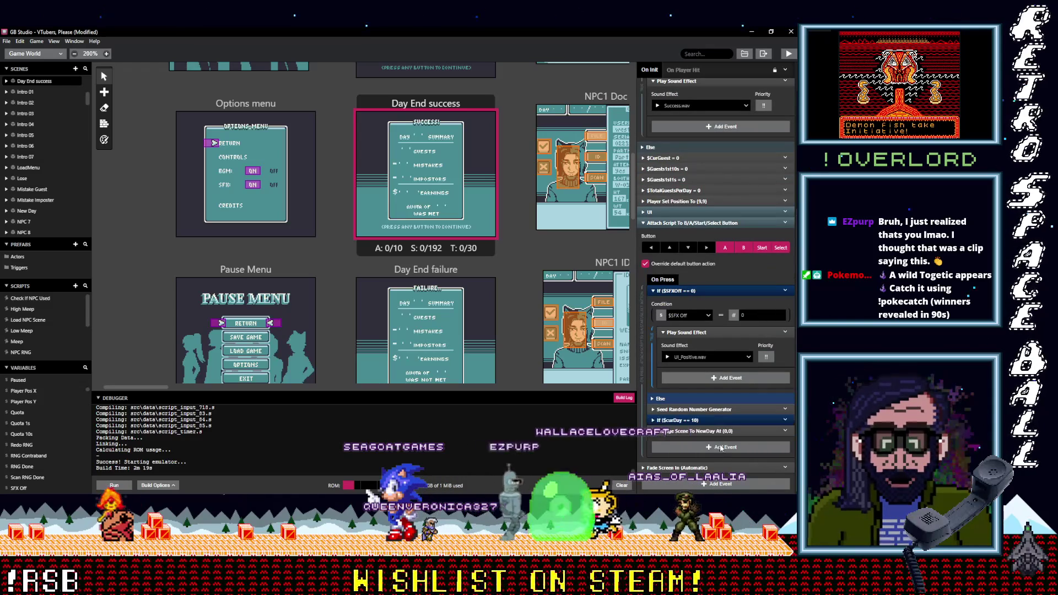
{"action": "left_click", "coordinate": [704, 421]}
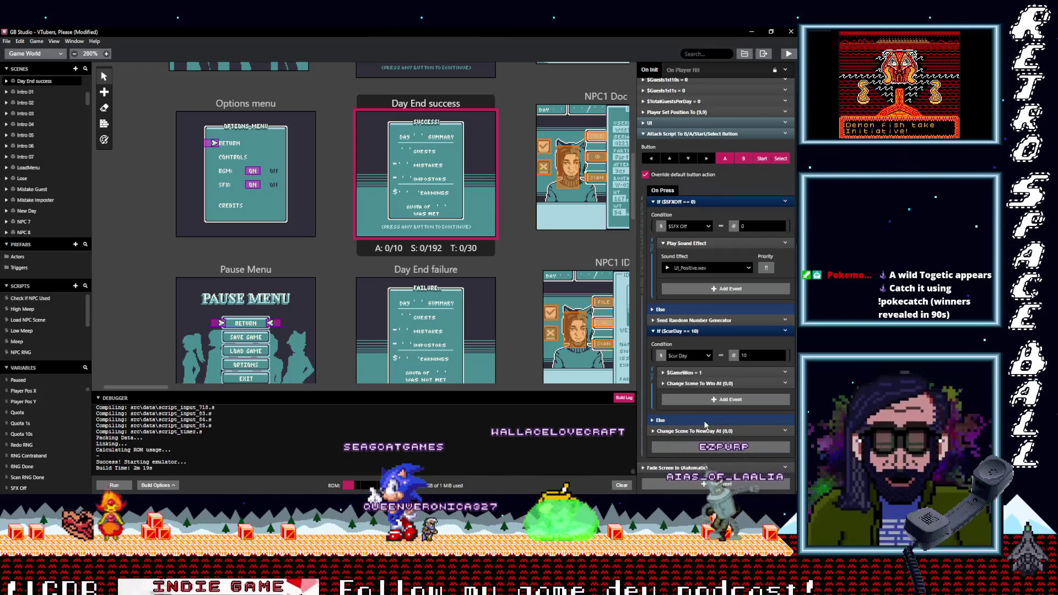
{"action": "scroll", "coordinate": [709, 386], "scroll_direction": "down", "scroll_amount": 3}
{"action": "left_click", "coordinate": [709, 397]}
{"action": "left_click_drag", "start_coordinate": [700, 398], "coordinate": [705, 373]}
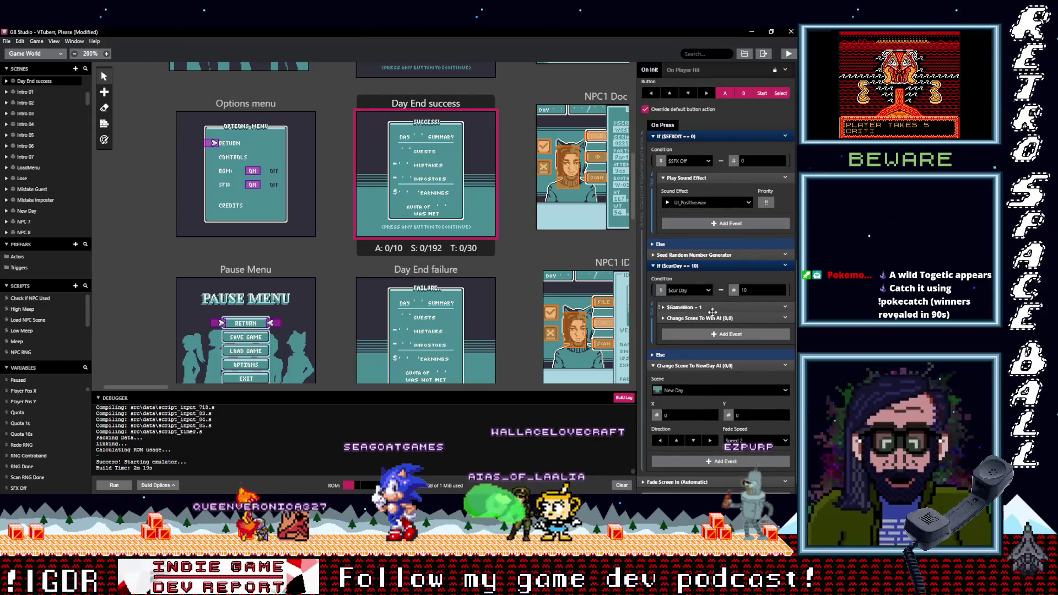
{"action": "left_click", "coordinate": [710, 365]}
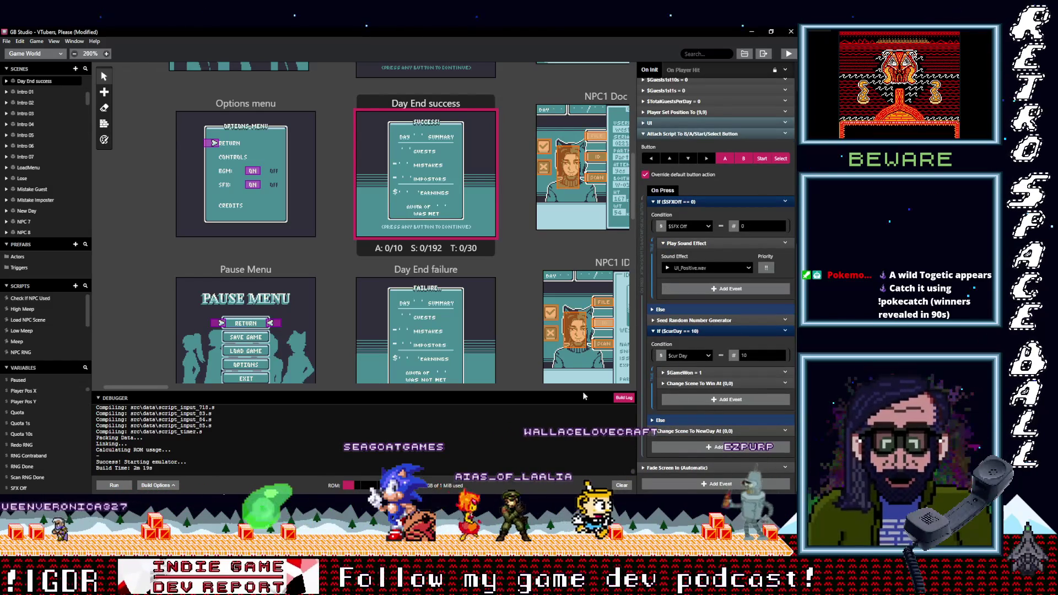
Step: Pan the world view and select the Score scene
{"action": "mouse_move", "coordinate": [141, 385]}
{"action": "left_mouse_down"}
{"action": "mouse_move", "coordinate": [407, 394]}
{"action": "mouse_move", "coordinate": [512, 360]}
{"action": "mouse_move", "coordinate": [485, 390]}
{"action": "mouse_move", "coordinate": [445, 385]}
{"action": "left_mouse_up"}
{"action": "scroll", "coordinate": [536, 343], "scroll_direction": "up", "scroll_amount": 6}
{"action": "left_click", "coordinate": [386, 103]}
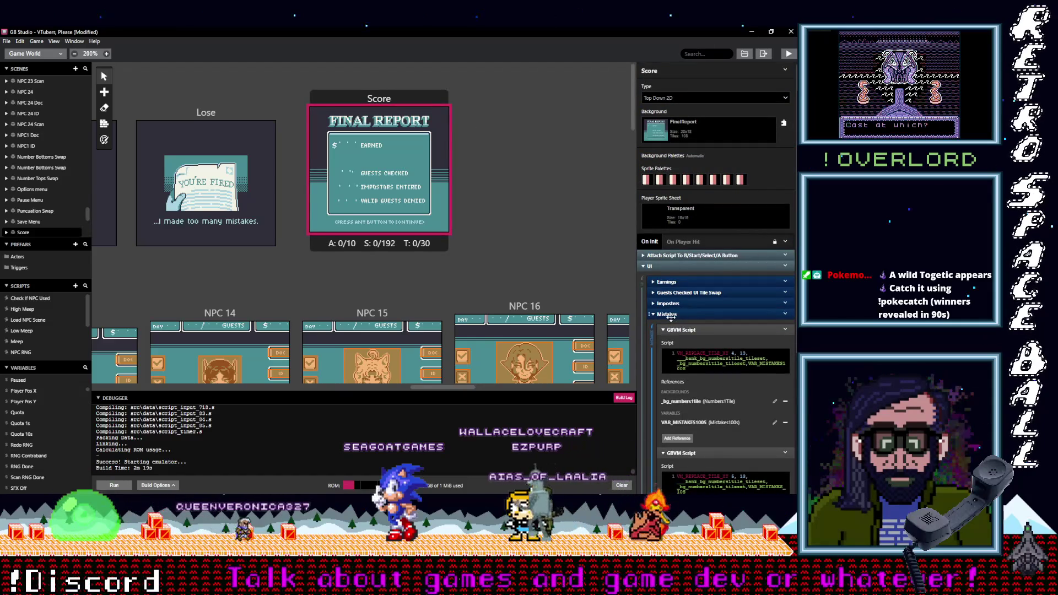
Step: Add an If $GameWon == 0 check and move Change Scene To Startmenu into its If branch
{"action": "left_click", "coordinate": [683, 314]}
{"action": "left_click", "coordinate": [684, 255]}
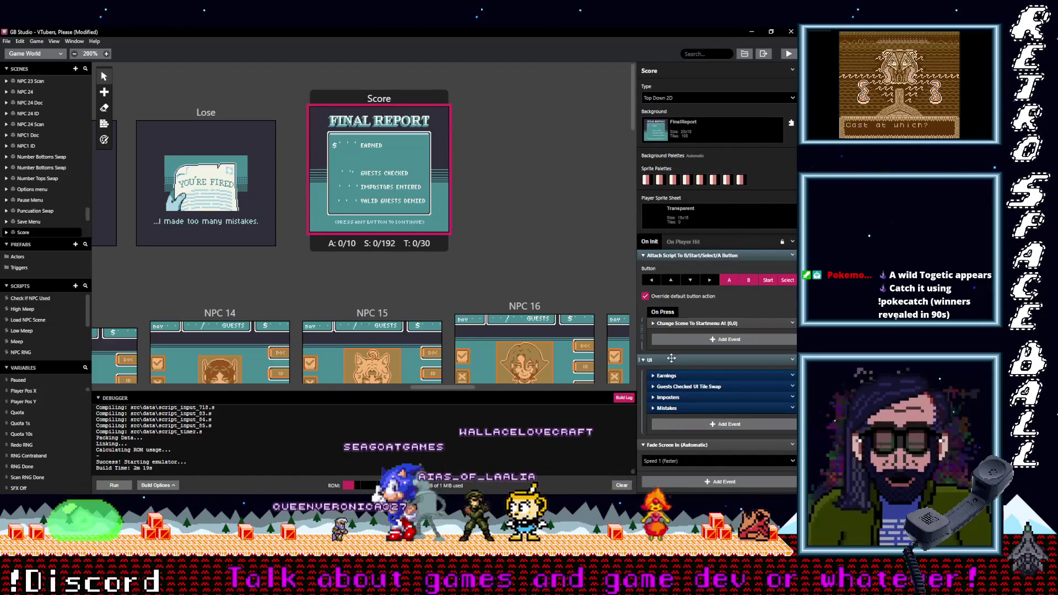
{"action": "left_click", "coordinate": [689, 360]}
{"action": "left_click", "coordinate": [693, 341]}
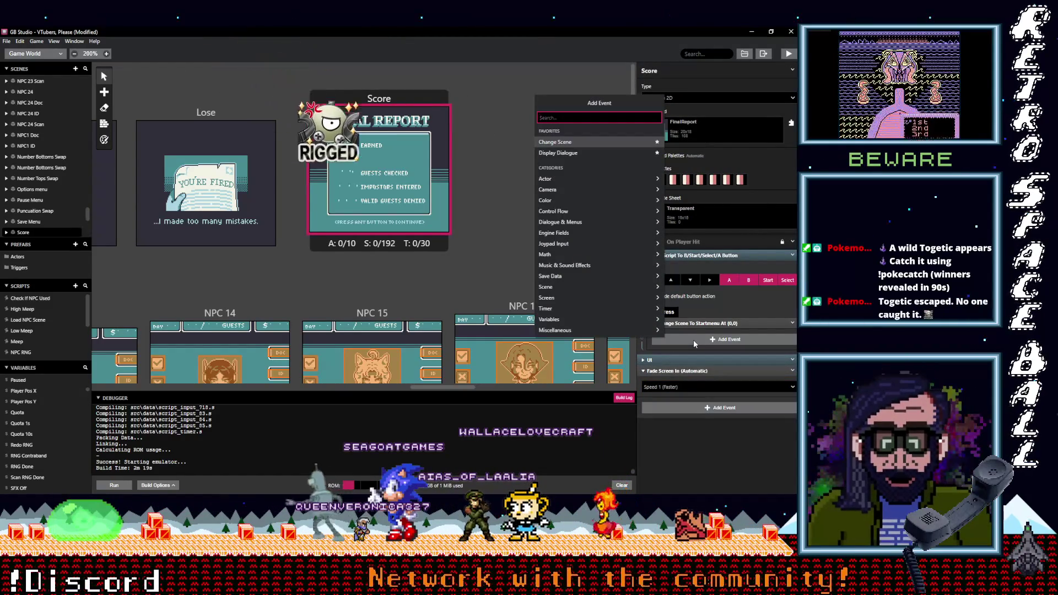
{"action": "type", "text": "If var val"}
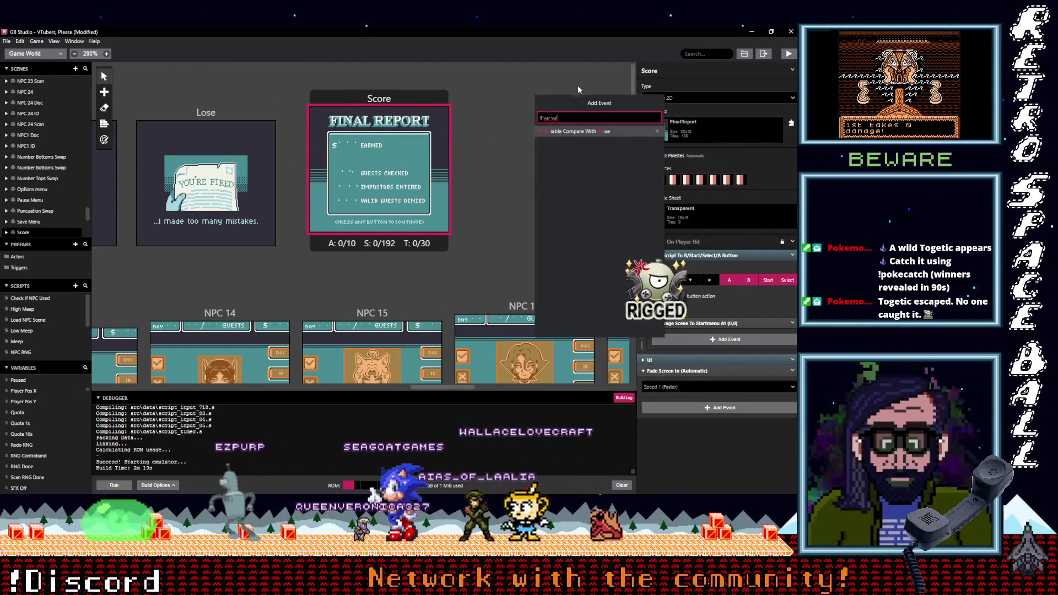
{"action": "left_click", "coordinate": [576, 131]}
{"action": "left_click", "coordinate": [687, 359]}
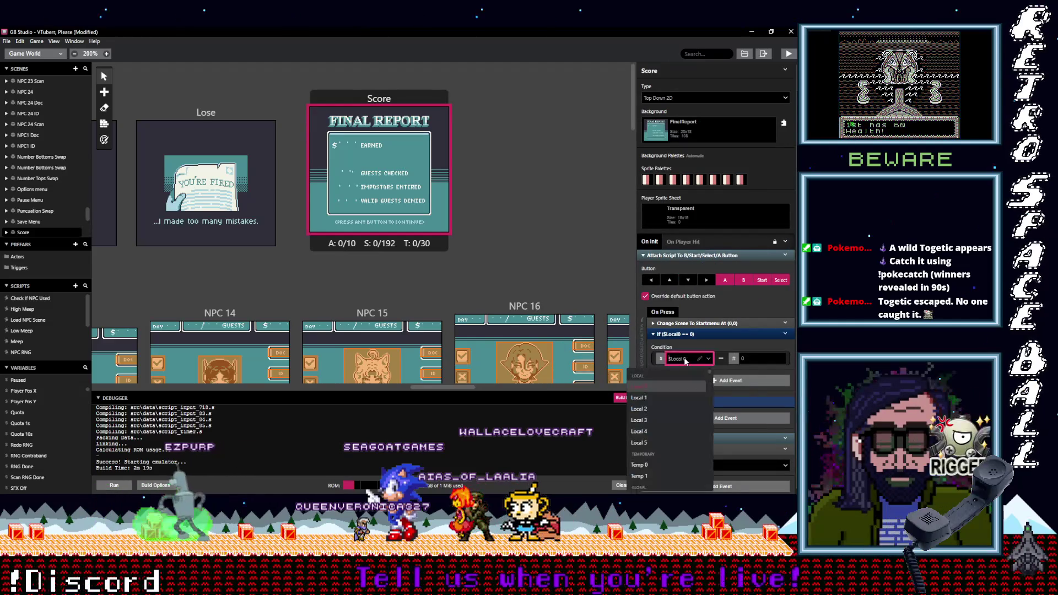
{"action": "type", "text": "game"}
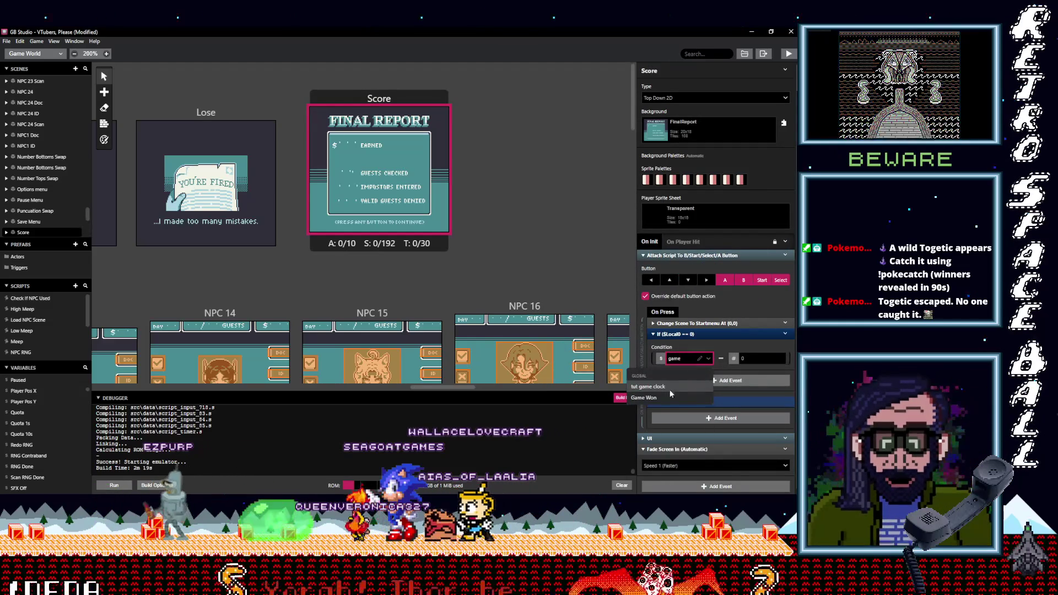
{"action": "left_click", "coordinate": [666, 398]}
{"action": "left_click", "coordinate": [744, 358]}
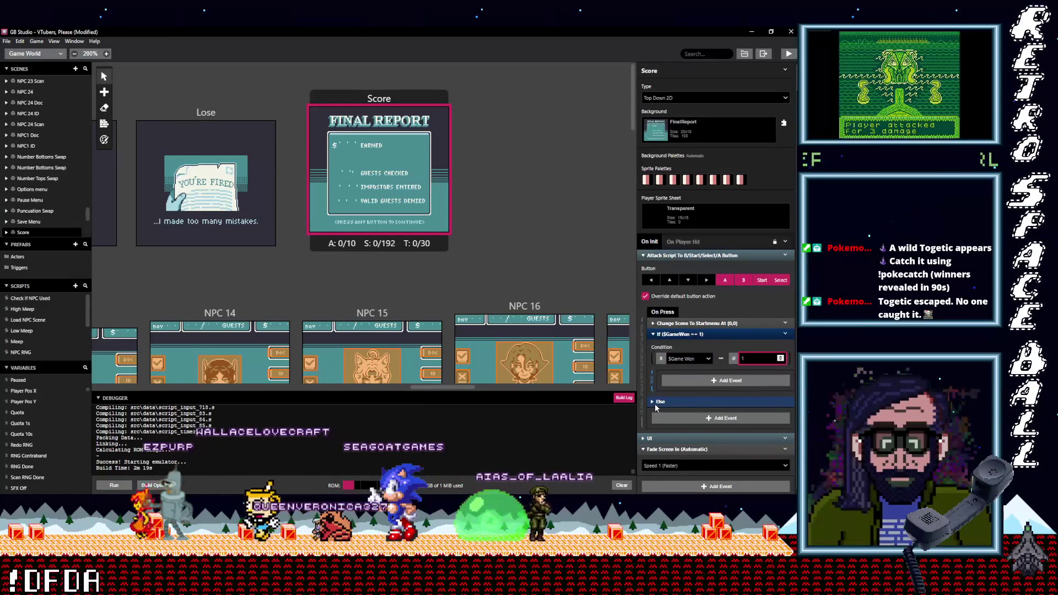
{"action": "key", "text": "BackSpace"}
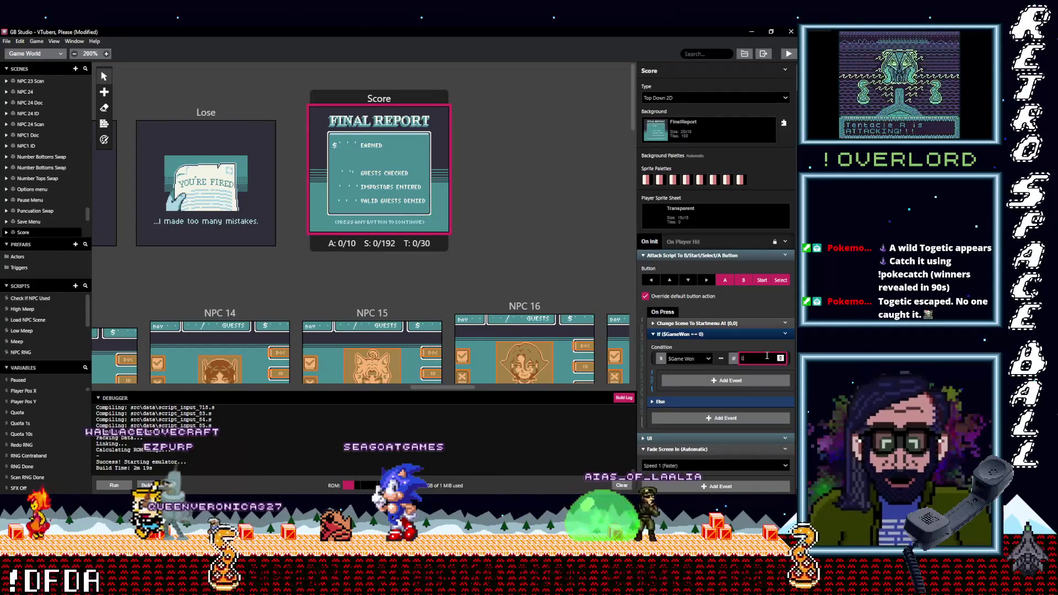
{"action": "left_click_drag", "start_coordinate": [698, 324], "coordinate": [701, 379]}
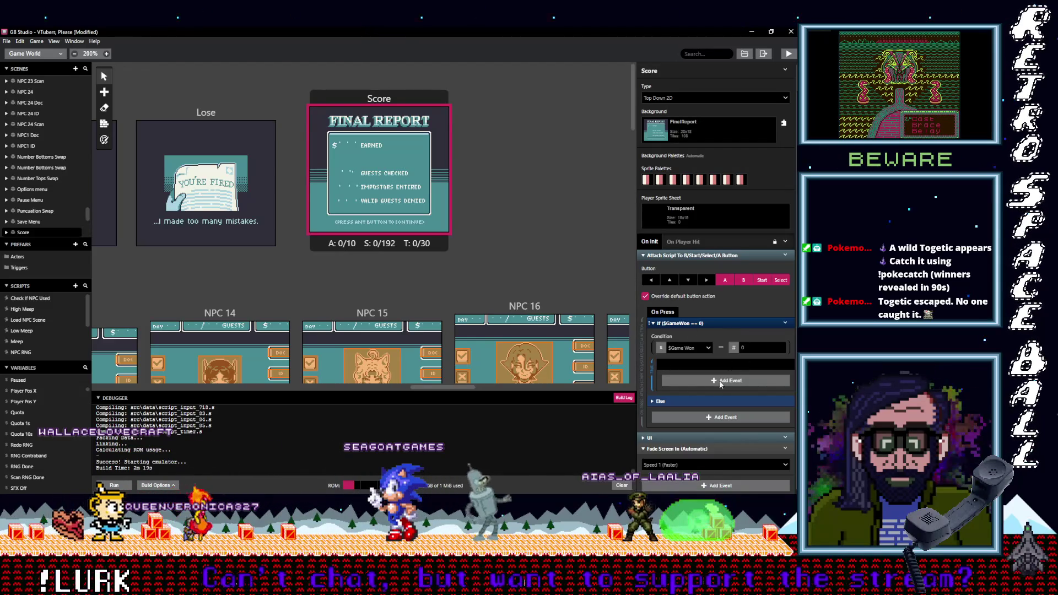
{"action": "left_click_drag", "start_coordinate": [727, 364], "coordinate": [700, 375]}
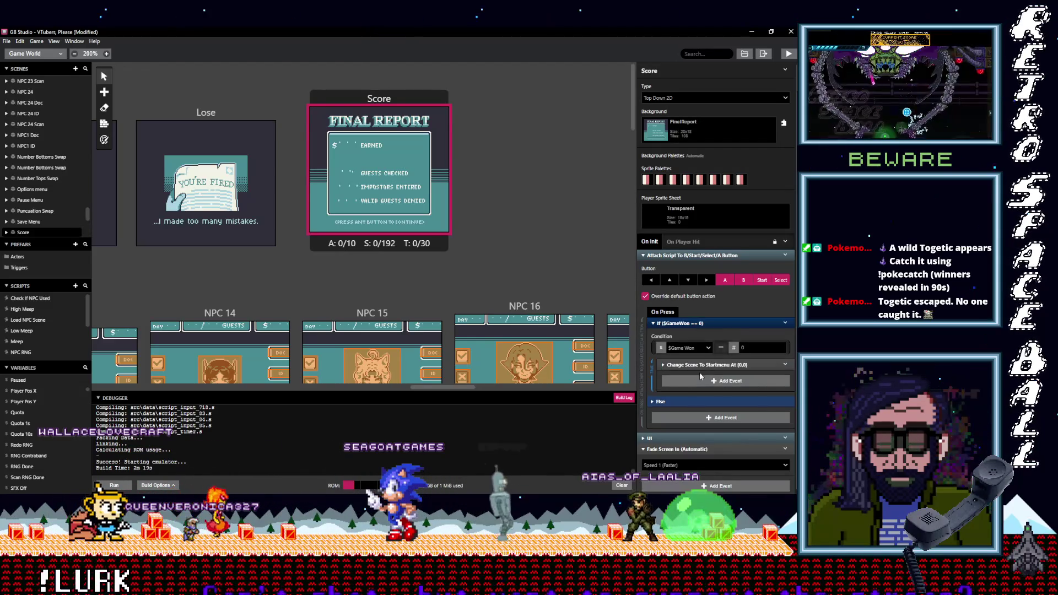
Step: Add a Change Scene to Credits 1 in the Else branch, then select the Lose scene
{"action": "left_click", "coordinate": [658, 404]}
{"action": "left_click", "coordinate": [686, 421]}
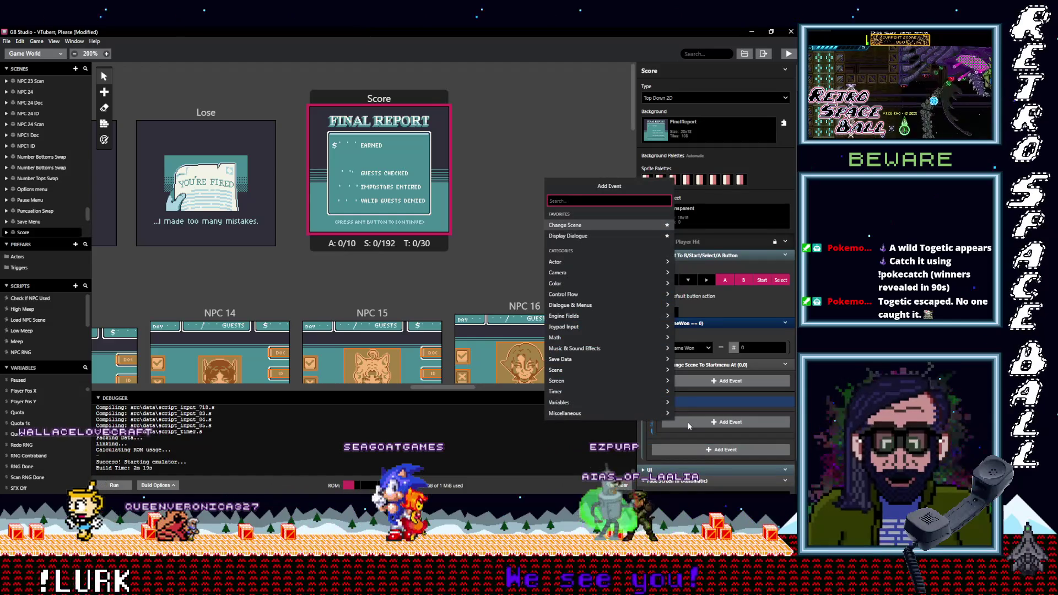
{"action": "type", "text": "change"}
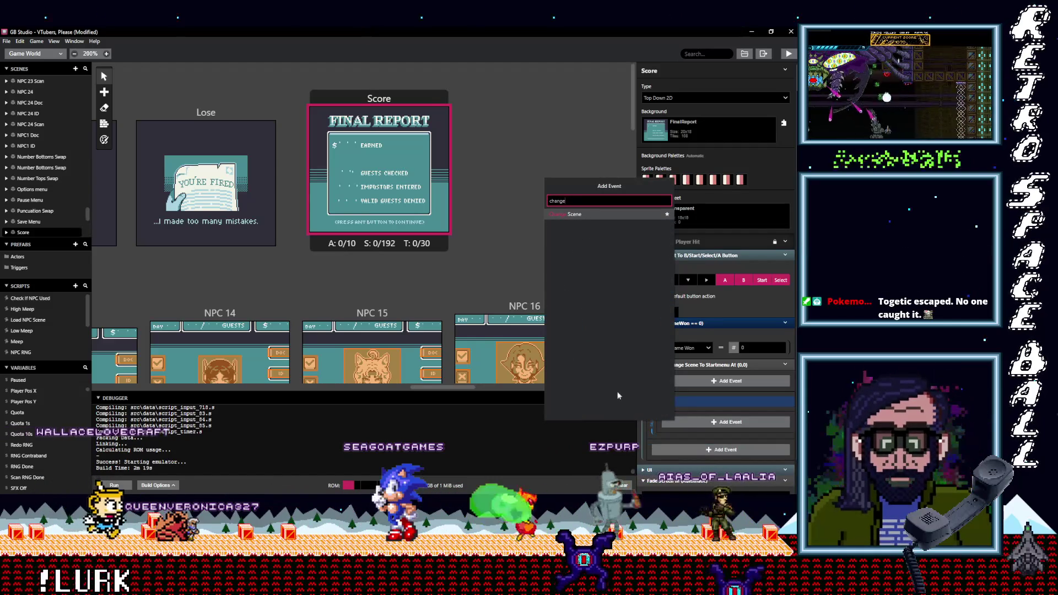
{"action": "left_click", "coordinate": [581, 214]}
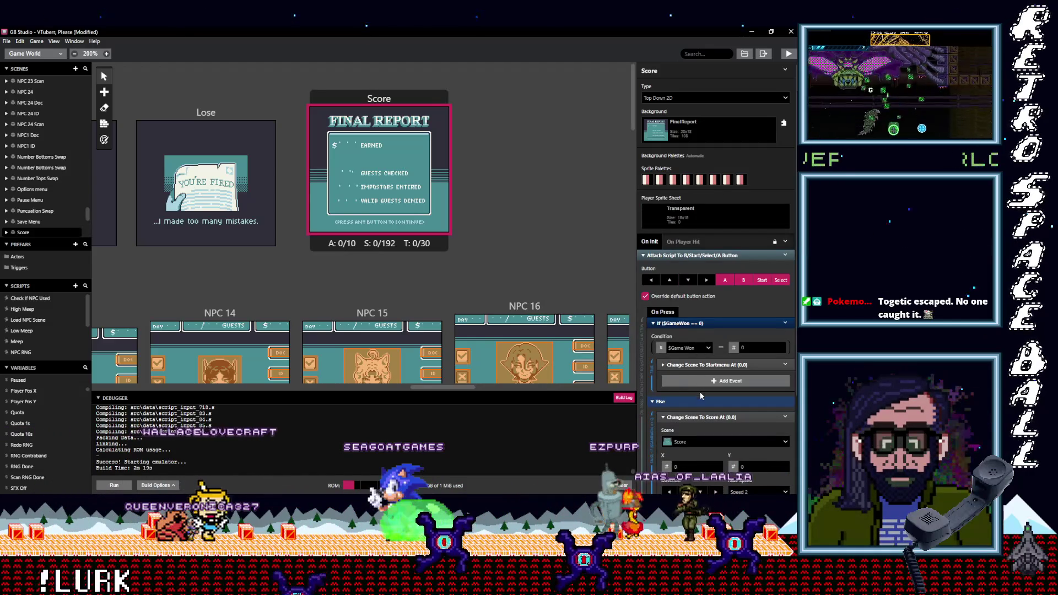
{"action": "scroll", "coordinate": [699, 395], "scroll_direction": "down", "scroll_amount": 3}
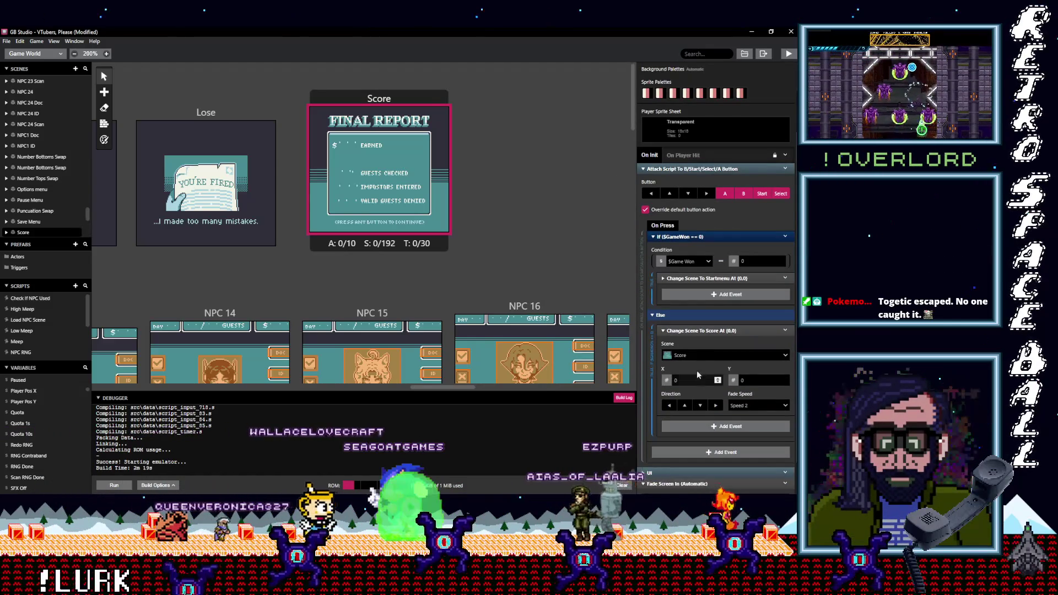
{"action": "left_click", "coordinate": [692, 354]}
{"action": "type", "text": "cre"}
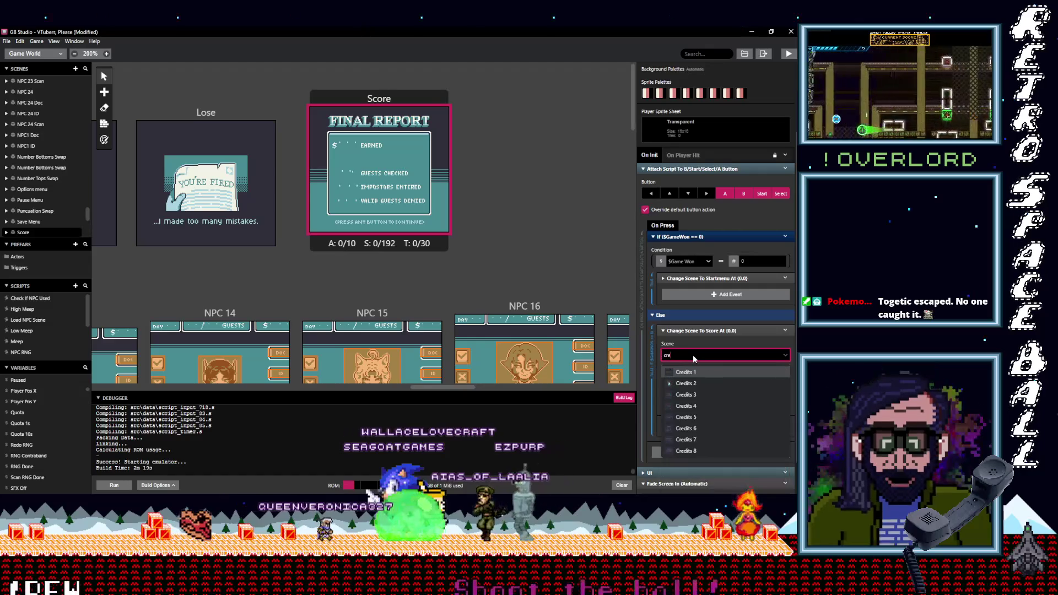
{"action": "left_click", "coordinate": [698, 372]}
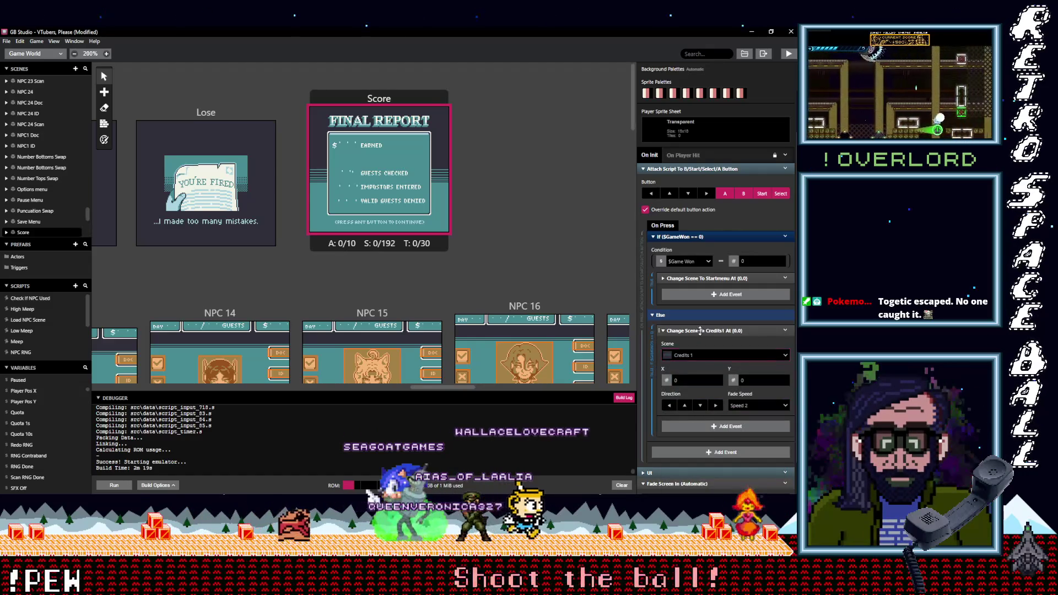
{"action": "left_click", "coordinate": [698, 280]}
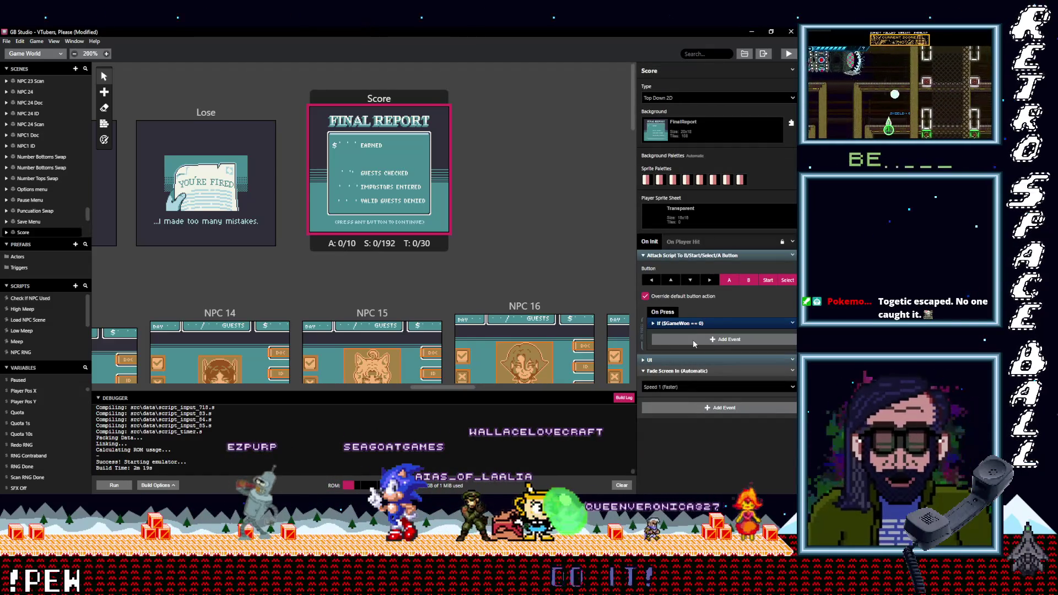
{"action": "left_click", "coordinate": [203, 119]}
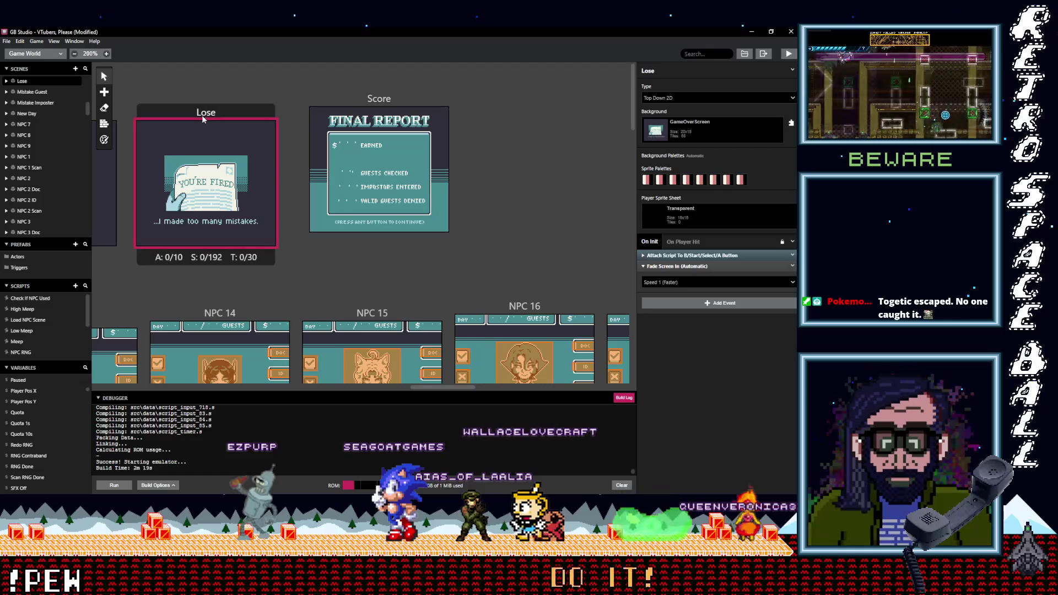
Step: Inspect the Lose scene's button script, then the Win scene's button script changing to Score
{"action": "left_click", "coordinate": [697, 255]}
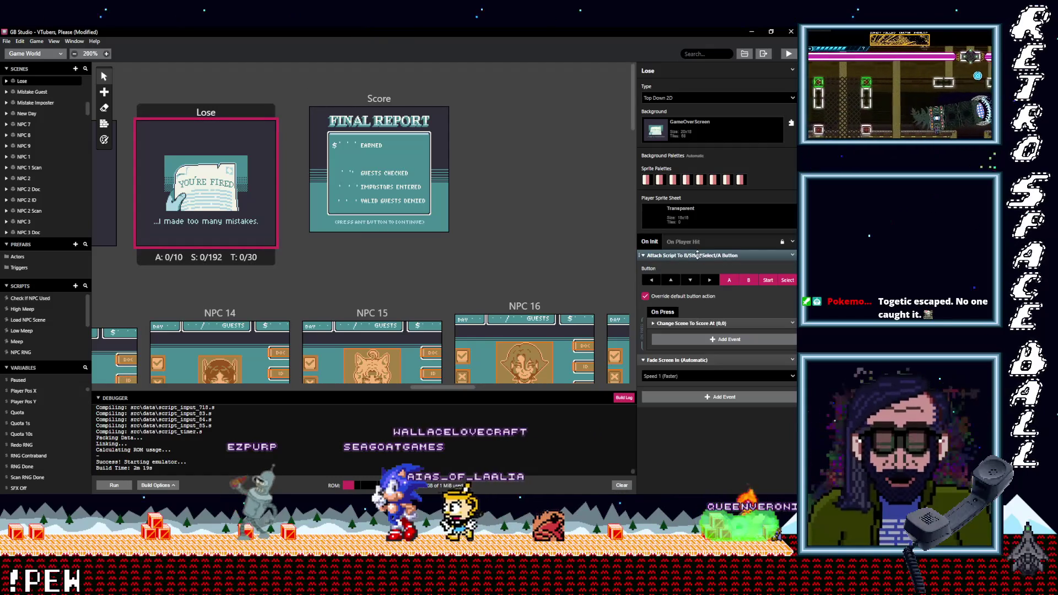
{"action": "scroll", "coordinate": [453, 290], "scroll_direction": "down", "scroll_amount": 2}
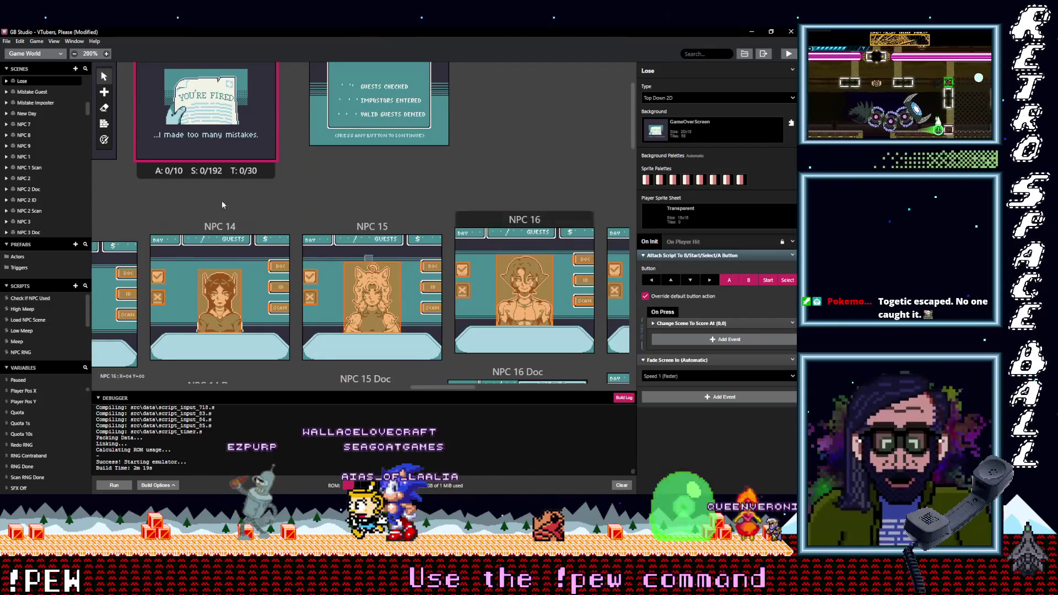
{"action": "scroll", "coordinate": [531, 258], "scroll_direction": "left", "scroll_amount": 6}
{"action": "scroll", "coordinate": [440, 225], "scroll_direction": "up", "scroll_amount": 2}
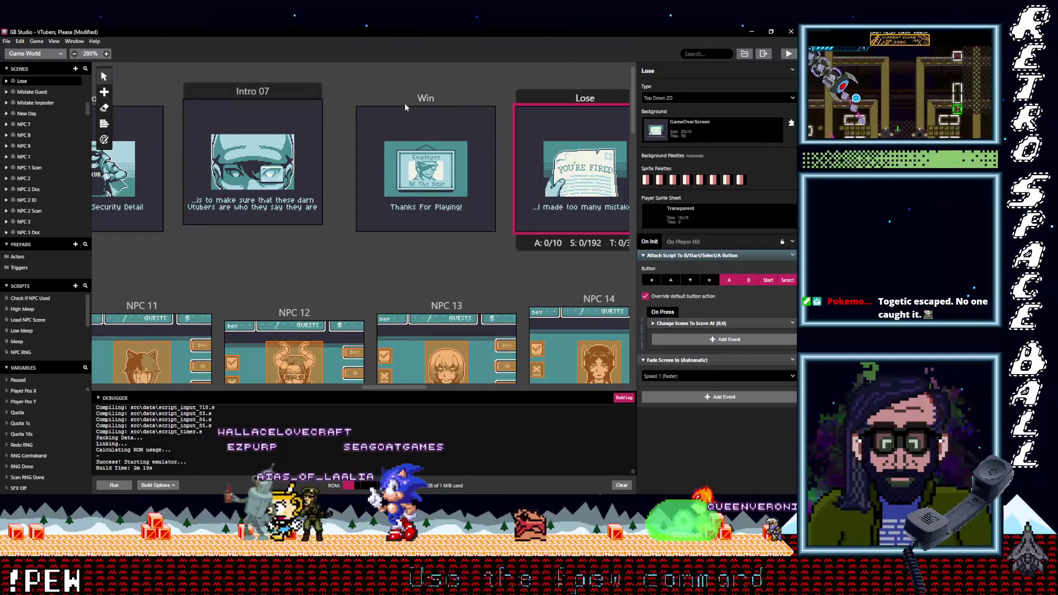
{"action": "left_click", "coordinate": [404, 99]}
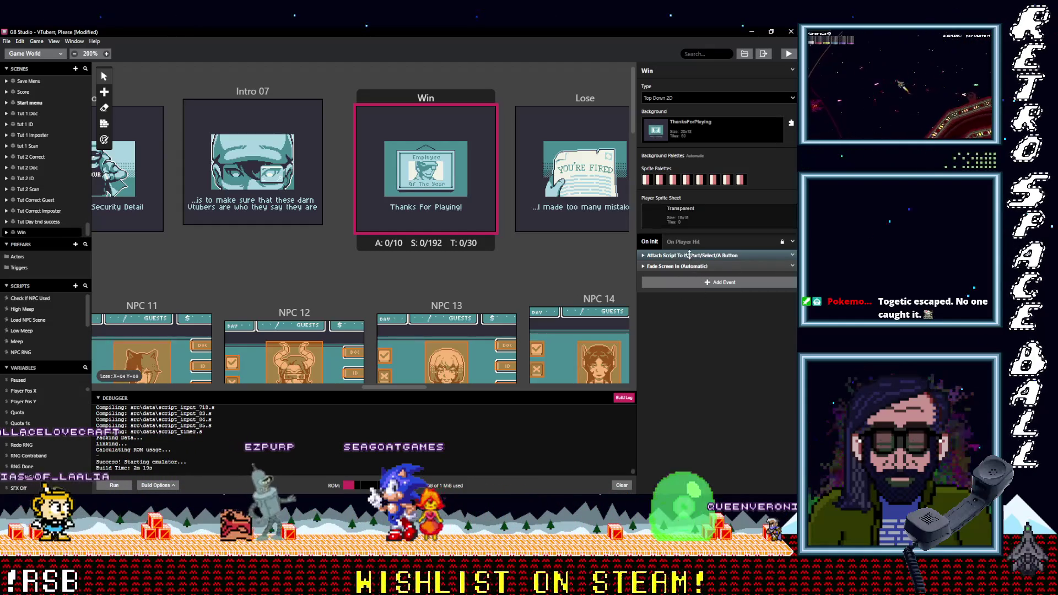
{"action": "left_click", "coordinate": [689, 255]}
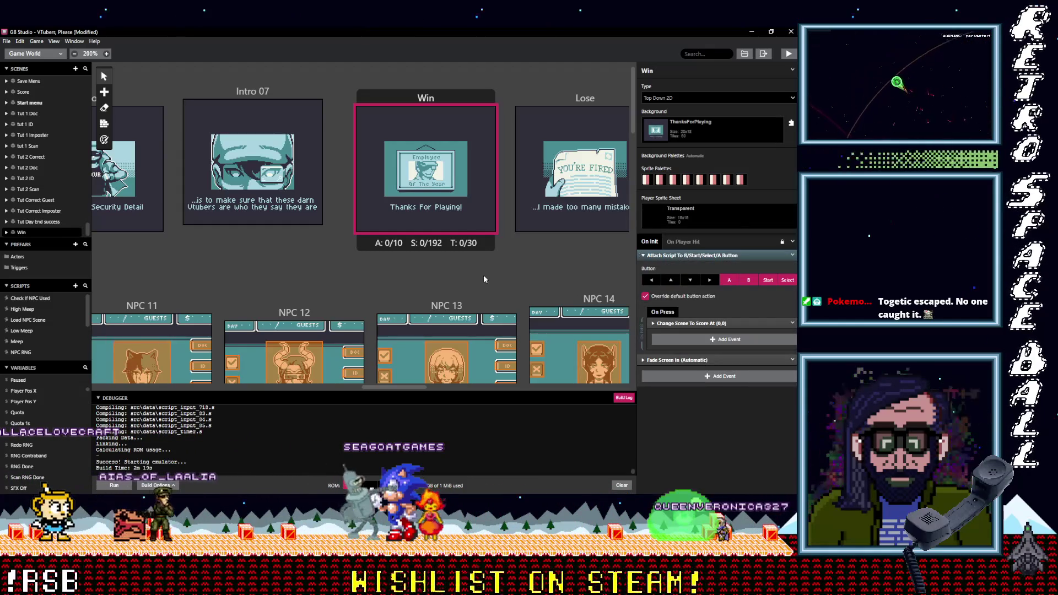
{"action": "scroll", "coordinate": [312, 262], "scroll_direction": "left", "scroll_amount": 10}
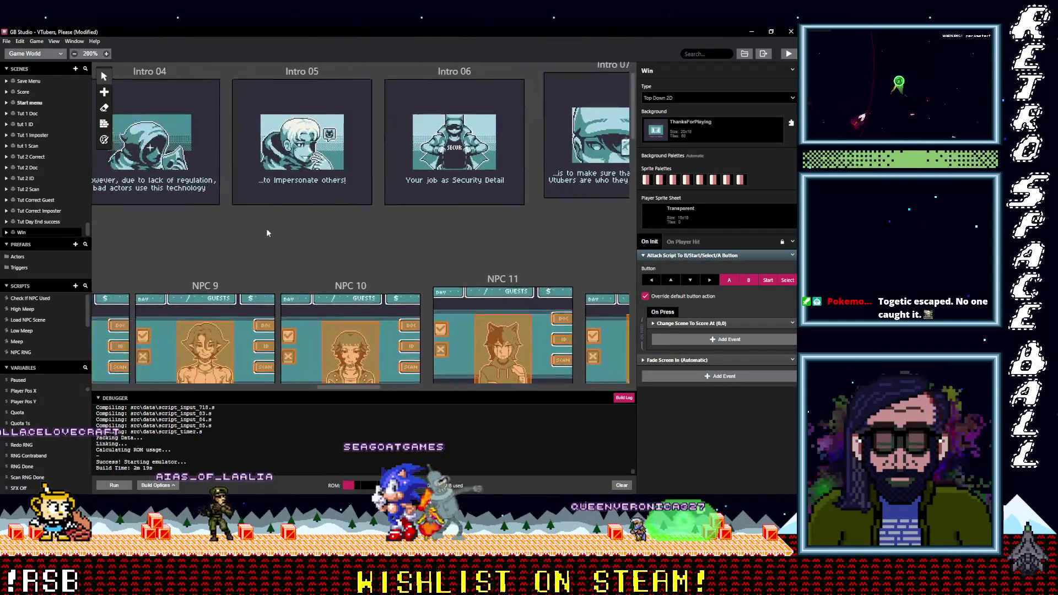
{"action": "scroll", "coordinate": [324, 234], "scroll_direction": "right", "scroll_amount": 10}
{"action": "left_click", "coordinate": [710, 339]}
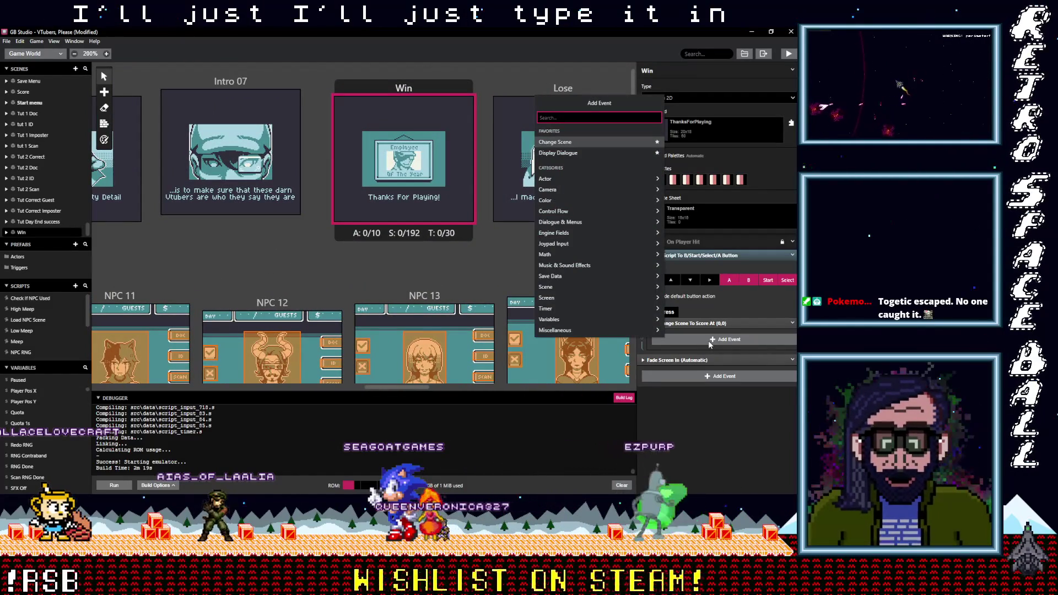
Step: Copy the $SFXOff sound check from NPC 13 into Win's button script, above the scene change, and save
{"action": "key", "text": "Escape"}
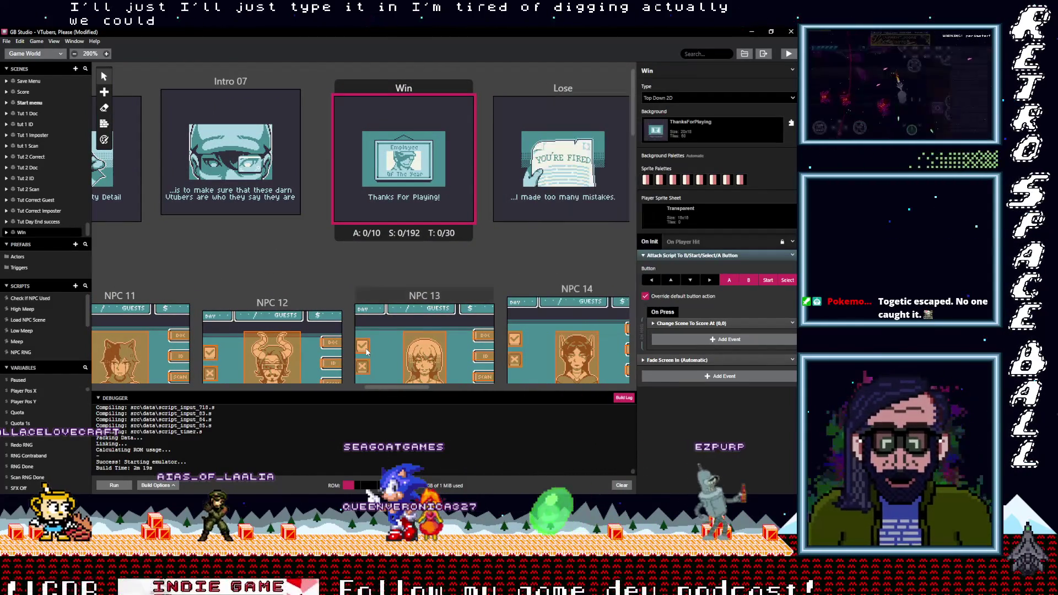
{"action": "left_click", "coordinate": [367, 352]}
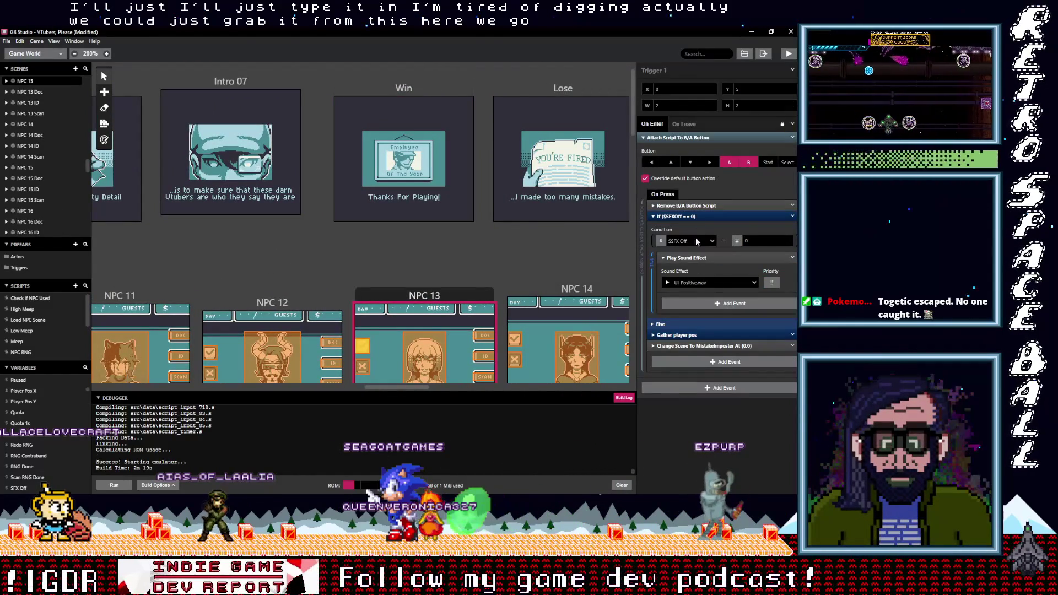
{"action": "left_click", "coordinate": [794, 216]}
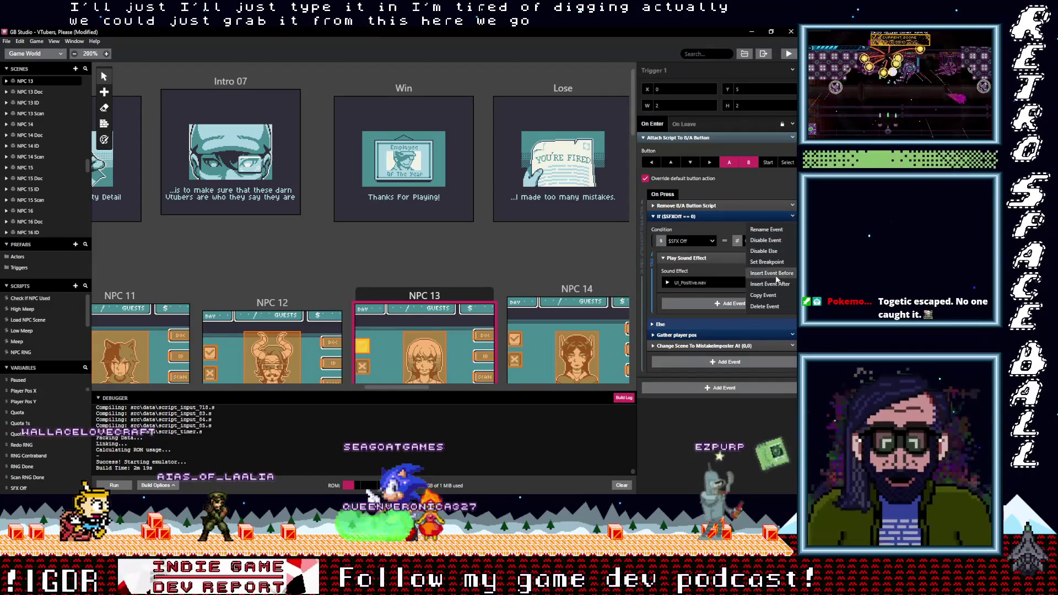
{"action": "left_click", "coordinate": [769, 295]}
{"action": "left_click", "coordinate": [469, 89]}
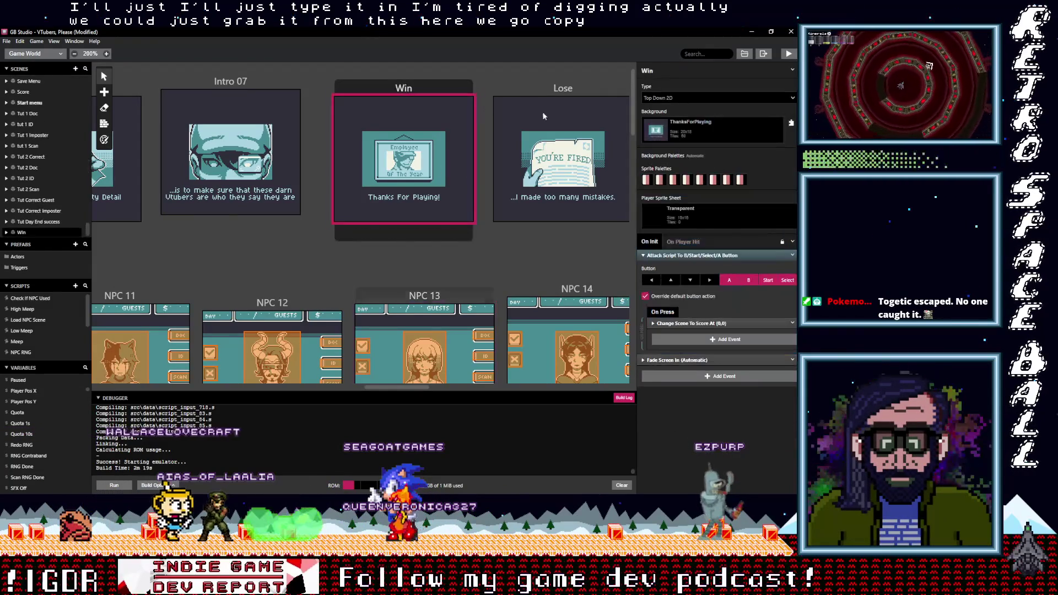
{"action": "left_click", "coordinate": [692, 339], "text": "alt"}
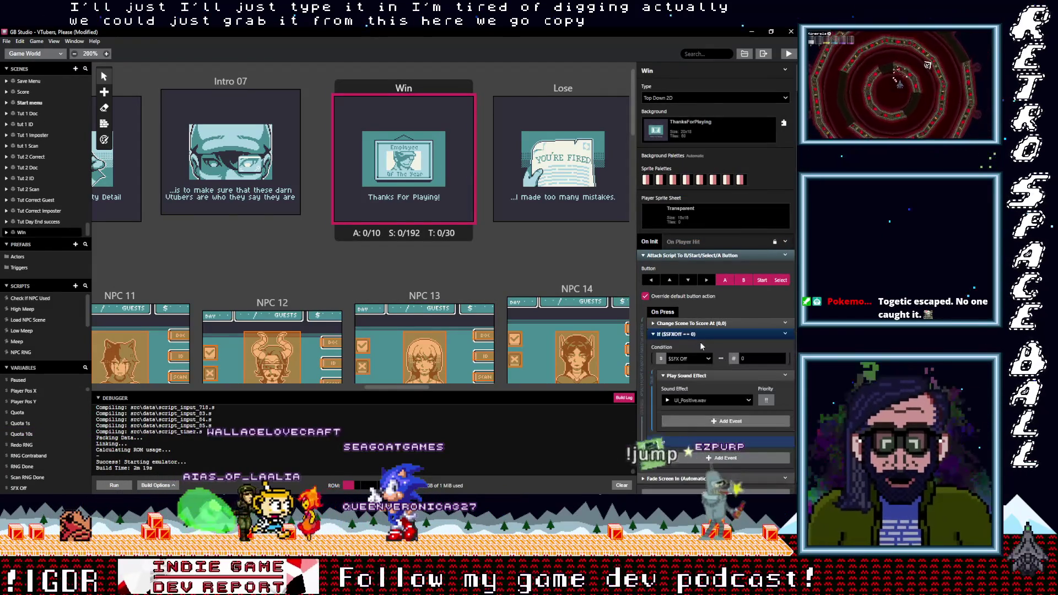
{"action": "mouse_move", "coordinate": [693, 334]}
{"action": "left_mouse_down"}
{"action": "mouse_move", "coordinate": [702, 338]}
{"action": "mouse_move", "coordinate": [708, 300]}
{"action": "mouse_move", "coordinate": [715, 322]}
{"action": "left_mouse_up"}
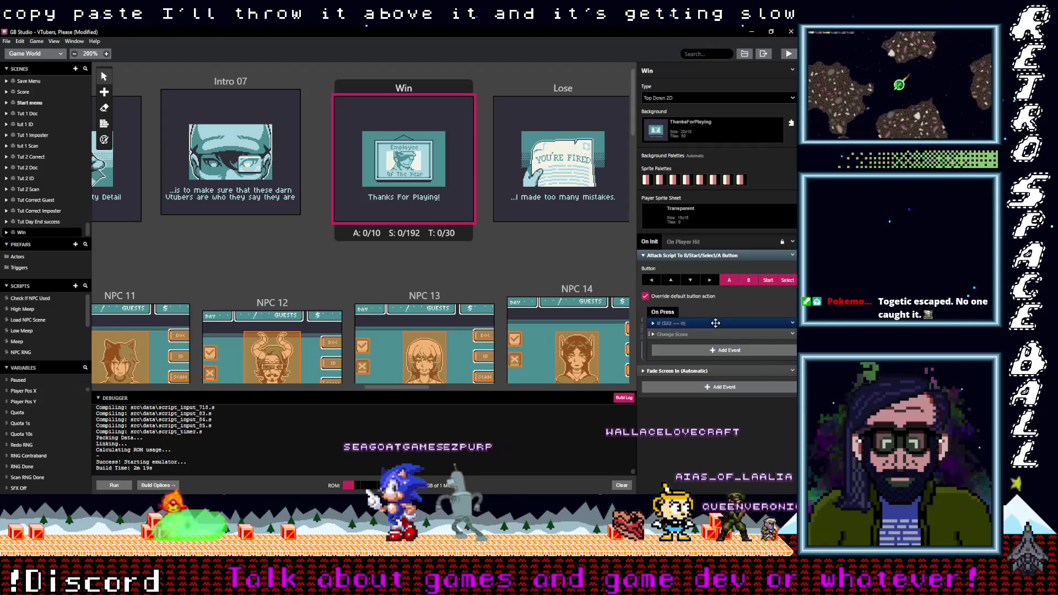
{"action": "key", "text": "ctrl+s"}
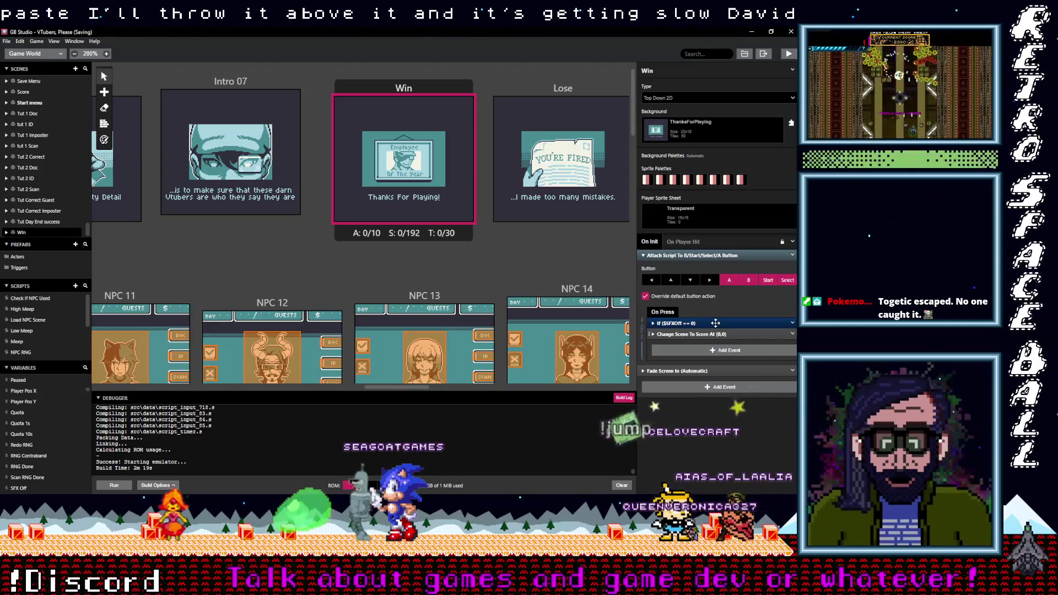
Step: Set the pasted sound check to play Success.wav and copy that event
{"action": "left_click", "coordinate": [715, 323]}
{"action": "left_click", "coordinate": [697, 389]}
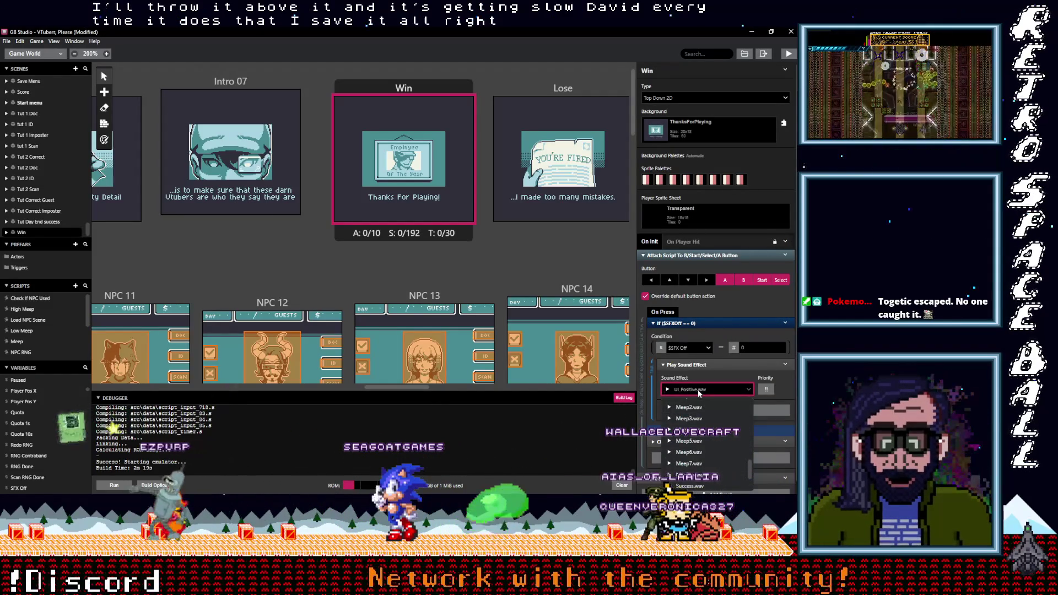
{"action": "type", "text": "suc"}
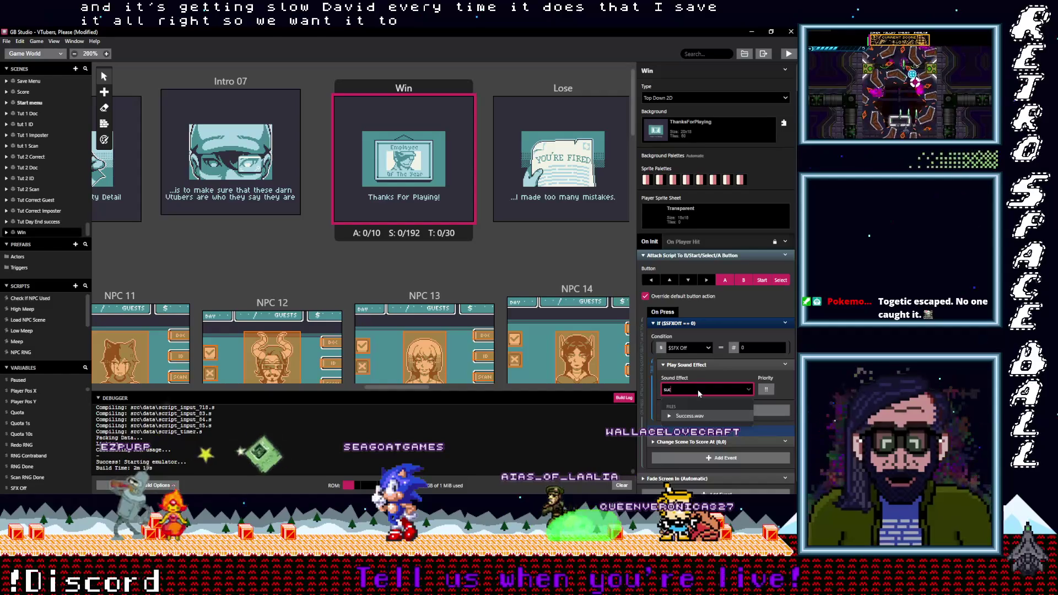
{"action": "left_click", "coordinate": [690, 413]}
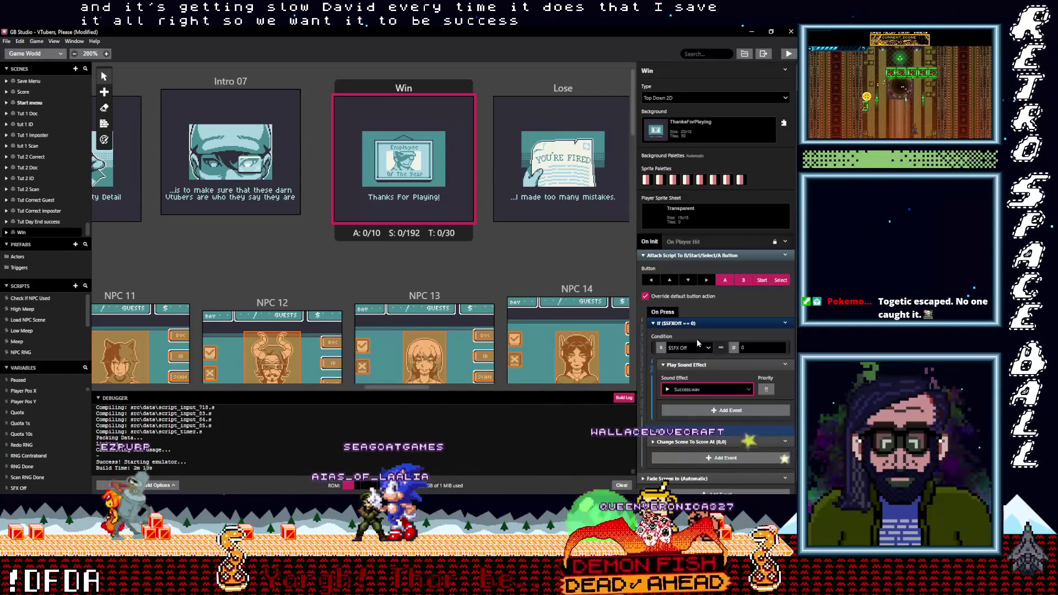
{"action": "left_click", "coordinate": [693, 323]}
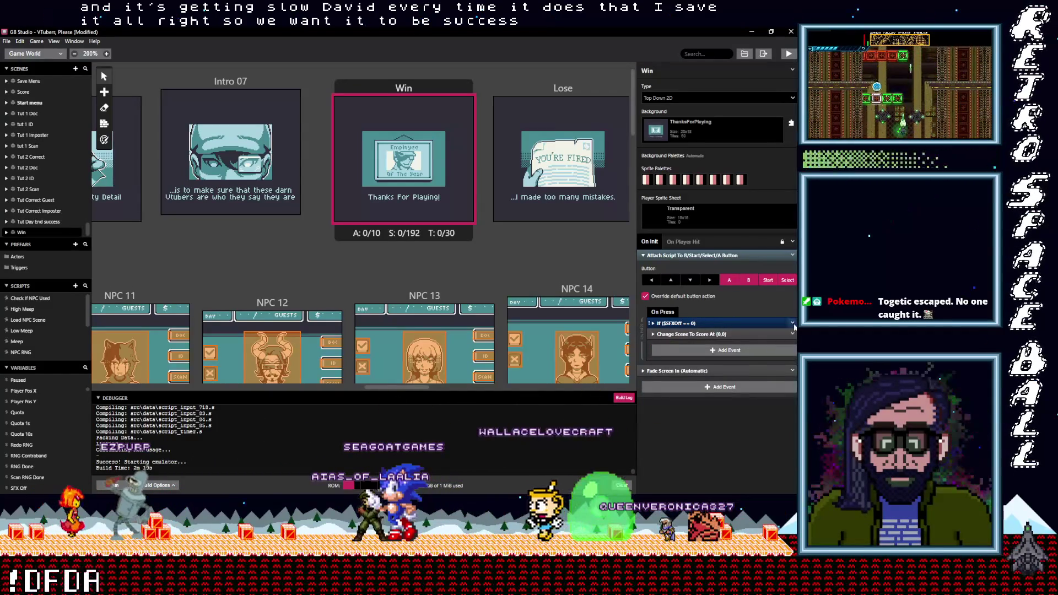
{"action": "left_click", "coordinate": [791, 323]}
{"action": "left_click", "coordinate": [763, 401]}
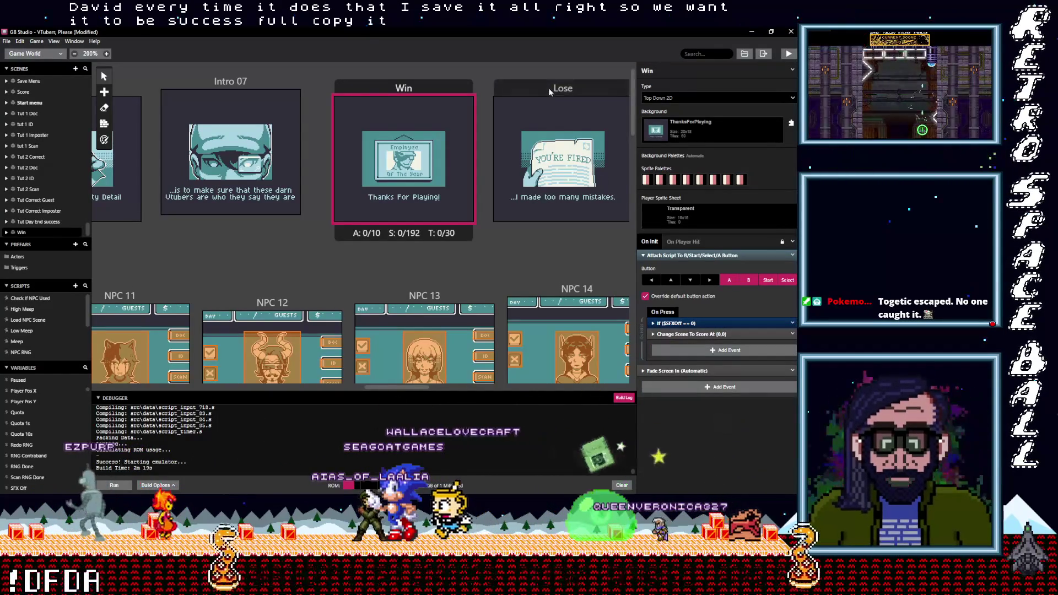
Step: Paste the sound check above Lose's scene change with Failure.wav, then select the Score scene
{"action": "left_click", "coordinate": [548, 87]}
{"action": "left_click", "coordinate": [699, 338], "text": "alt"}
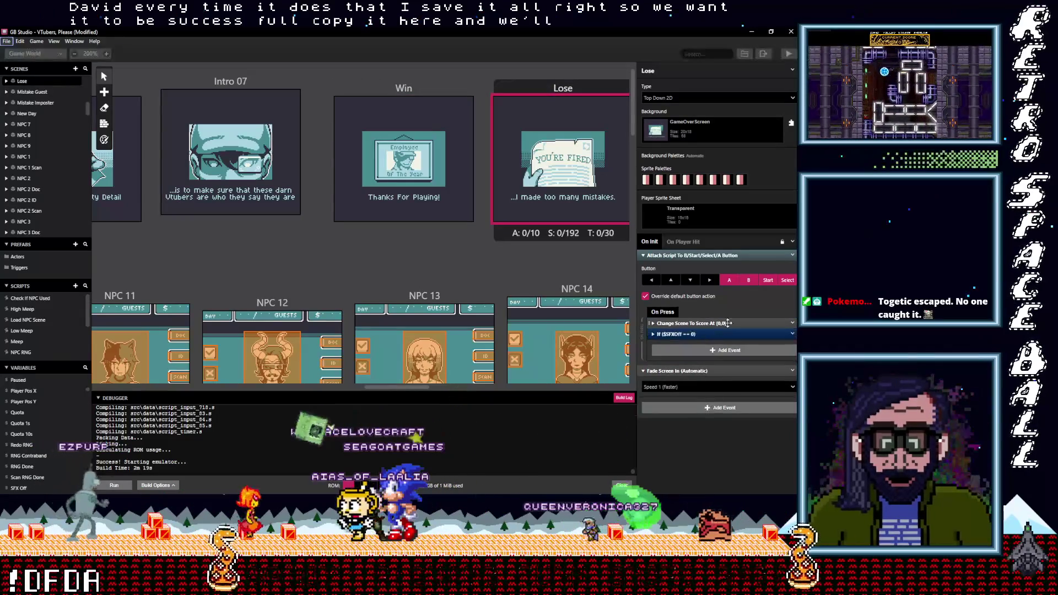
{"action": "left_click_drag", "start_coordinate": [697, 334], "coordinate": [696, 322]}
{"action": "left_click", "coordinate": [678, 324]}
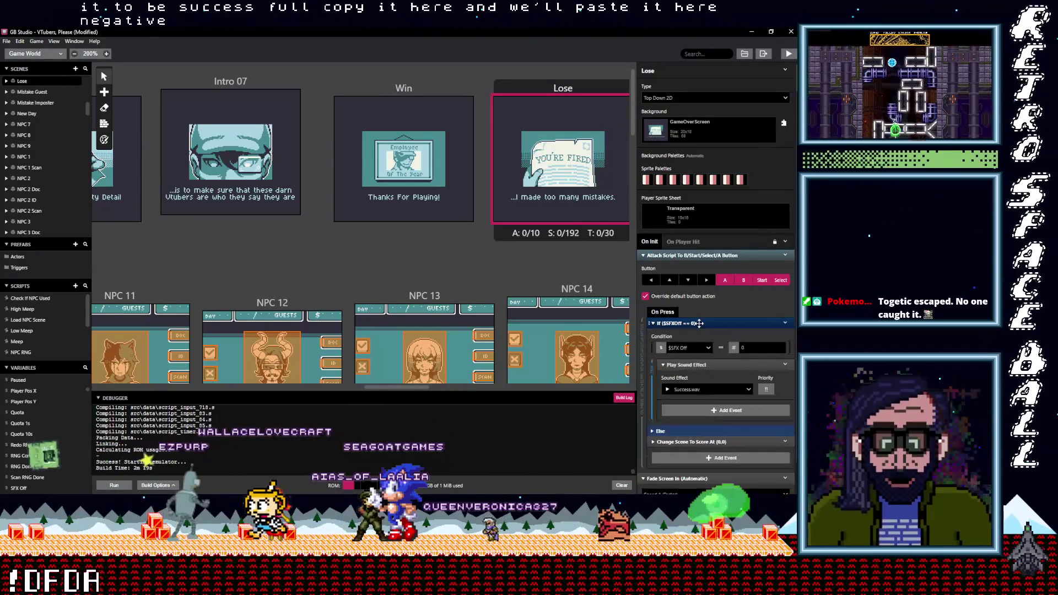
{"action": "left_click", "coordinate": [689, 392]}
{"action": "type", "text": "fai"}
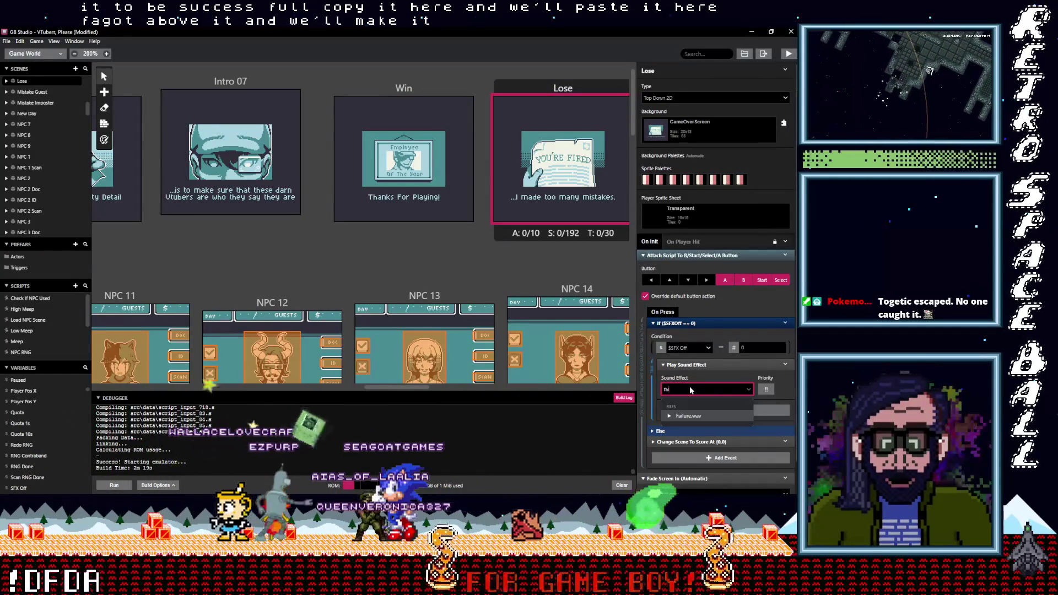
{"action": "left_click", "coordinate": [693, 415]}
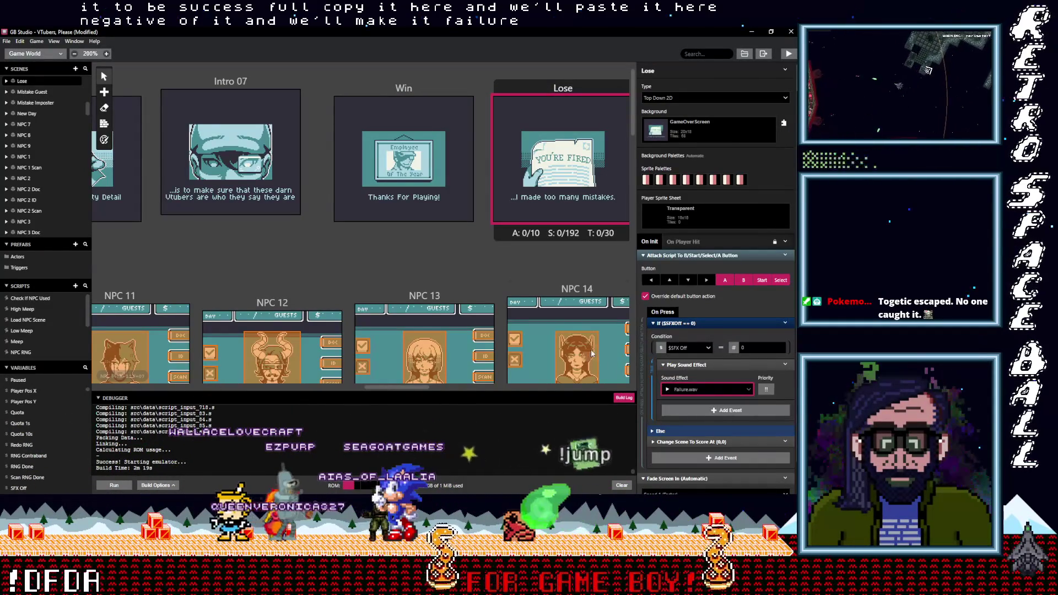
{"action": "left_click_drag", "start_coordinate": [414, 385], "coordinate": [461, 388]}
{"action": "left_click", "coordinate": [385, 74]}
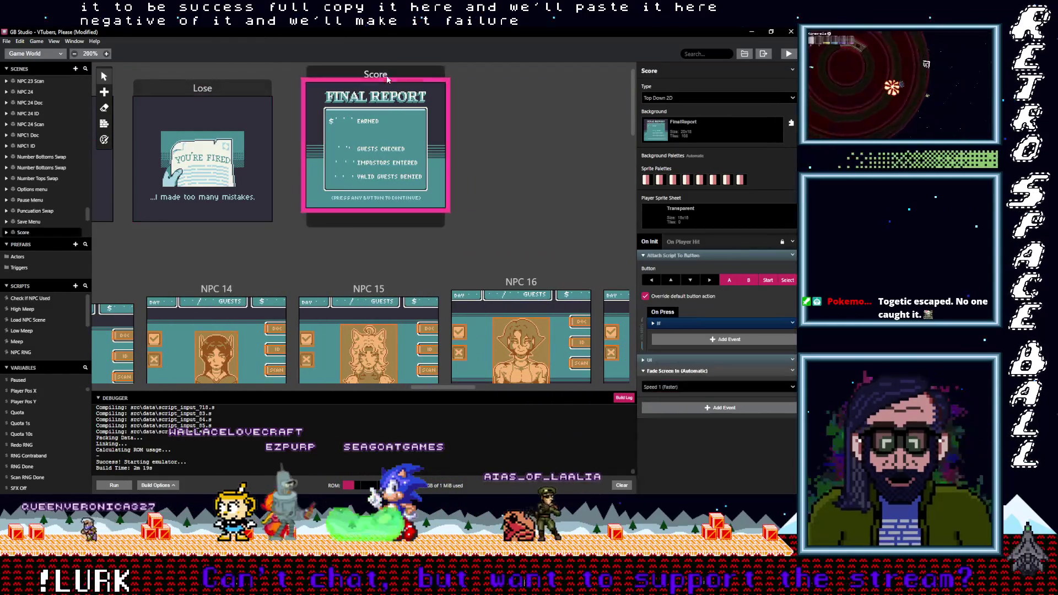
Step: Paste the sound check into Score's $GameWon == 0 branch, right after Change Scene To Startmenu
{"action": "left_click", "coordinate": [688, 322]}
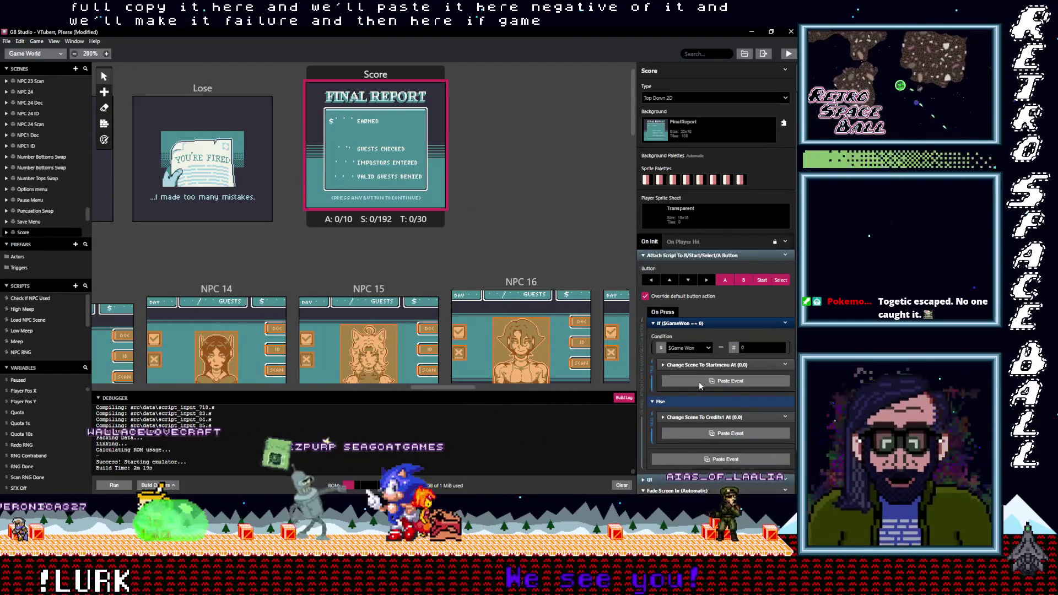
{"action": "key", "text": "alt"}
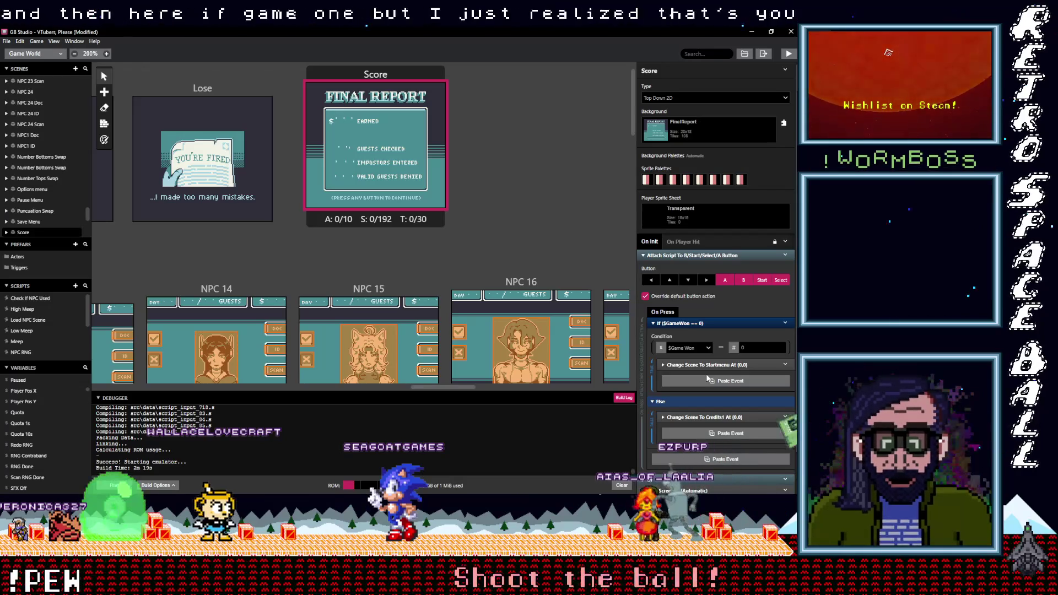
{"action": "left_click", "coordinate": [708, 379]}
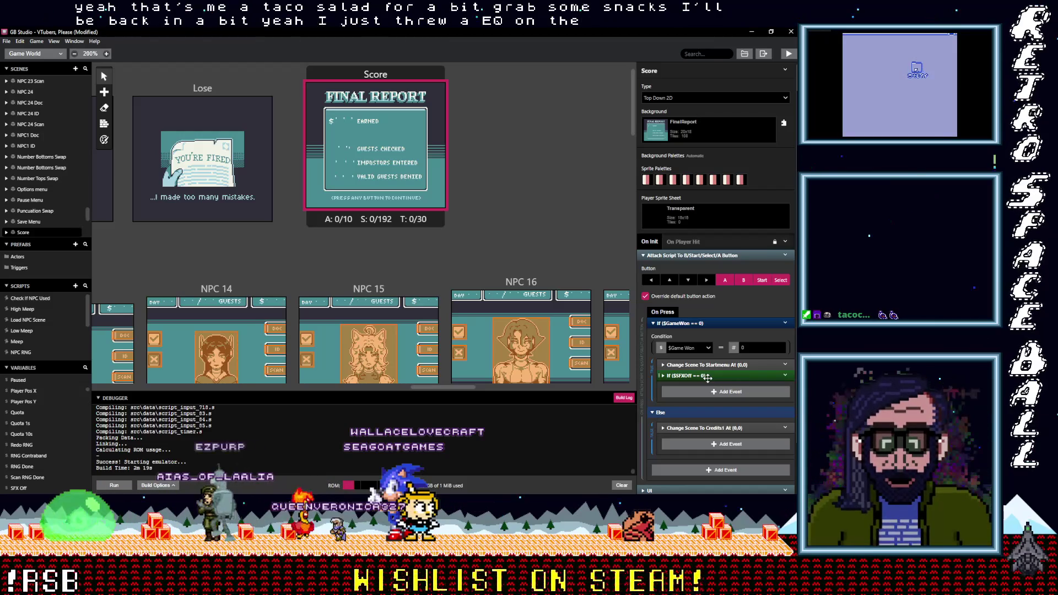
Step: Inspect the pasted $SFXOff check in Score's game-won branch and start dragging it to a new spot
{"action": "left_click", "coordinate": [704, 377]}
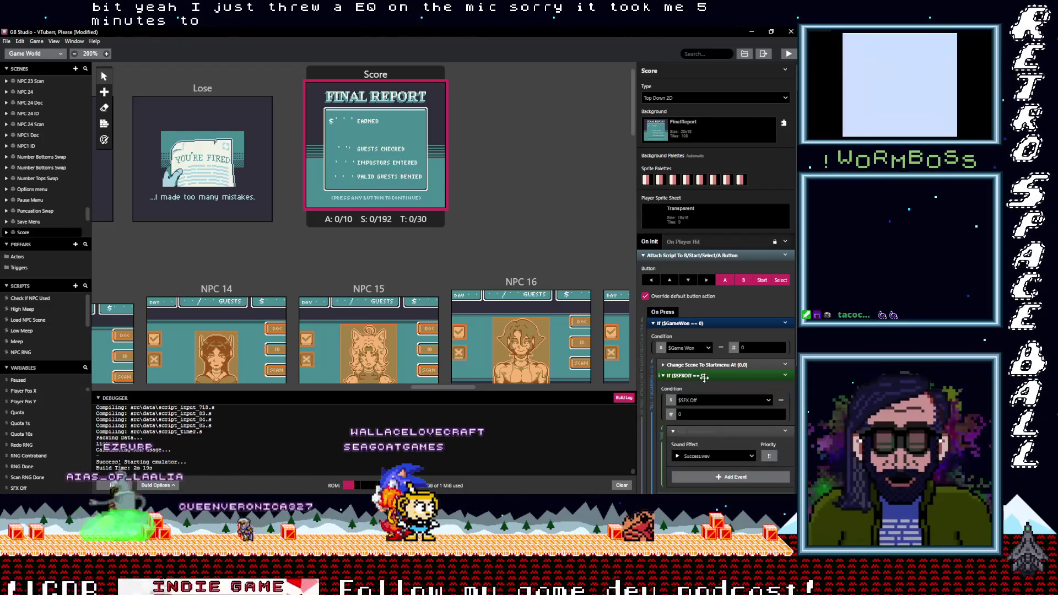
{"action": "left_click", "coordinate": [704, 377]}
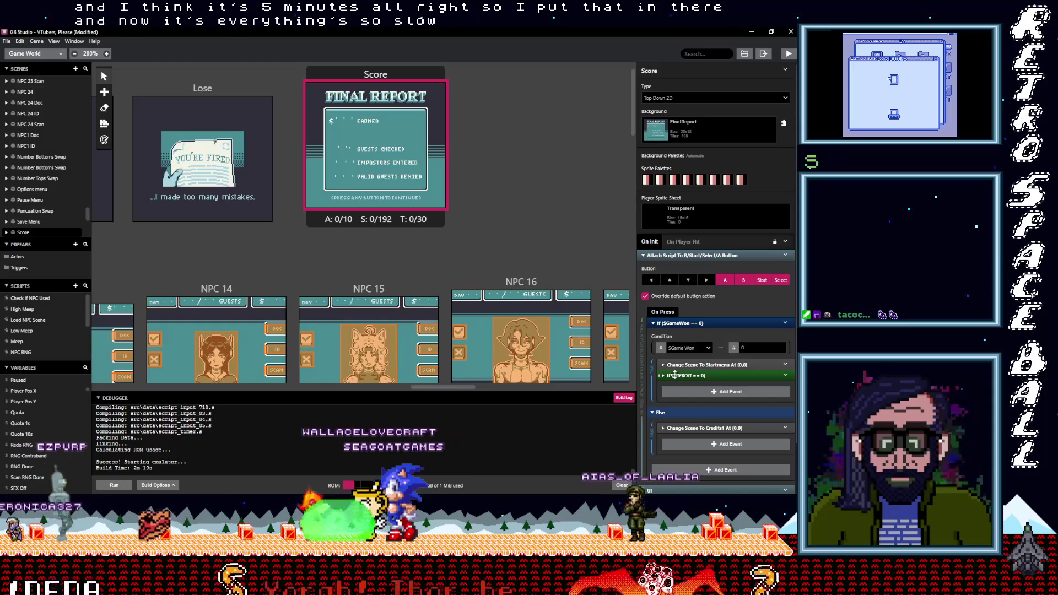
{"action": "left_click", "coordinate": [675, 375]}
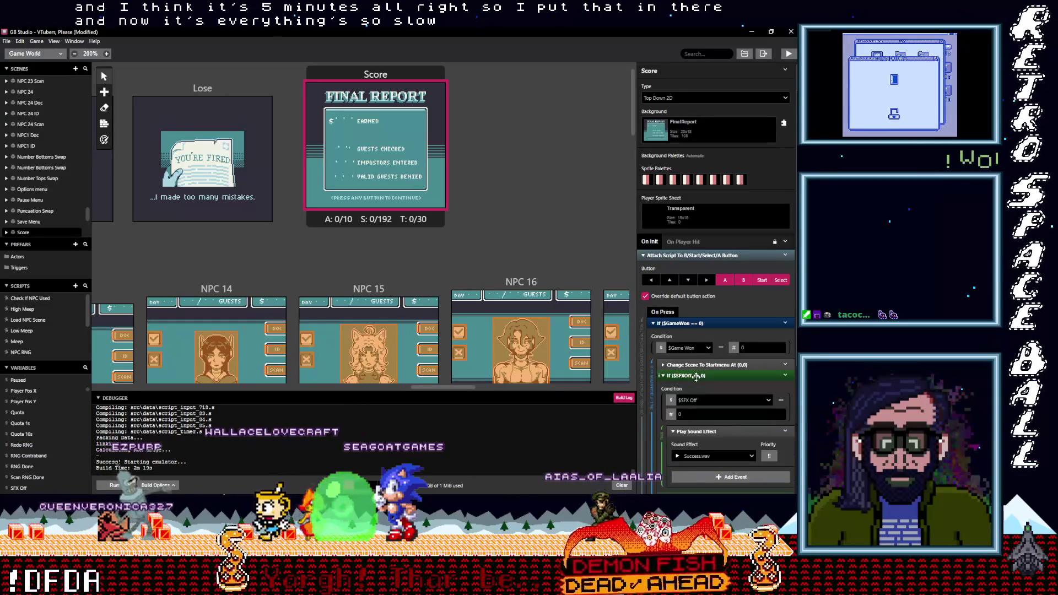
{"action": "scroll", "coordinate": [696, 376], "scroll_direction": "down", "scroll_amount": 1}
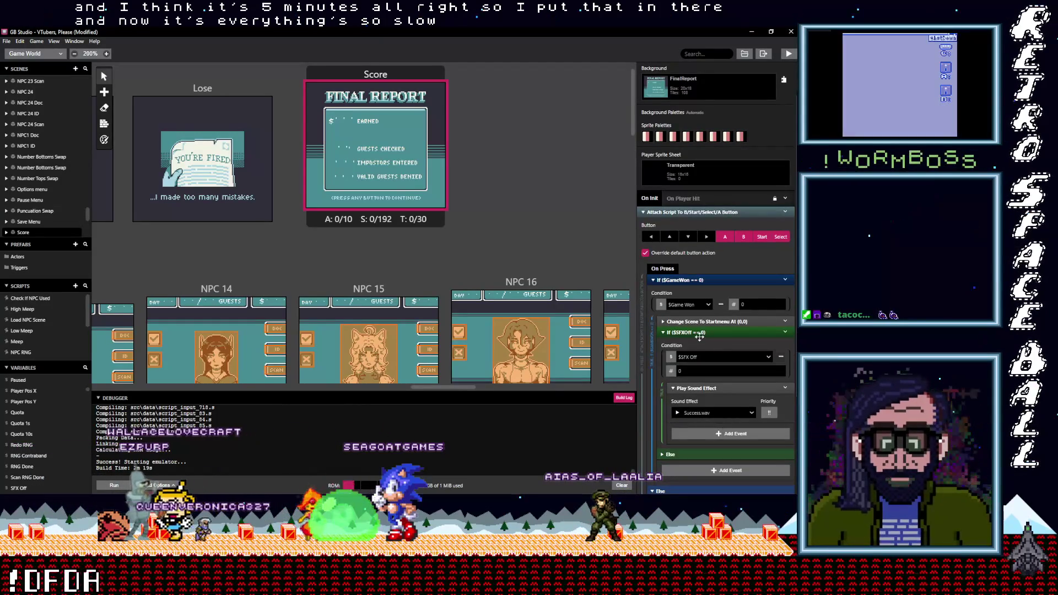
{"action": "left_click_drag", "start_coordinate": [699, 337], "coordinate": [704, 323]}
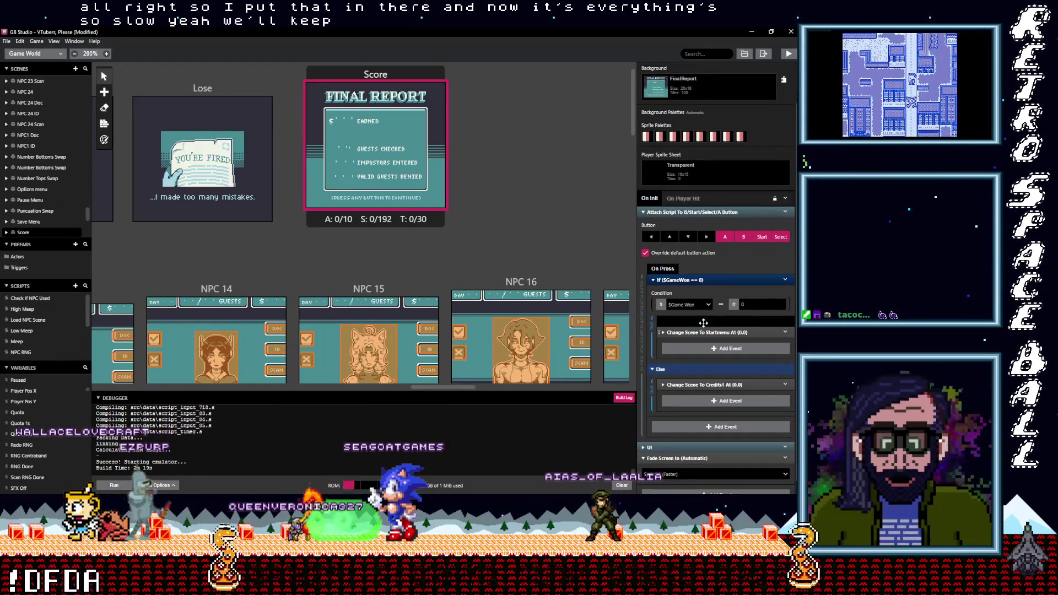
Step: Drag the $SFXOff sound check down into the Else branch of If ($GameWon == 0)
{"action": "left_click_drag", "start_coordinate": [708, 371], "coordinate": [705, 378]}
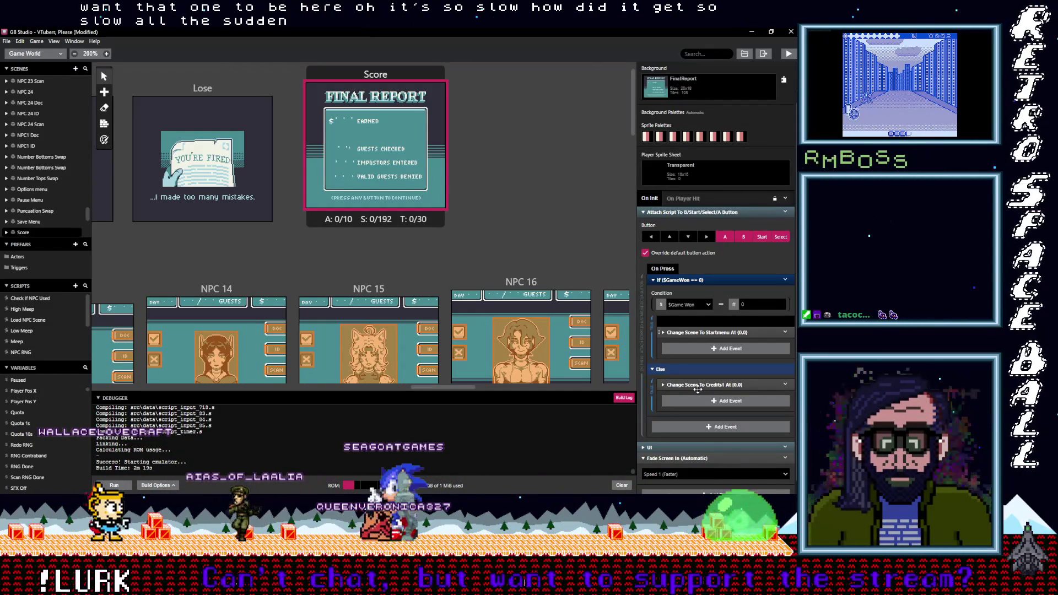
{"action": "mouse_move", "coordinate": [696, 320]}
{"action": "left_mouse_down"}
{"action": "mouse_move", "coordinate": [703, 388]}
{"action": "mouse_move", "coordinate": [717, 356]}
{"action": "left_mouse_up"}
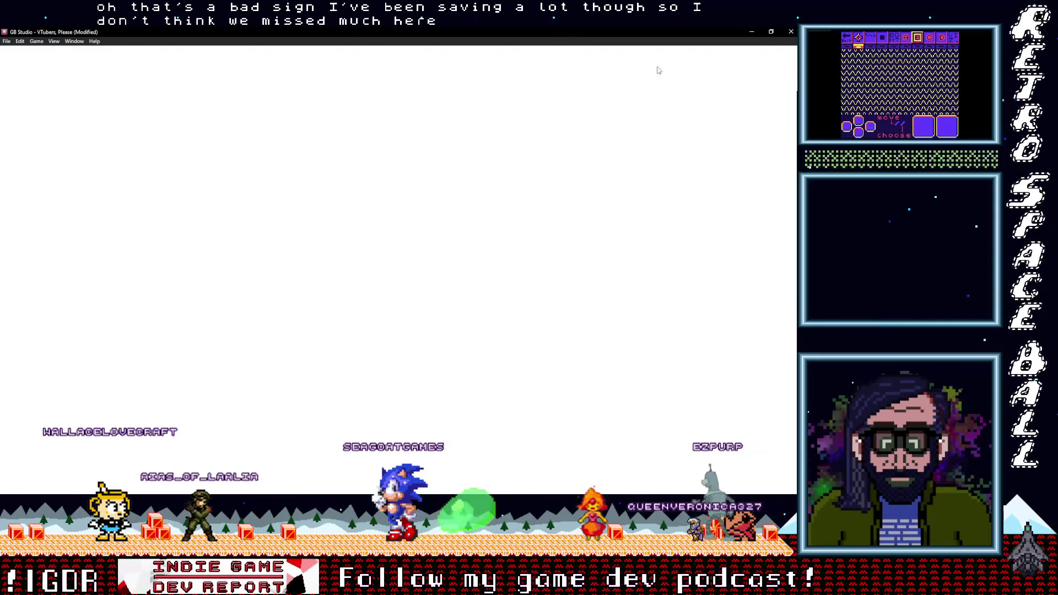
Step: Save the project from the File menu, then dismiss the blank editor window
{"action": "left_click", "coordinate": [6, 42]}
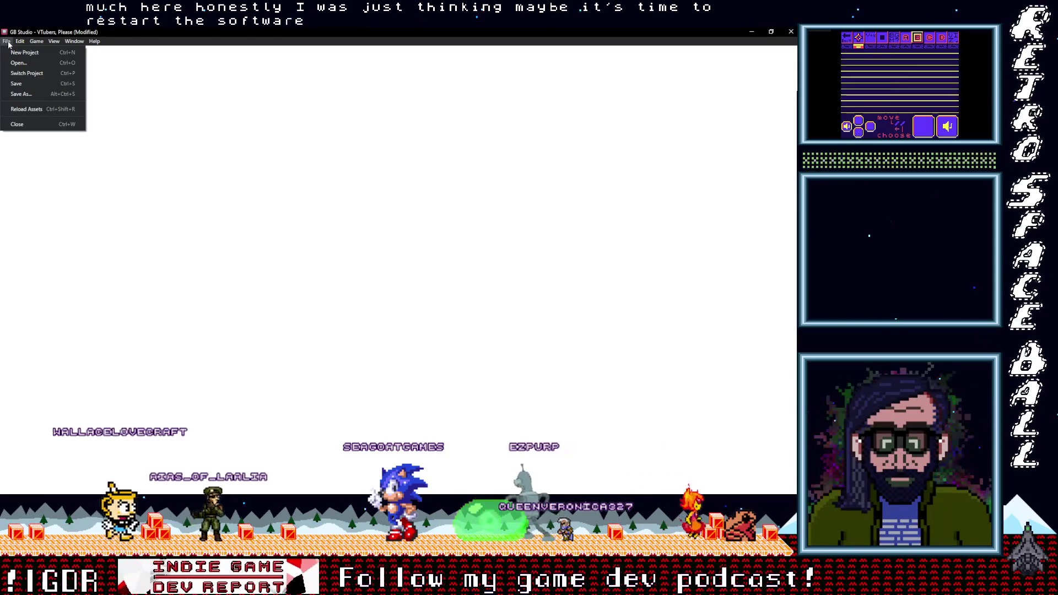
{"action": "left_click", "coordinate": [18, 84]}
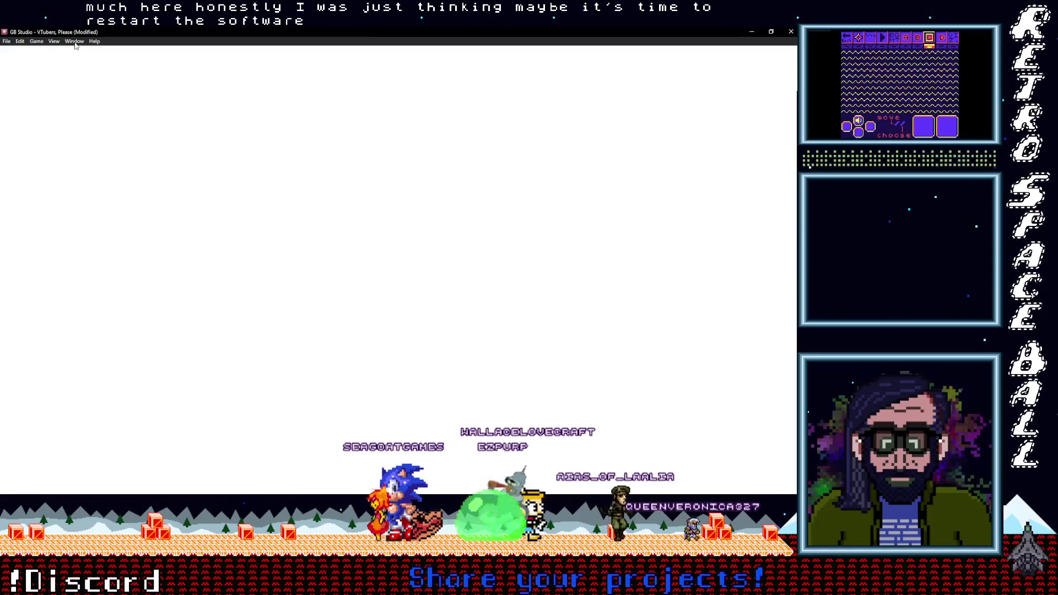
{"action": "key", "text": "alt+F4"}
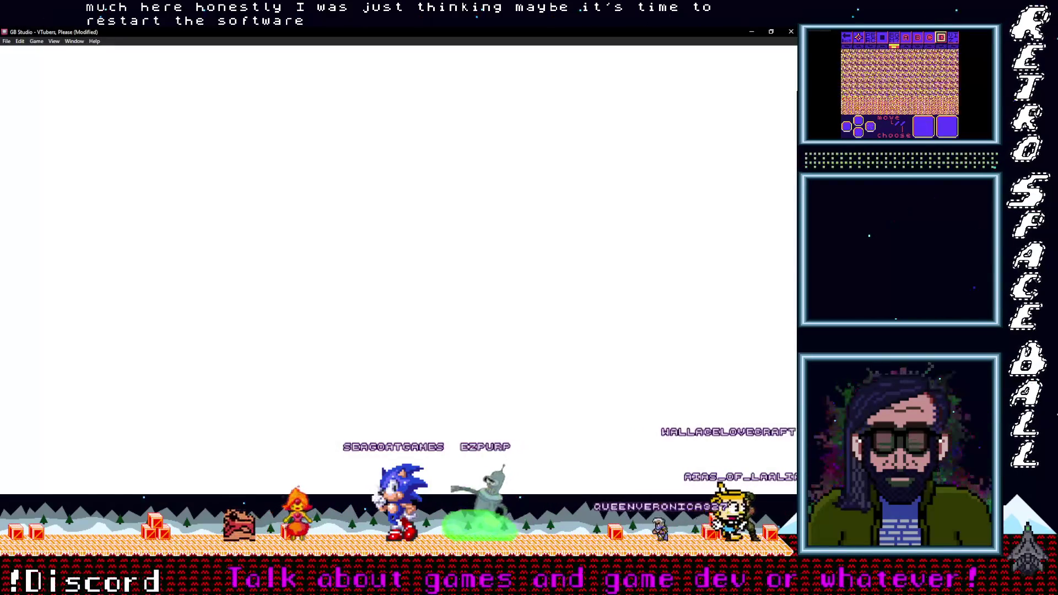
Step: Close the leftover Explorer windows (VJam, menus zip, Credits, sprites, backgrounds) and the Calculator
{"action": "mouse_move", "coordinate": [752, 204]}
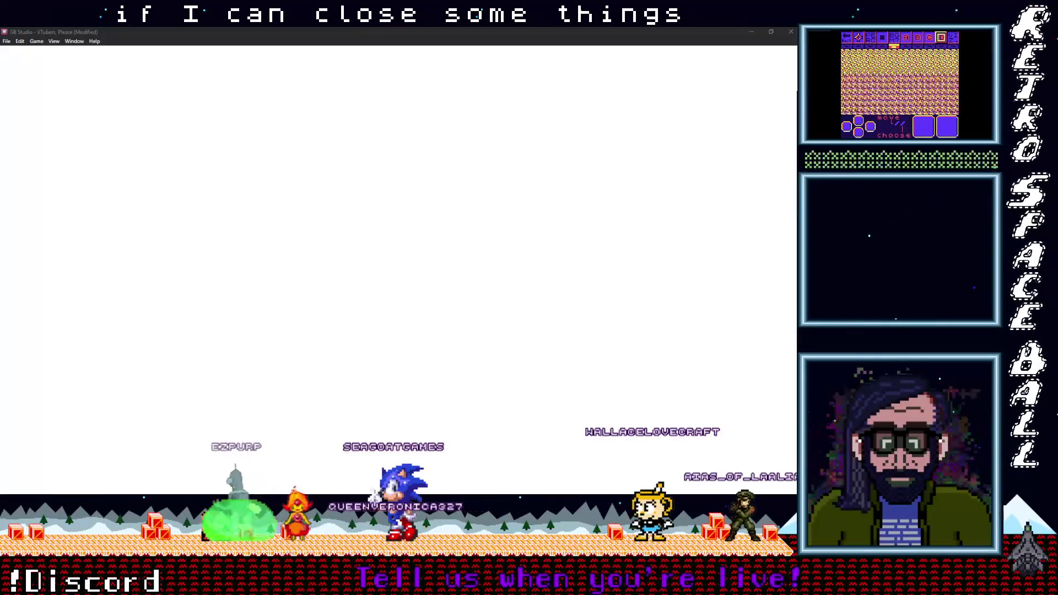
{"action": "mouse_move", "coordinate": [795, 46]}
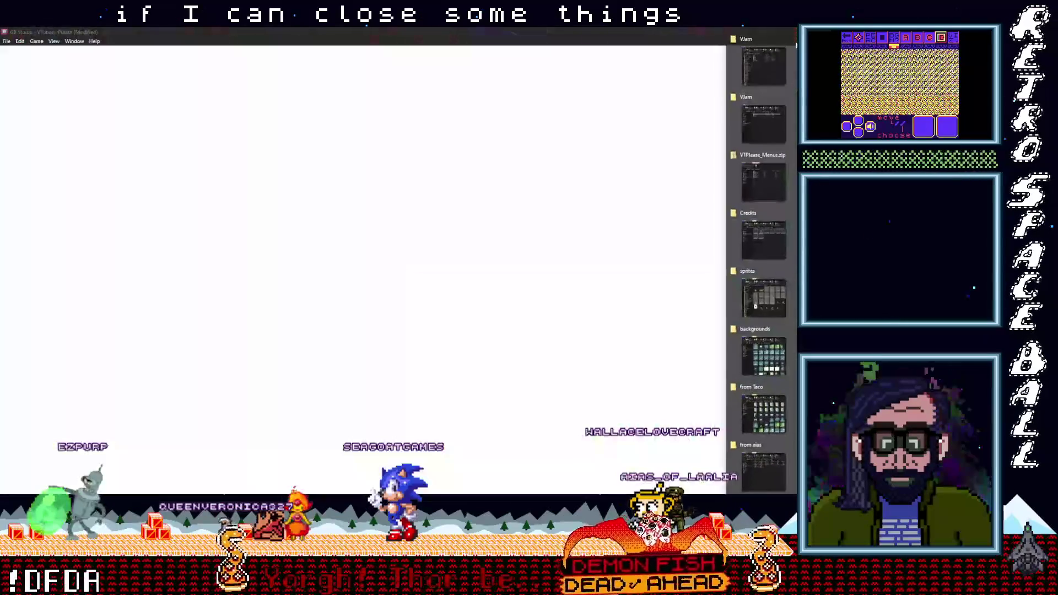
{"action": "left_click", "coordinate": [794, 46]}
{"action": "left_click", "coordinate": [794, 47]}
{"action": "left_click", "coordinate": [794, 48]}
{"action": "left_click", "coordinate": [794, 48]}
{"action": "left_click", "coordinate": [794, 36]}
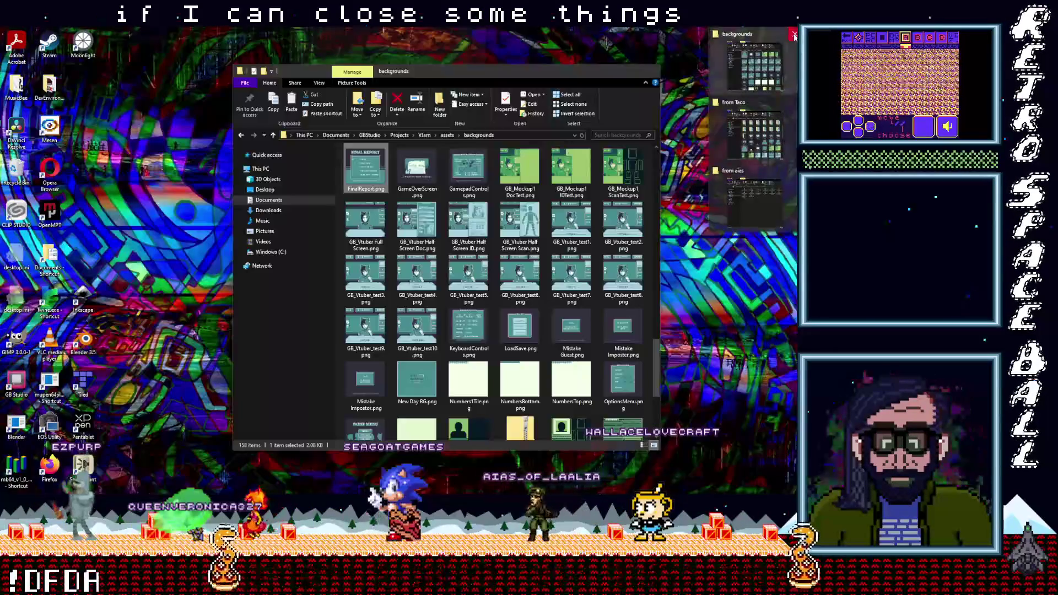
{"action": "left_click", "coordinate": [794, 37]}
{"action": "left_click", "coordinate": [793, 39]}
{"action": "left_click", "coordinate": [794, 52]}
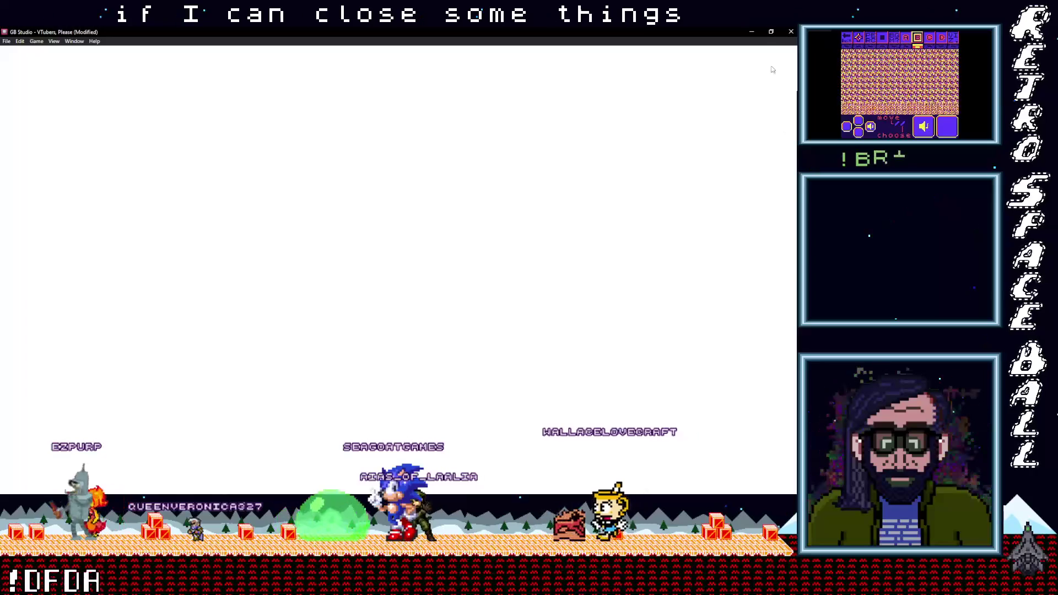
{"action": "left_click", "coordinate": [753, 31]}
{"action": "left_click", "coordinate": [623, 141]}
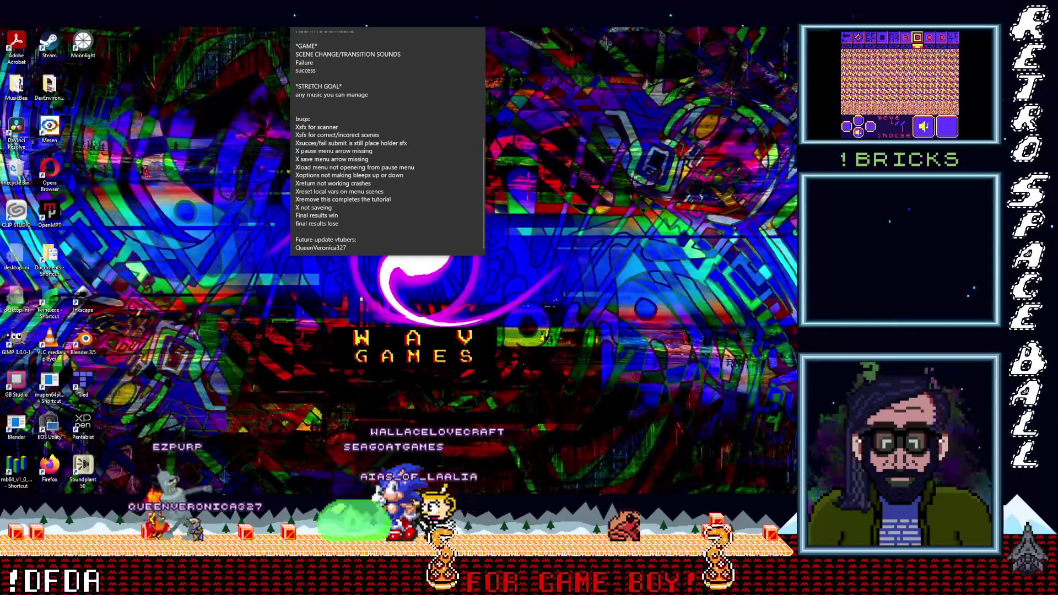
Step: Restore GB Studio as a window and close the project, saving changes at the prompt
{"action": "key", "text": "alt+Tab"}
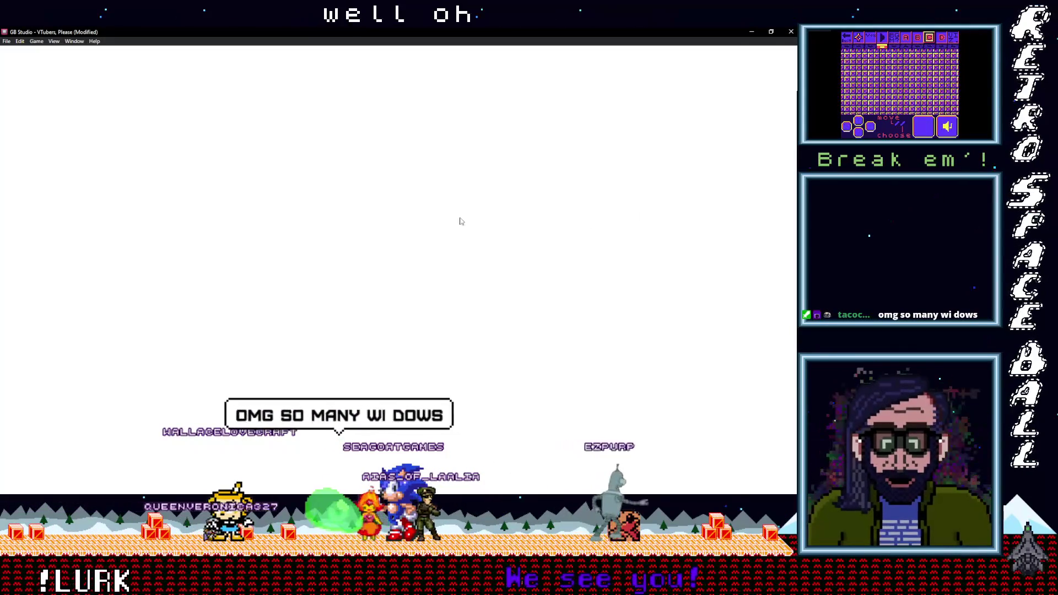
{"action": "mouse_move", "coordinate": [133, 32]}
{"action": "left_mouse_down"}
{"action": "mouse_move", "coordinate": [233, 103]}
{"action": "mouse_move", "coordinate": [276, 115]}
{"action": "left_mouse_up"}
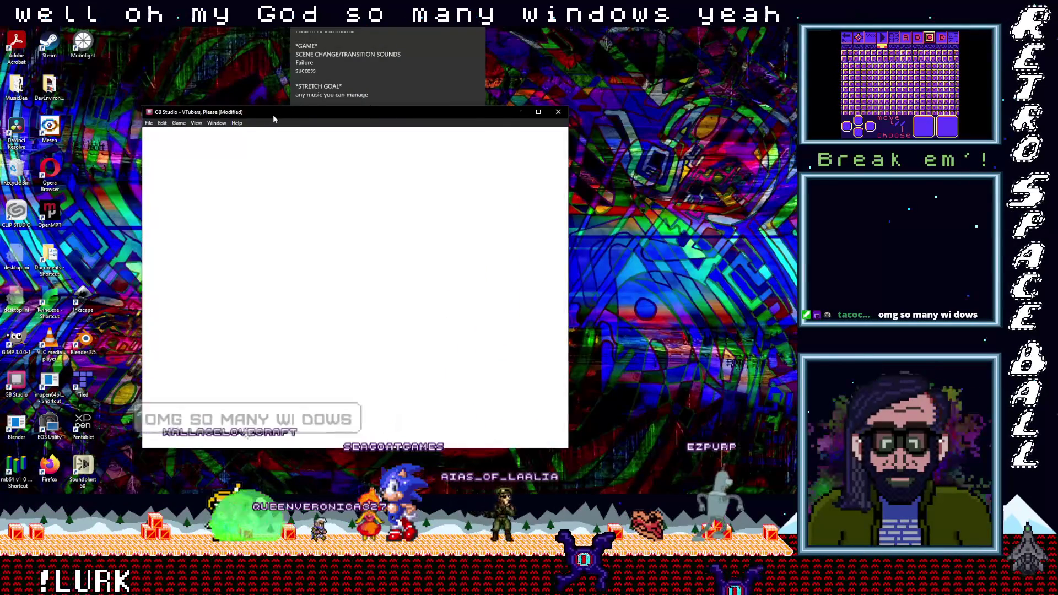
{"action": "left_click", "coordinate": [149, 123]}
{"action": "left_click", "coordinate": [160, 206]}
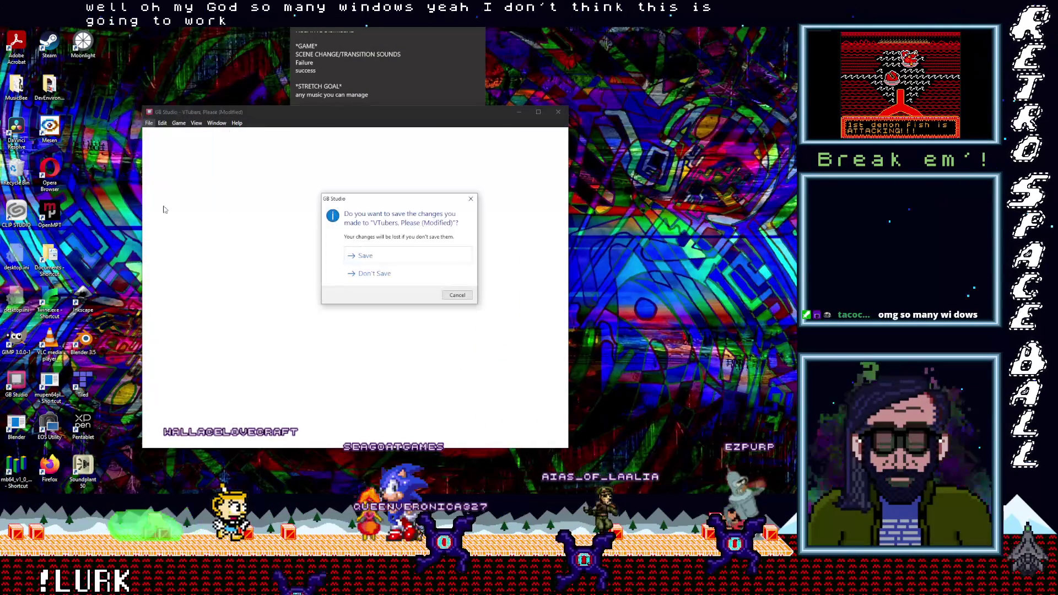
{"action": "left_click", "coordinate": [365, 259]}
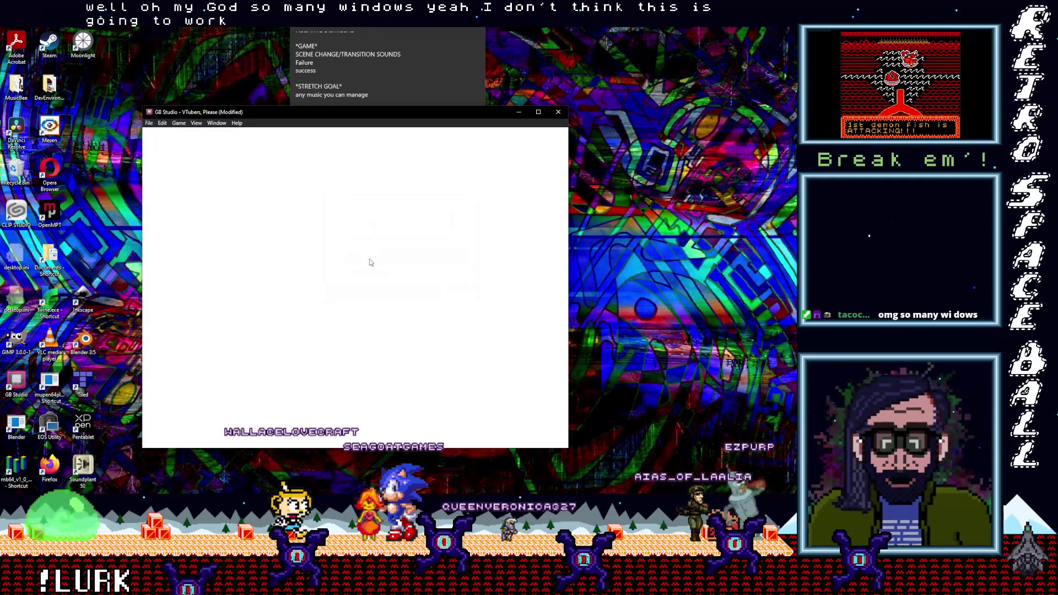
{"action": "left_click", "coordinate": [233, 122]}
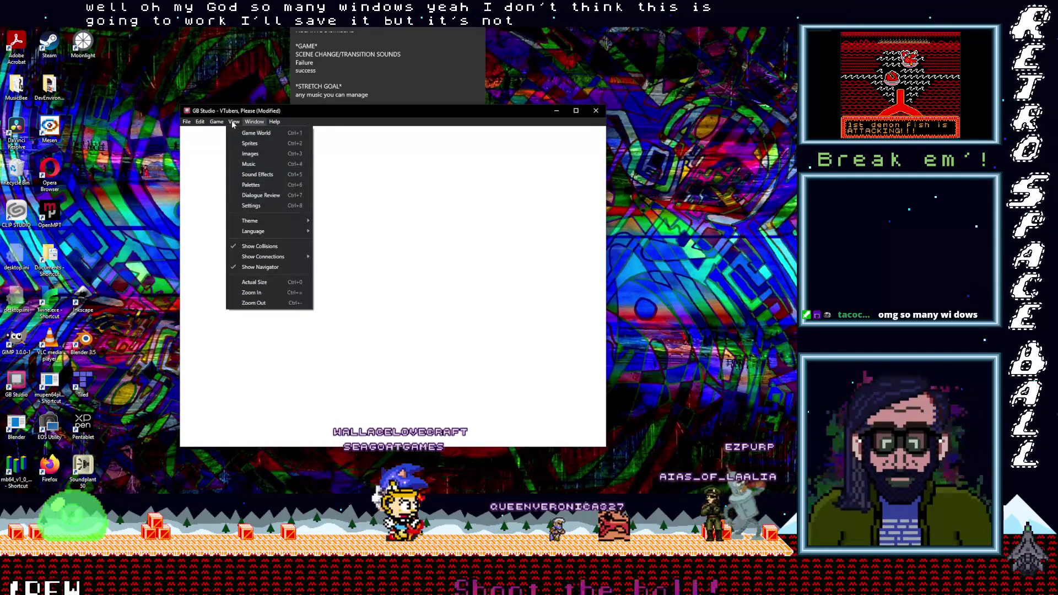
{"action": "left_click", "coordinate": [187, 122]}
{"action": "left_click", "coordinate": [187, 123]}
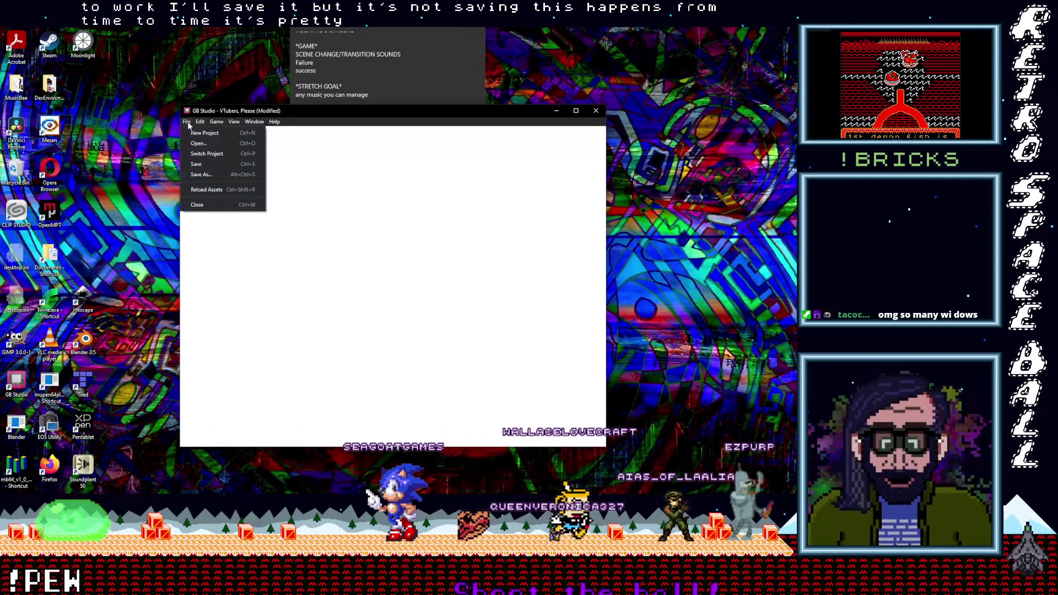
{"action": "left_click", "coordinate": [209, 206]}
{"action": "left_click", "coordinate": [374, 275]}
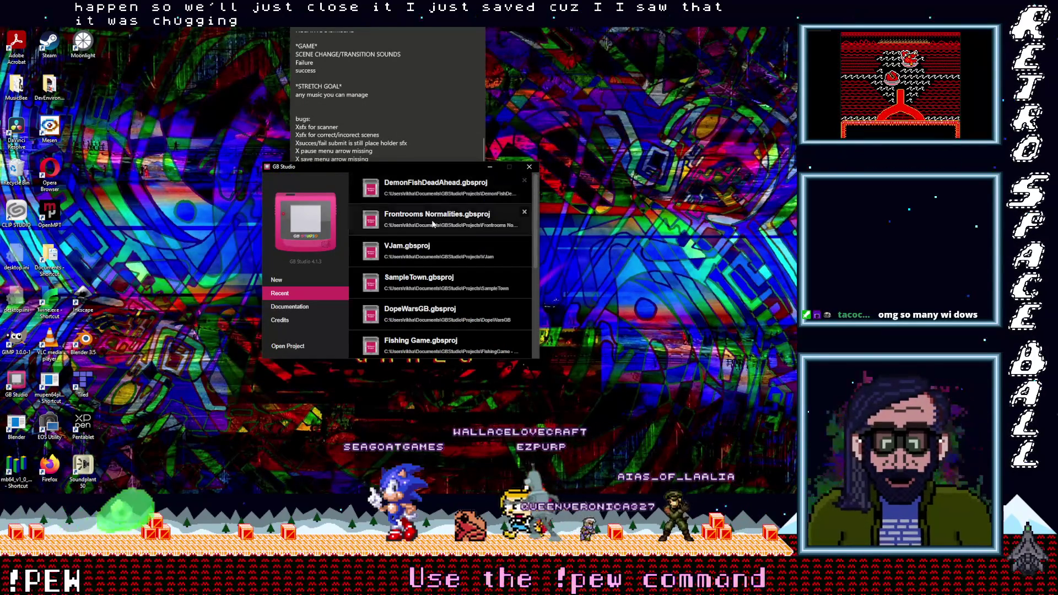
Step: Reopen VTubers, Please full-screen and copy the Win scene's If ($SFXOff == 0) event
{"action": "left_click", "coordinate": [423, 253]}
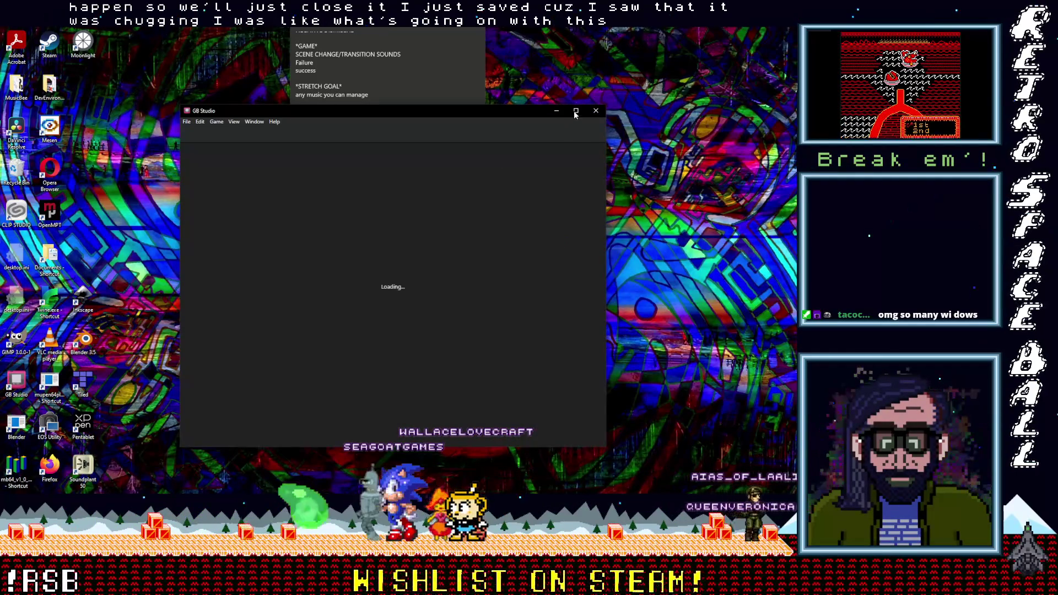
{"action": "left_click", "coordinate": [574, 112]}
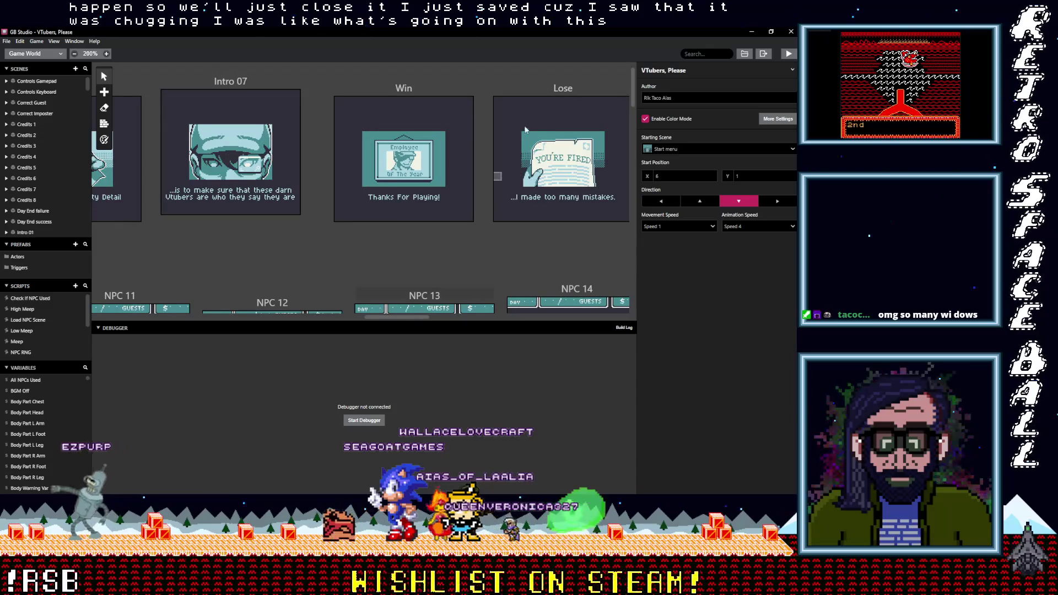
{"action": "left_click", "coordinate": [389, 90]}
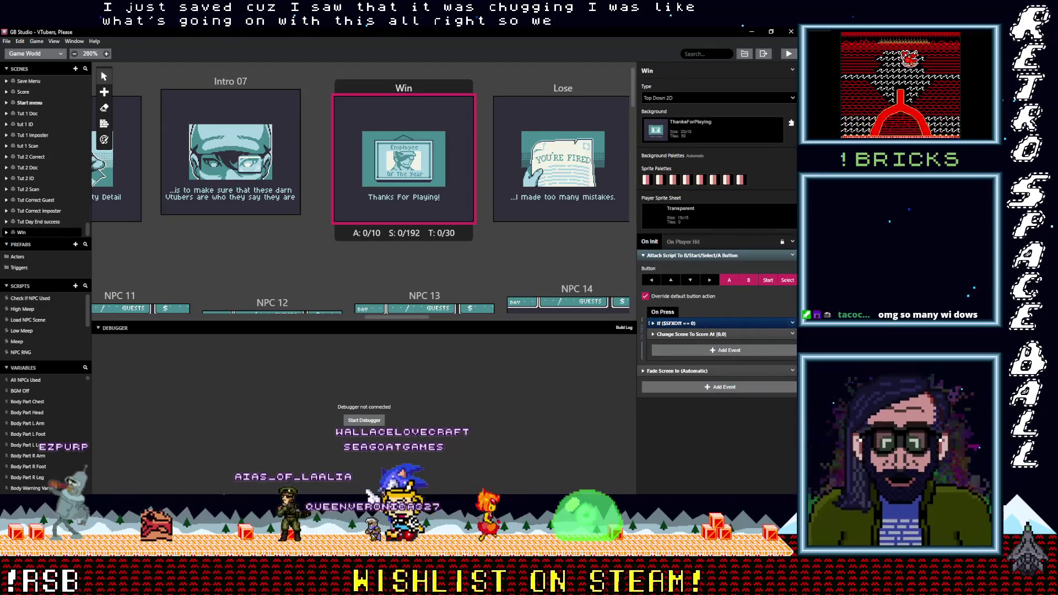
{"action": "left_click", "coordinate": [792, 323]}
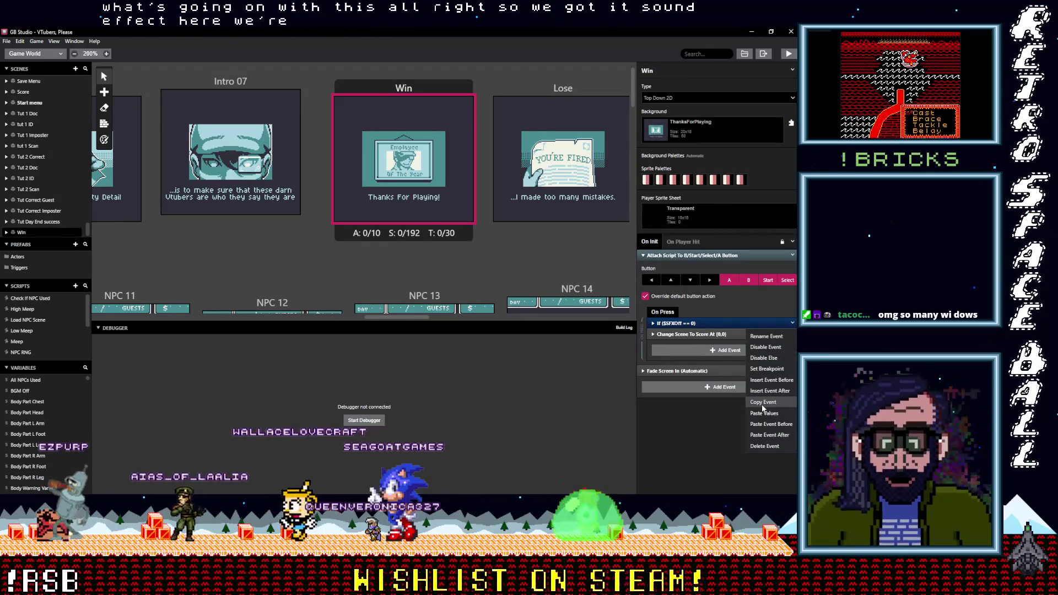
{"action": "left_click", "coordinate": [568, 90]}
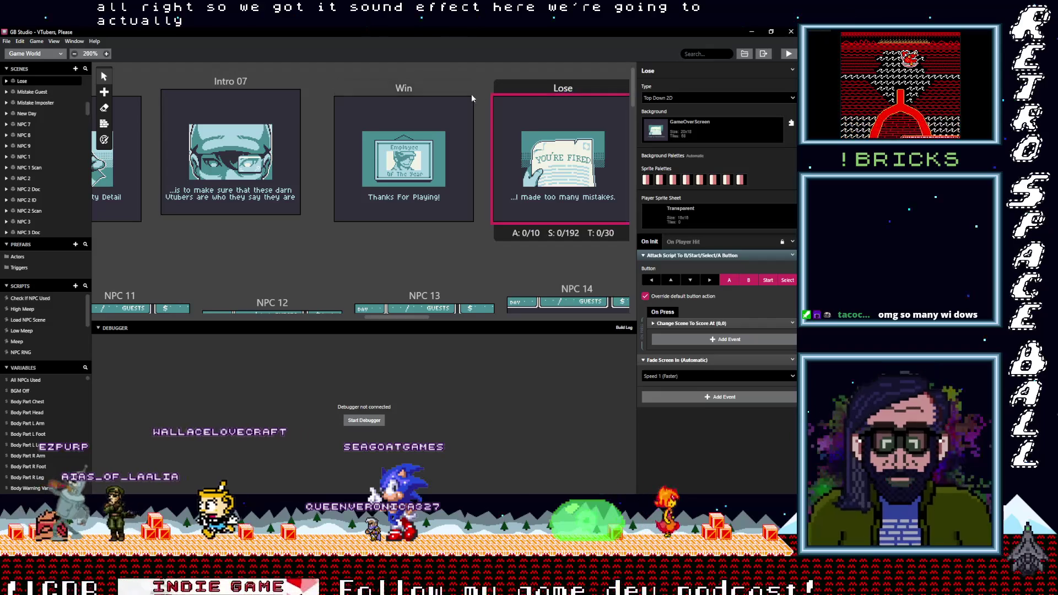
{"action": "left_click", "coordinate": [454, 92]}
{"action": "left_click", "coordinate": [792, 323]}
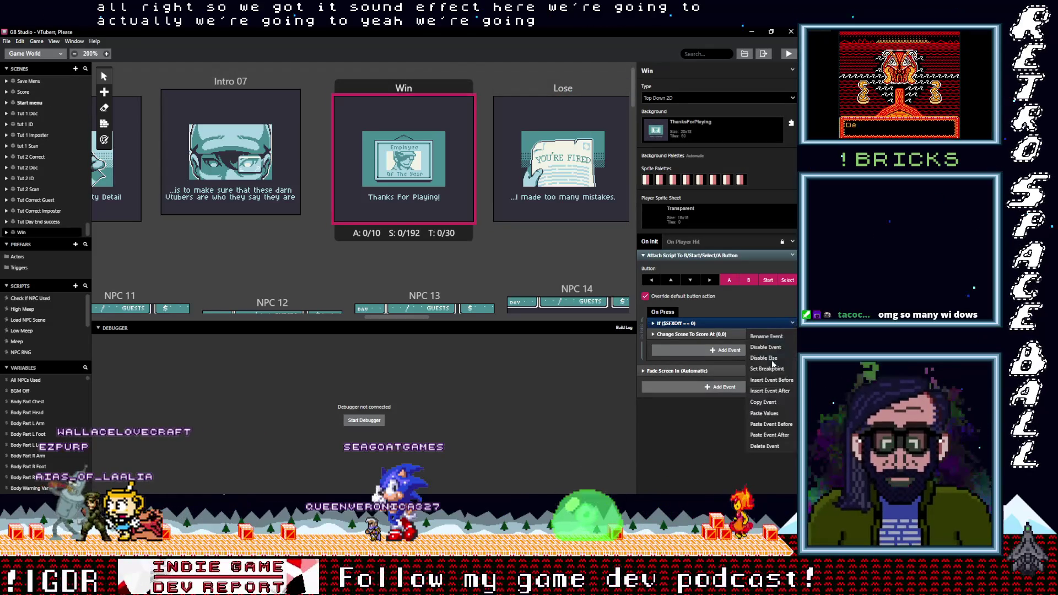
{"action": "left_click", "coordinate": [764, 406]}
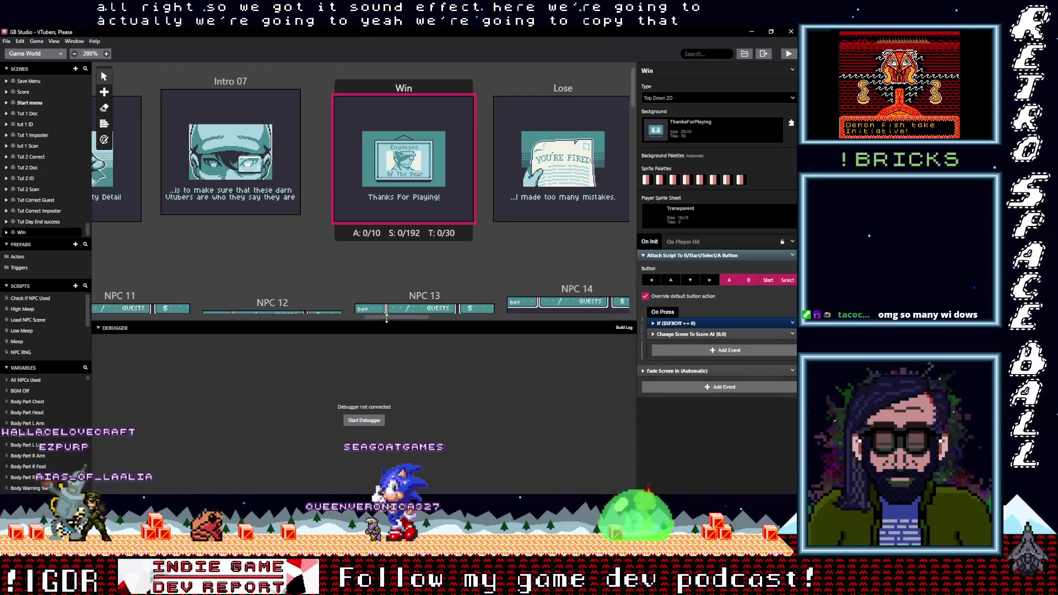
Step: Paste the sound check into both branches of Score's If ($GameWon == 0) event
{"action": "scroll", "coordinate": [402, 317], "scroll_direction": "right", "scroll_amount": 5}
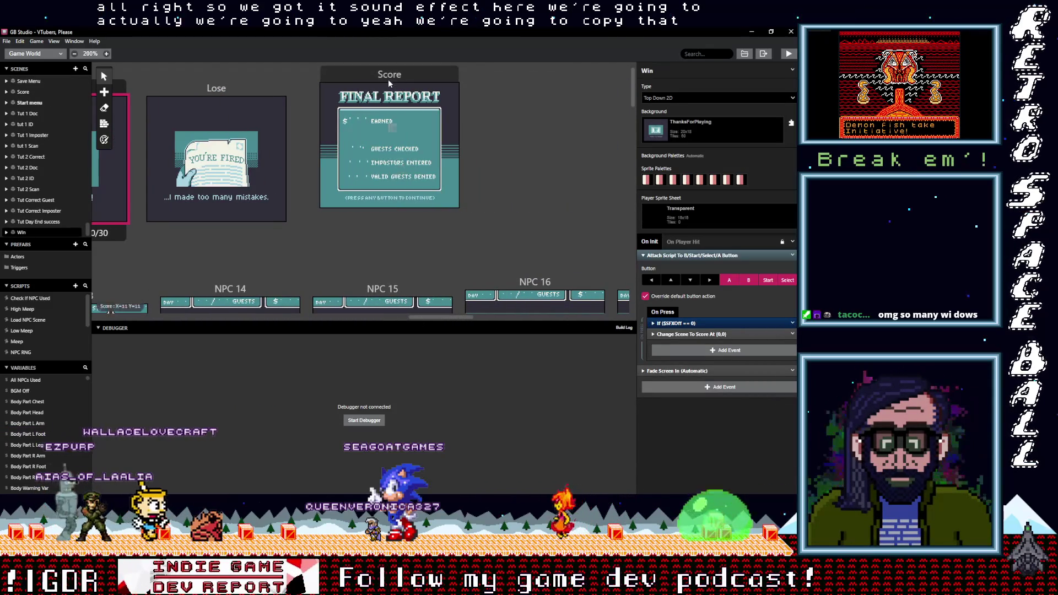
{"action": "left_click", "coordinate": [388, 78]}
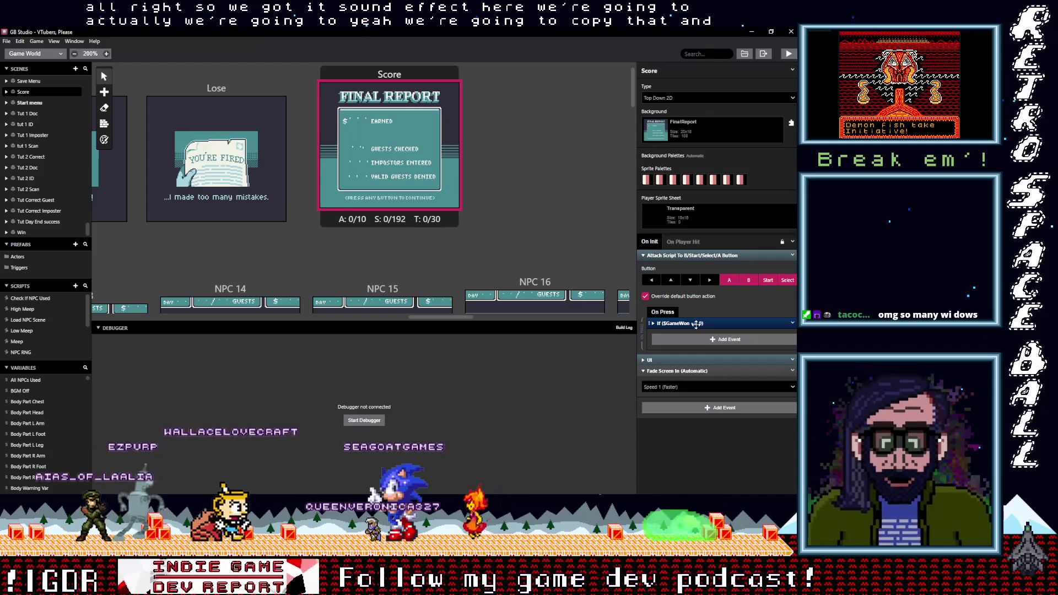
{"action": "left_click", "coordinate": [705, 324]}
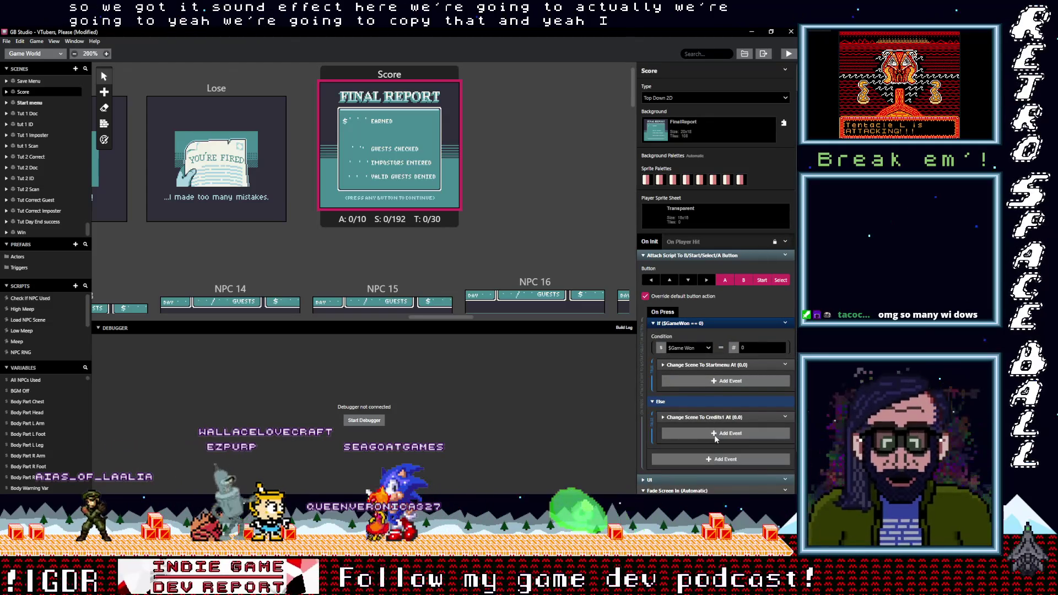
{"action": "mouse_move", "coordinate": [706, 417]}
{"action": "left_mouse_down"}
{"action": "mouse_move", "coordinate": [709, 425]}
{"action": "mouse_move", "coordinate": [708, 416]}
{"action": "left_mouse_up"}
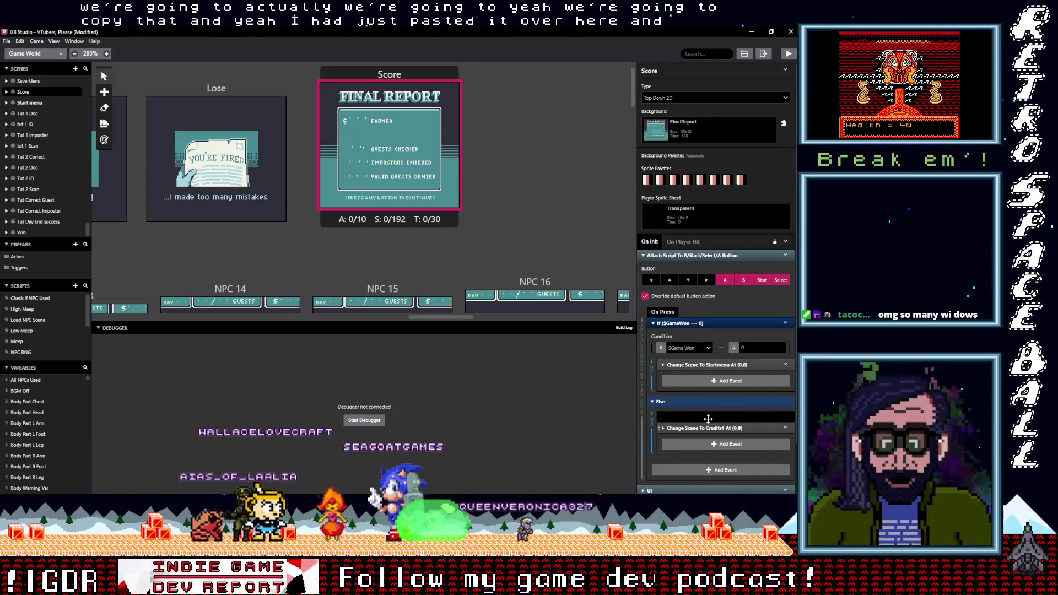
{"action": "left_click", "coordinate": [702, 382]}
{"action": "left_click_drag", "start_coordinate": [695, 375], "coordinate": [695, 365]}
Step: Set the $GameWon == 0 branch's sound check to play Failure.wav
{"action": "left_click", "coordinate": [695, 365]}
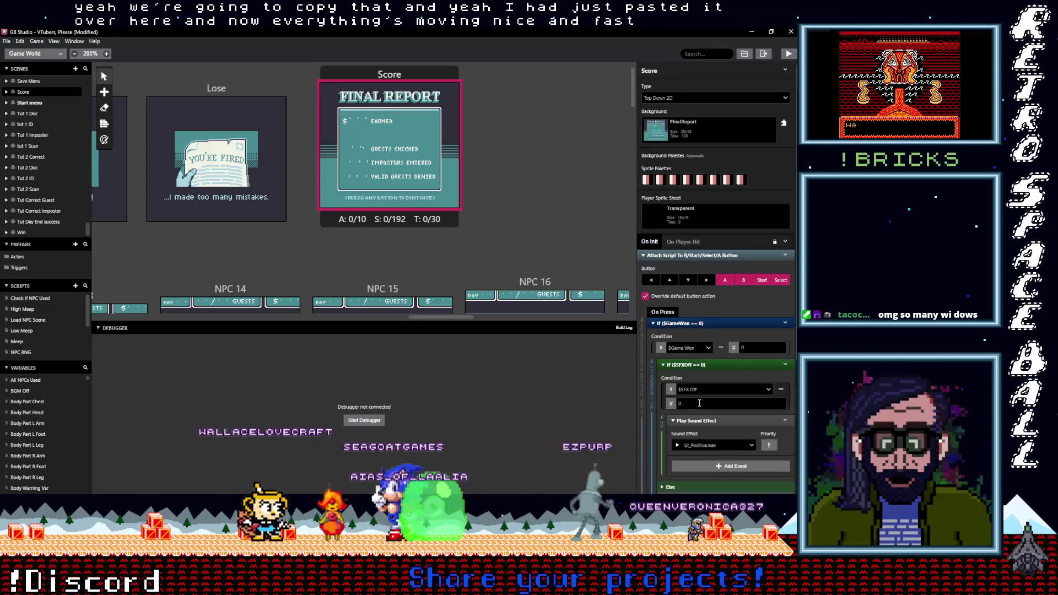
{"action": "left_click", "coordinate": [750, 446]}
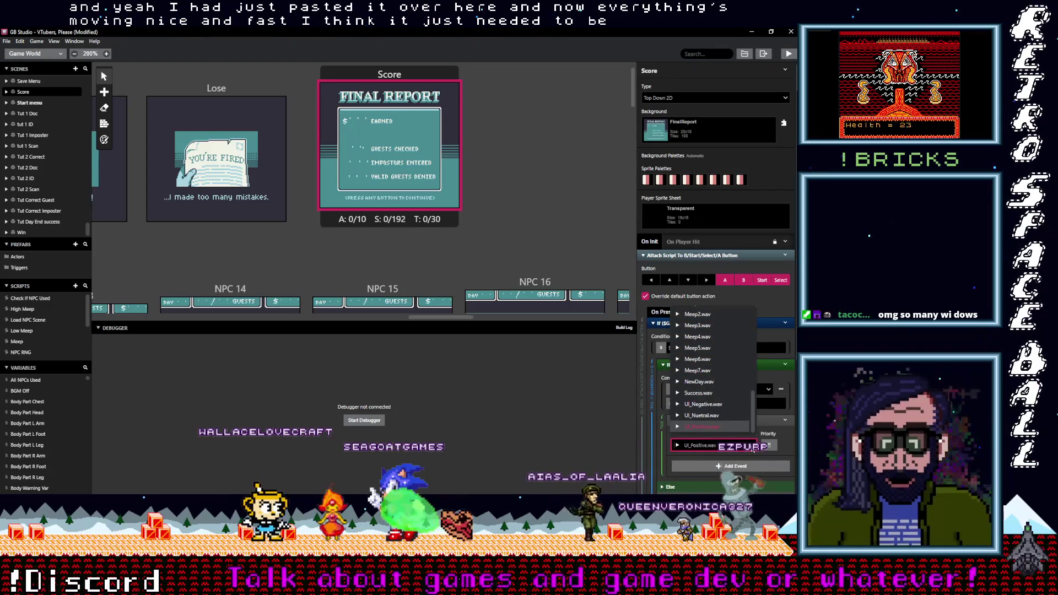
{"action": "left_click", "coordinate": [752, 450]}
{"action": "left_click", "coordinate": [752, 449]}
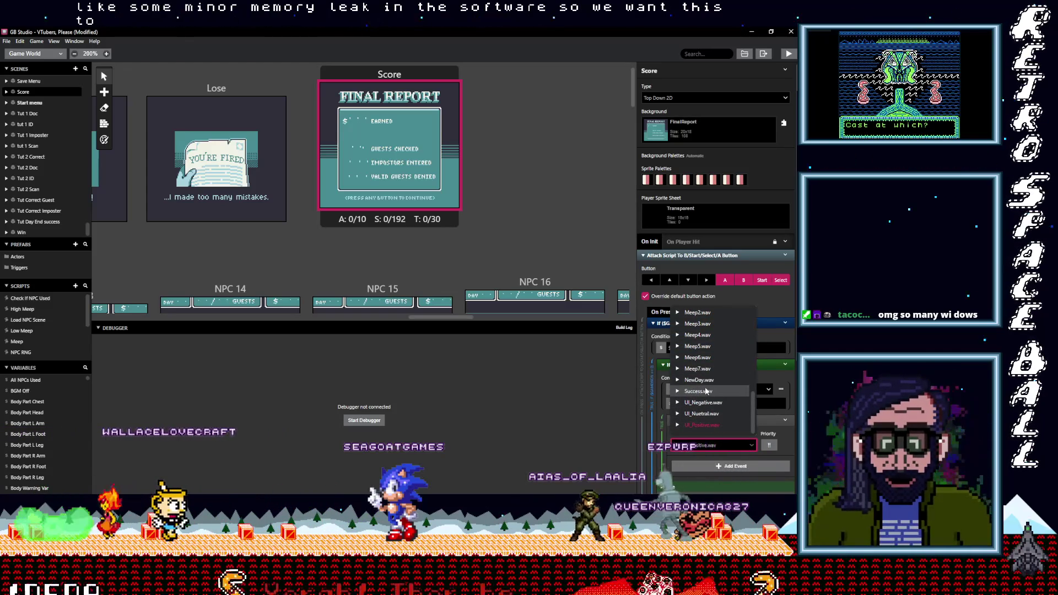
{"action": "left_click", "coordinate": [705, 445]}
{"action": "type", "text": "fa"}
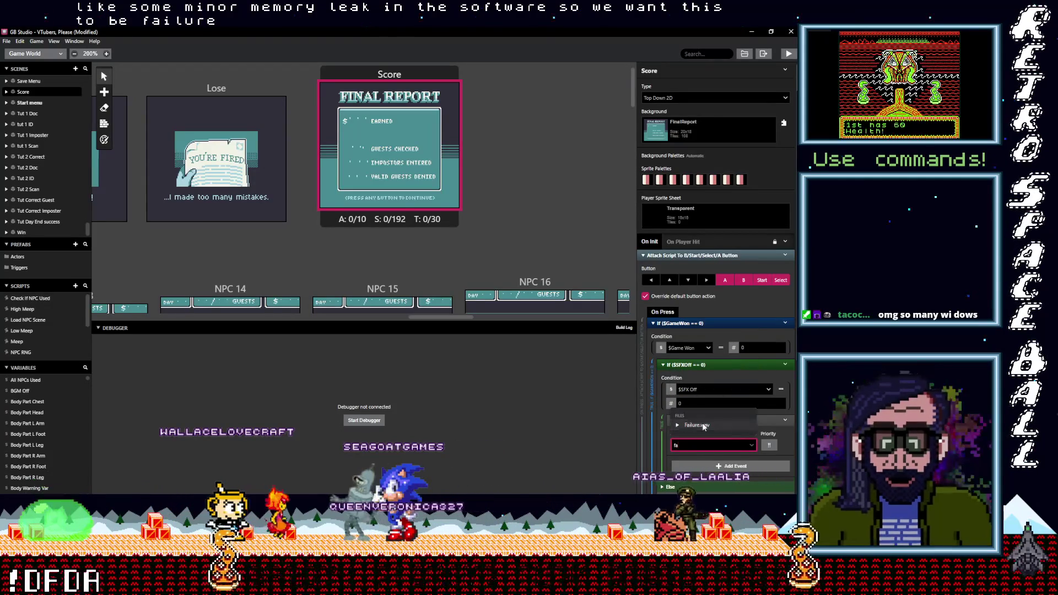
{"action": "left_click", "coordinate": [701, 424]}
Step: Set the else branch's sound check to play Success.wav
{"action": "scroll", "coordinate": [701, 424], "scroll_direction": "down", "scroll_amount": 3}
{"action": "left_click", "coordinate": [701, 422]}
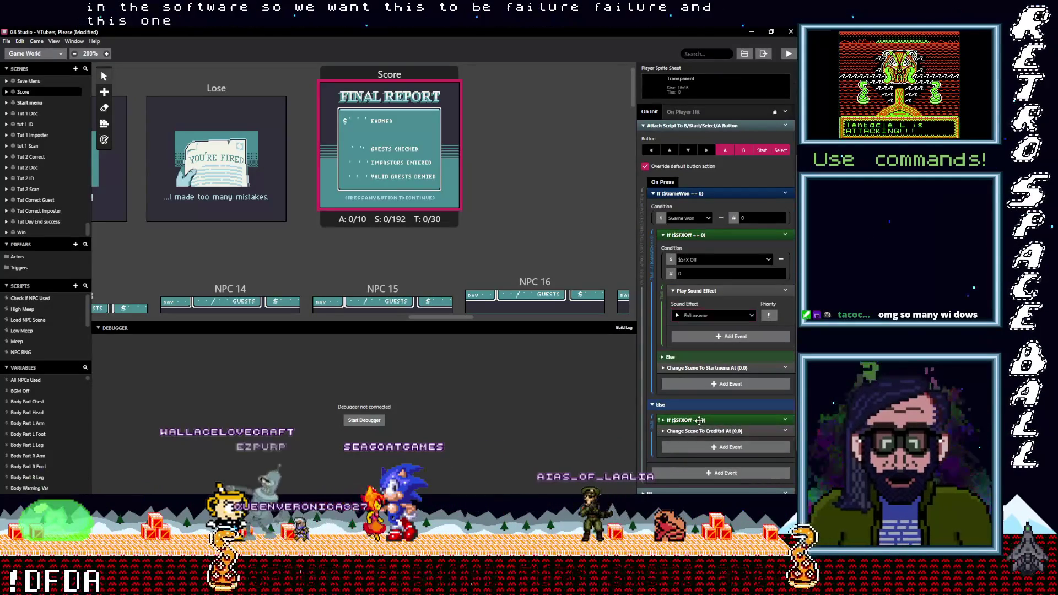
{"action": "scroll", "coordinate": [710, 451], "scroll_direction": "down", "scroll_amount": 2}
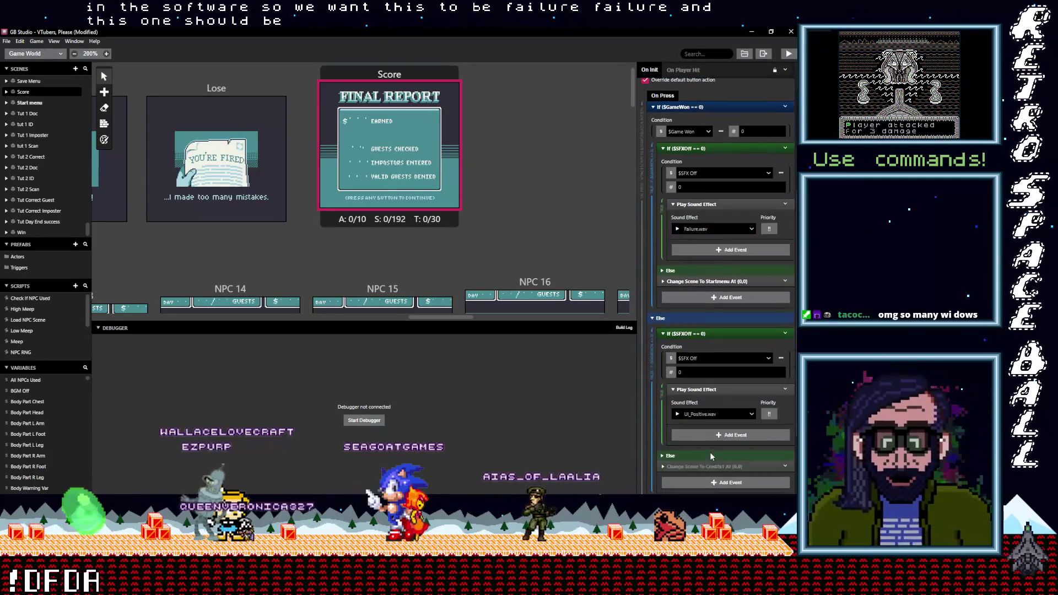
{"action": "left_click", "coordinate": [702, 414]}
{"action": "type", "text": "su"}
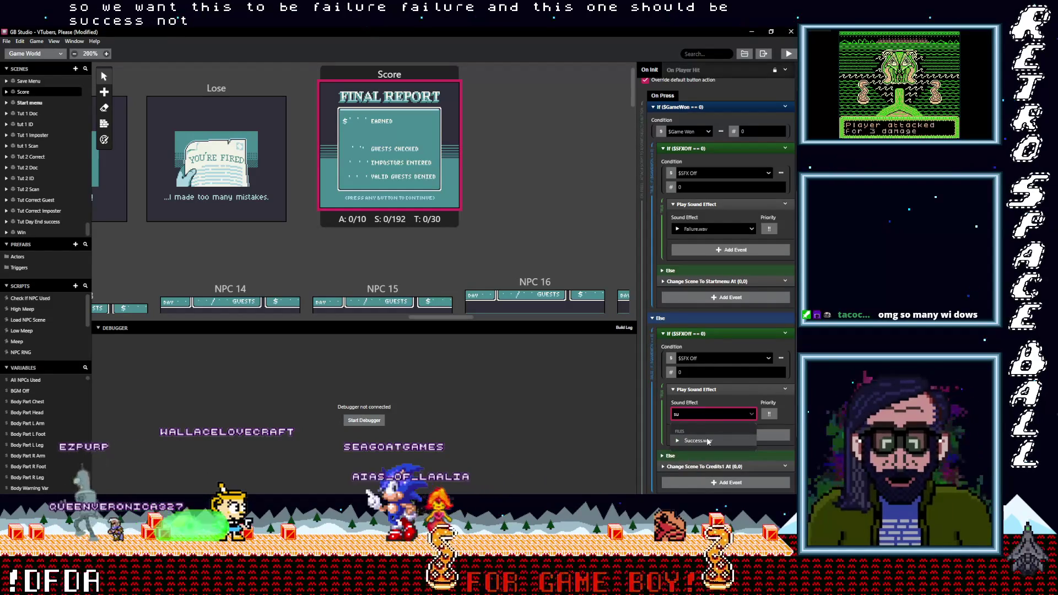
{"action": "left_click", "coordinate": [706, 439]}
{"action": "left_click_drag", "start_coordinate": [440, 312], "coordinate": [406, 318]}
Step: Paste the sound check into Lose's button script and set it to Failure.wav
{"action": "left_click", "coordinate": [466, 97]}
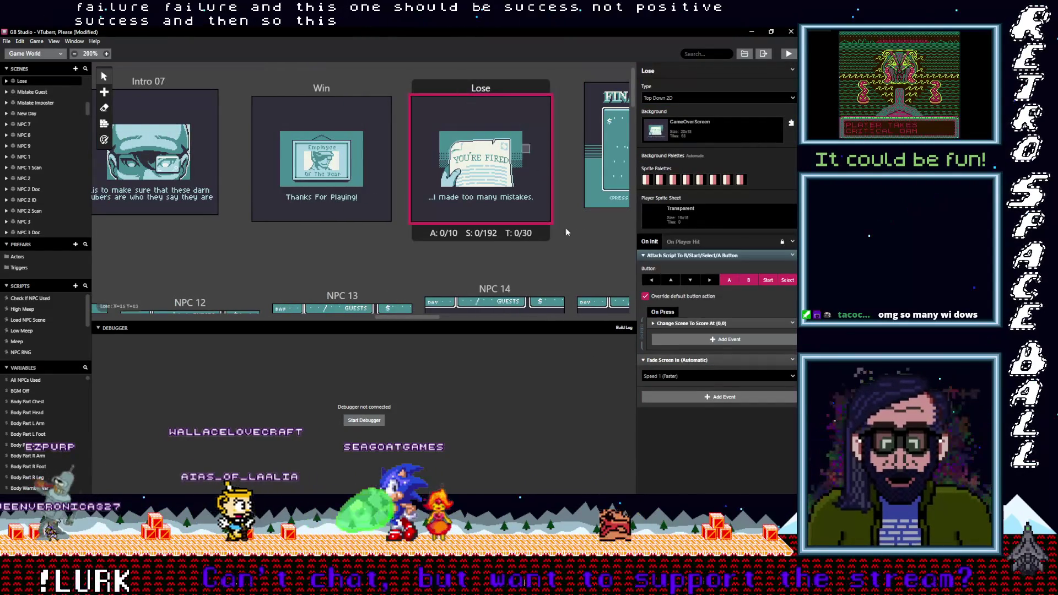
{"action": "left_click", "coordinate": [688, 336], "text": "alt"}
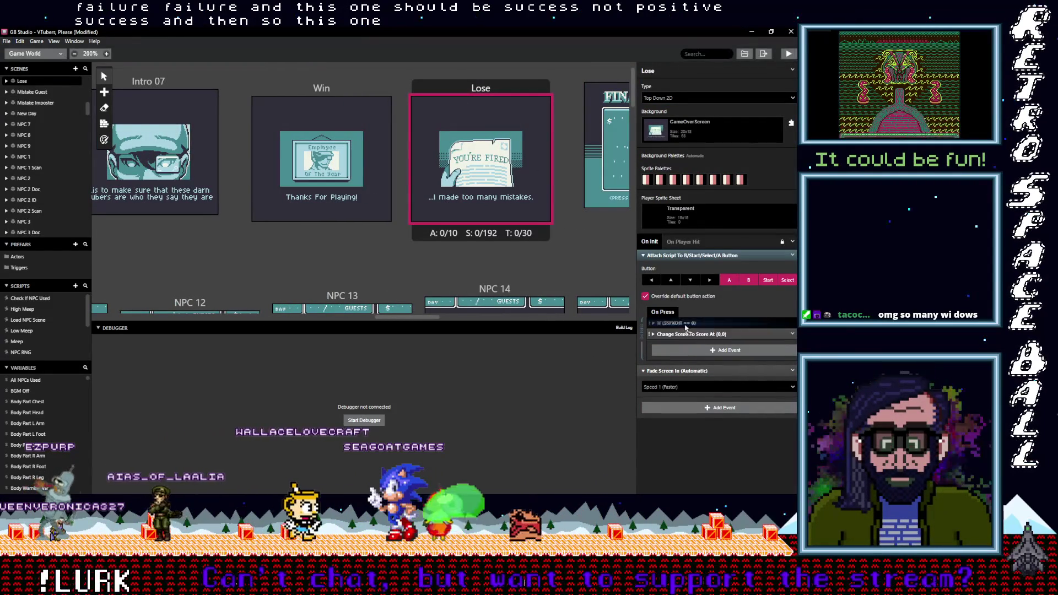
{"action": "left_click", "coordinate": [685, 325]}
{"action": "left_click", "coordinate": [695, 389]}
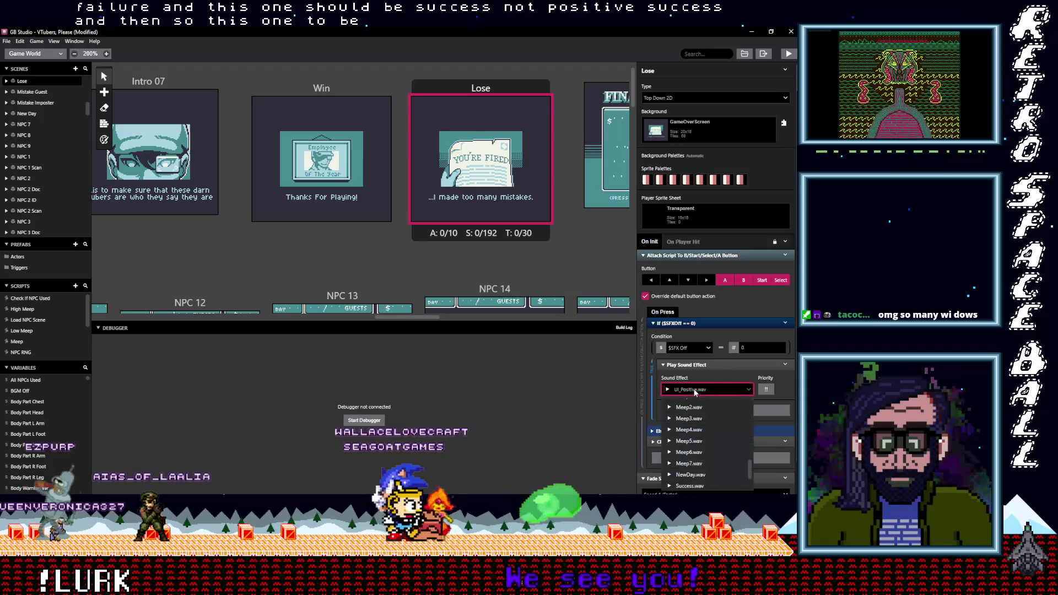
{"action": "type", "text": "ai"}
{"action": "left_click", "coordinate": [686, 417]}
Step: Set the Win scene's sound check to play Success.wav
{"action": "left_click", "coordinate": [323, 94]}
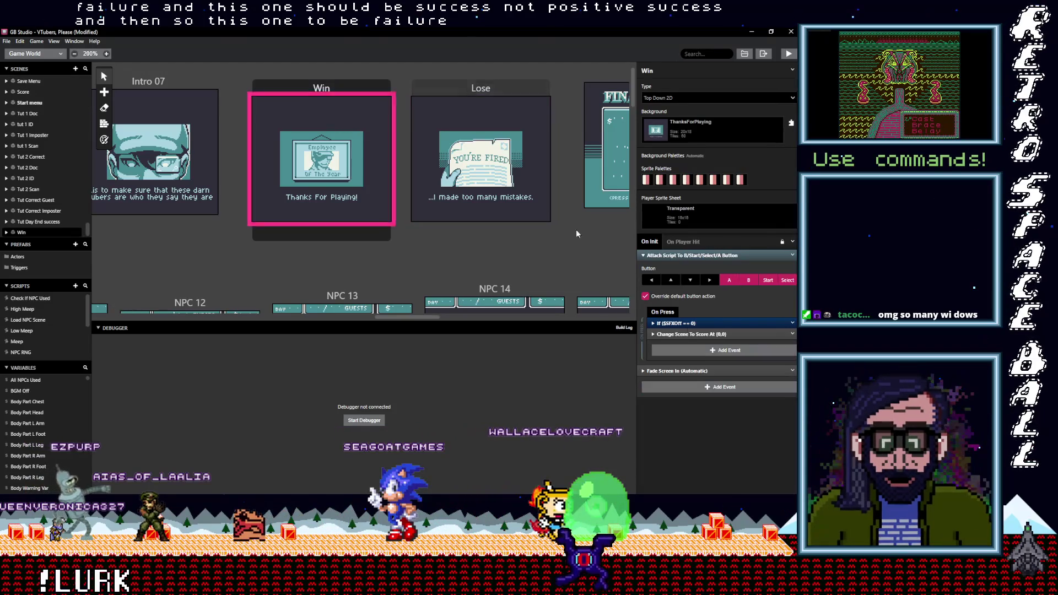
{"action": "left_click", "coordinate": [683, 323]}
{"action": "left_click", "coordinate": [698, 390]}
{"action": "type", "text": "suc"}
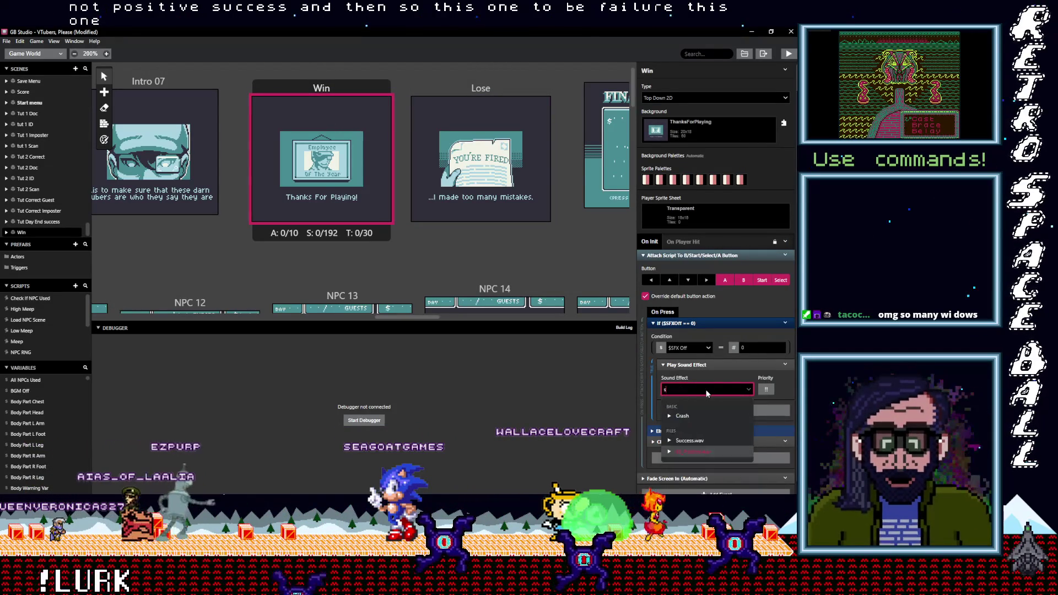
{"action": "left_click", "coordinate": [691, 415]}
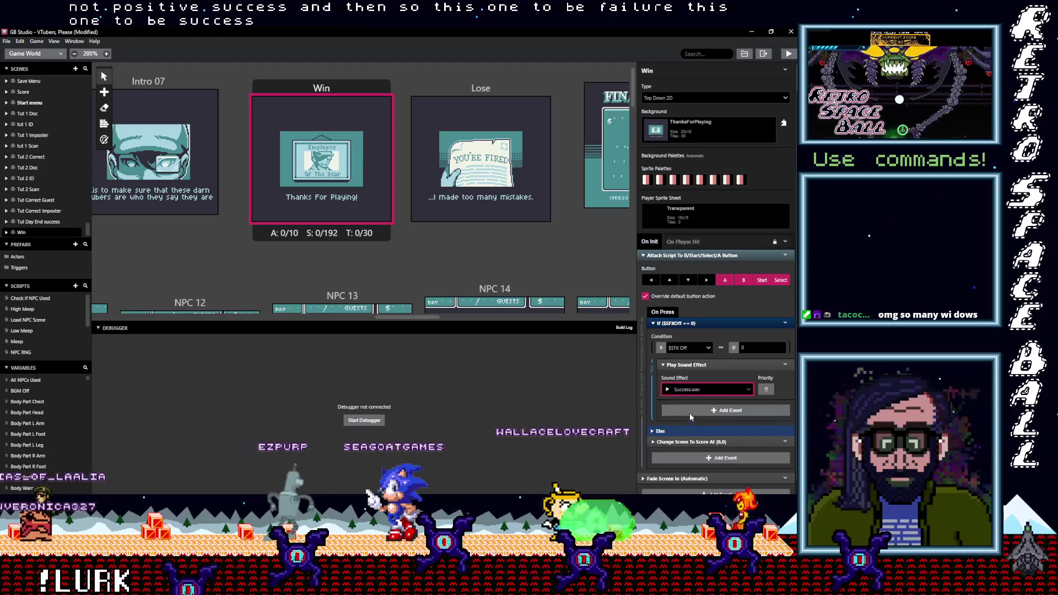
{"action": "left_click_drag", "start_coordinate": [396, 319], "coordinate": [414, 318]}
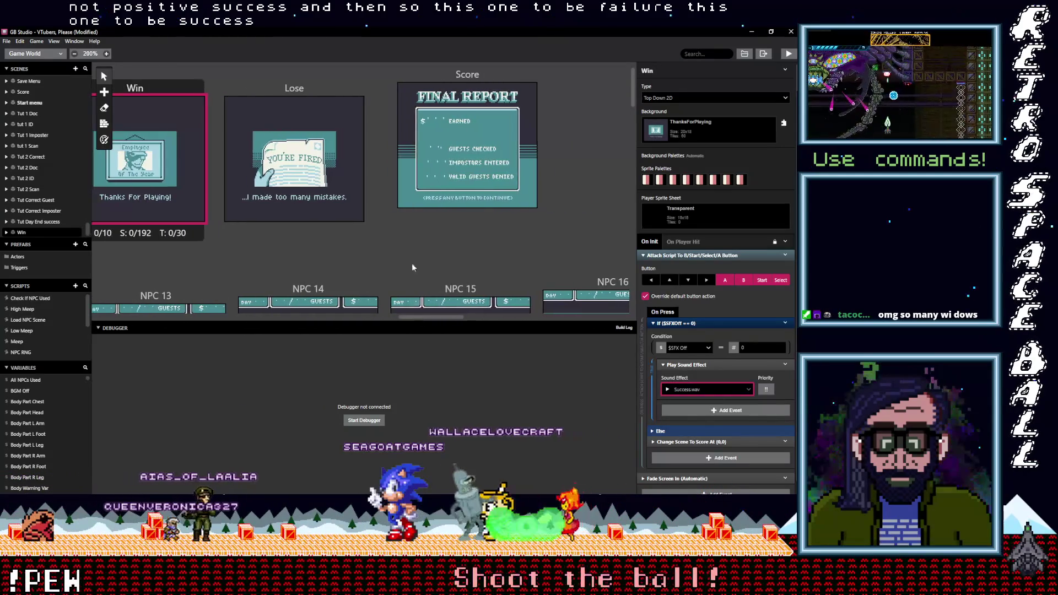
Step: Save the VTubers, Please project with Ctrl+S and again through File > Save
{"action": "key", "text": "ctrl+s"}
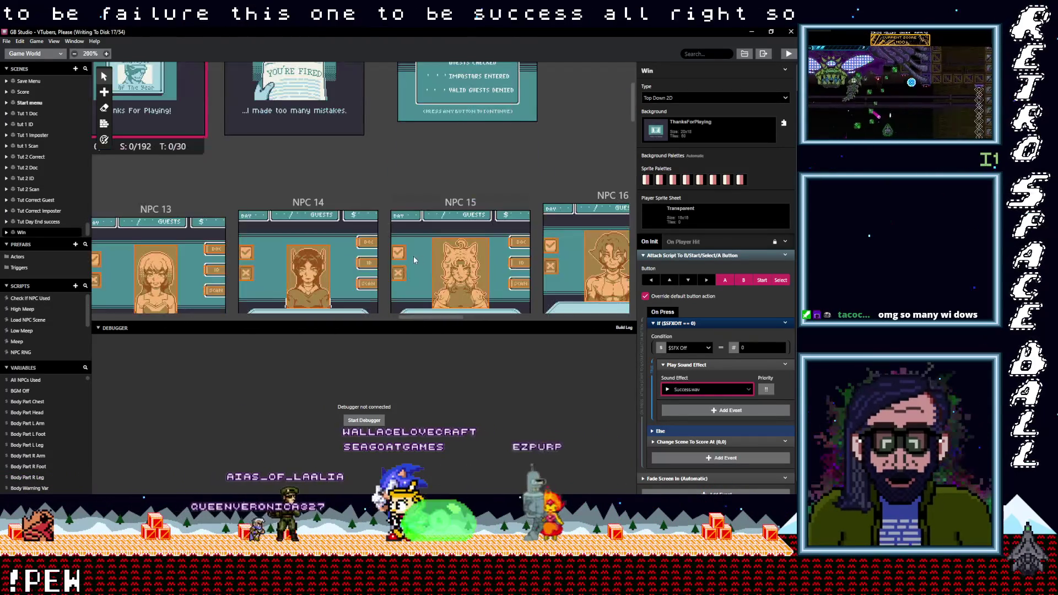
{"action": "left_click_drag", "start_coordinate": [402, 318], "coordinate": [94, 317]}
{"action": "left_click", "coordinate": [174, 290]}
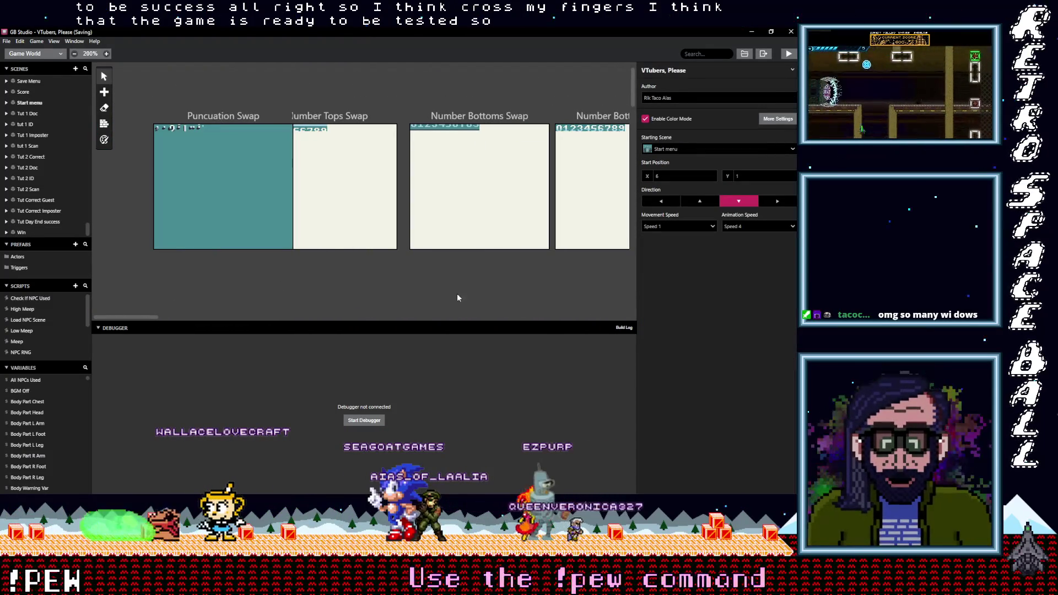
{"action": "left_click", "coordinate": [6, 40]}
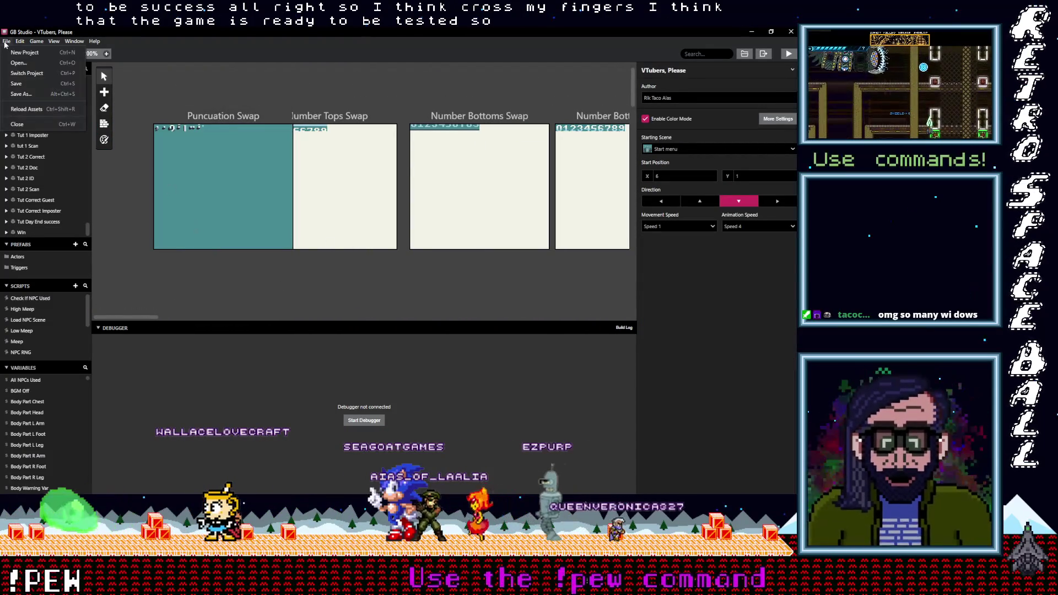
{"action": "left_click", "coordinate": [17, 84]}
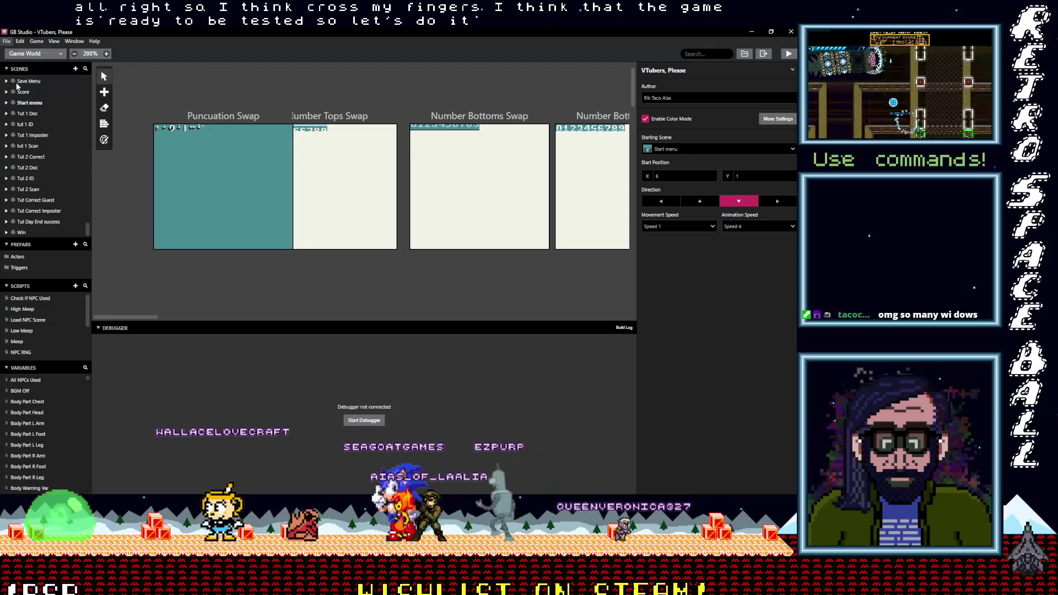
Step: Start exporting the game as a Game Boy ROM
{"action": "left_click", "coordinate": [7, 42]}
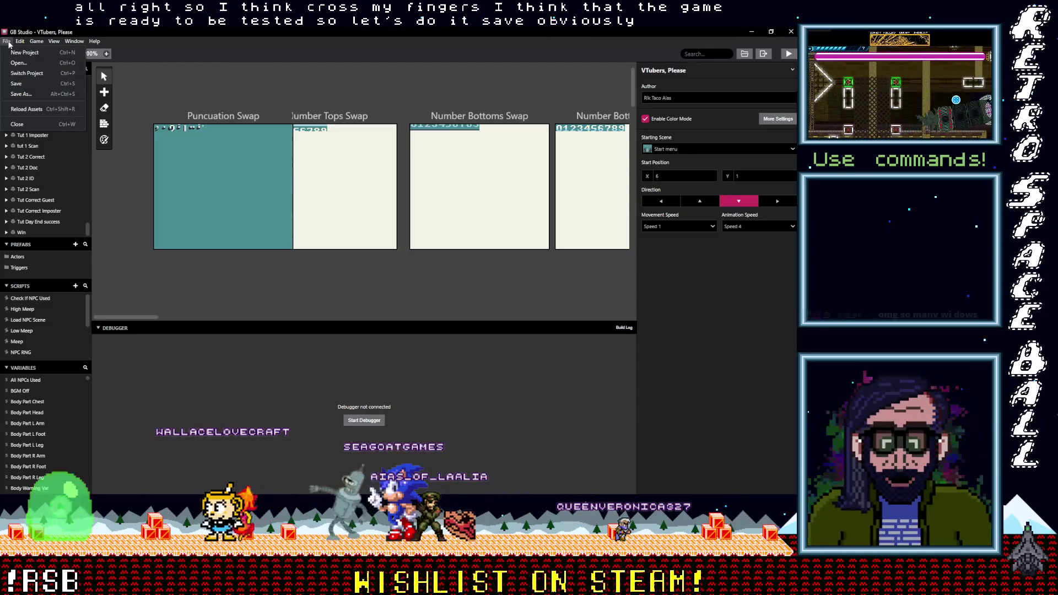
{"action": "mouse_move", "coordinate": [36, 41]}
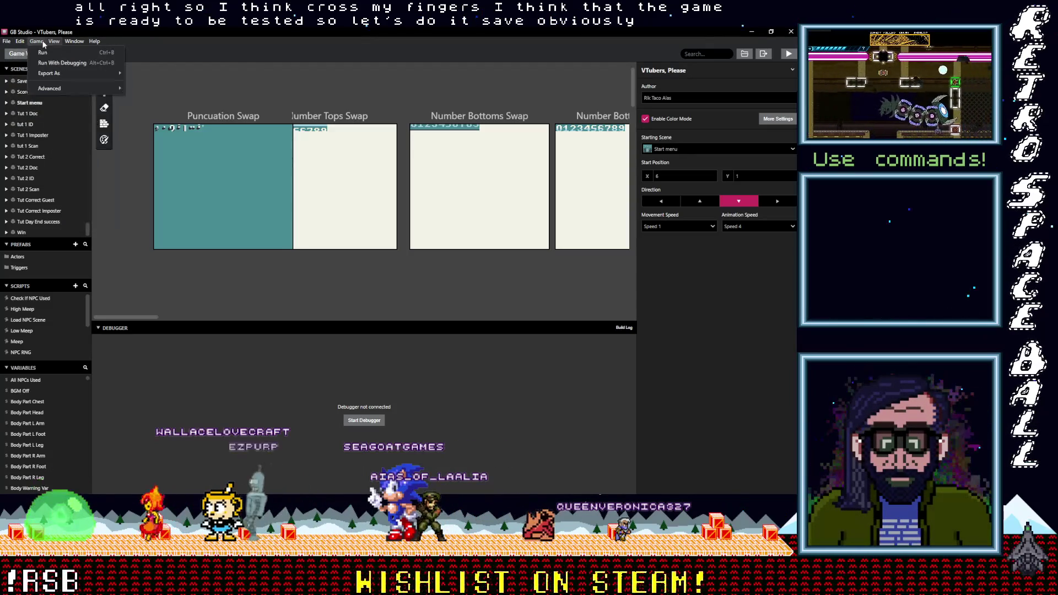
{"action": "mouse_move", "coordinate": [43, 73]}
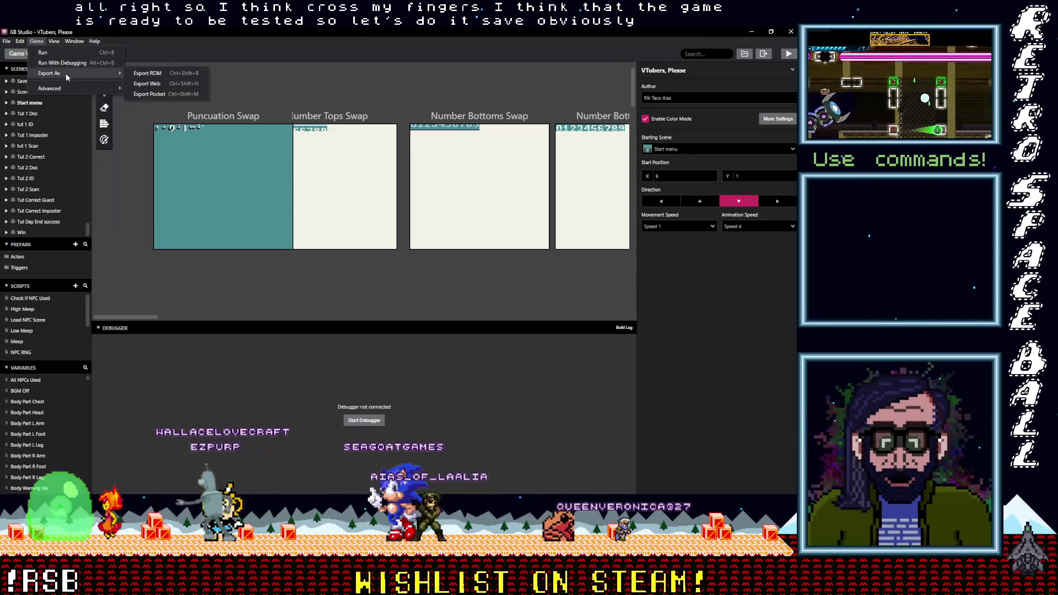
{"action": "left_click", "coordinate": [145, 74]}
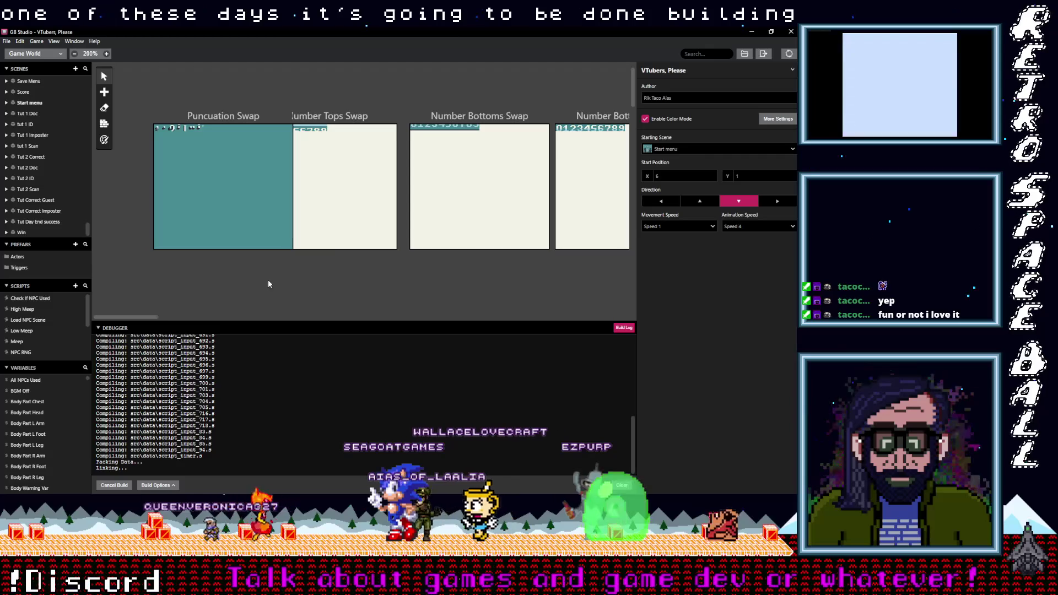
Step: Scroll through the build log as the ROM export reaches packing data and linking
{"action": "scroll", "coordinate": [382, 271], "scroll_direction": "down", "scroll_amount": 1}
{"action": "scroll", "coordinate": [435, 267], "scroll_direction": "down", "scroll_amount": 5}
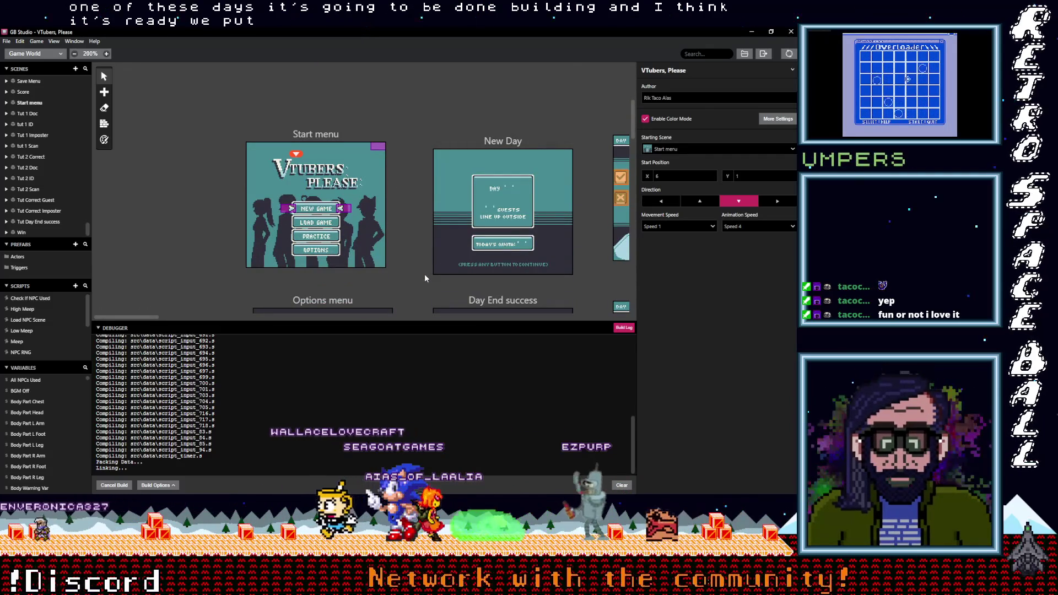
{"action": "scroll", "coordinate": [424, 276], "scroll_direction": "down", "scroll_amount": 3}
{"action": "scroll", "coordinate": [424, 279], "scroll_direction": "down", "scroll_amount": 2}
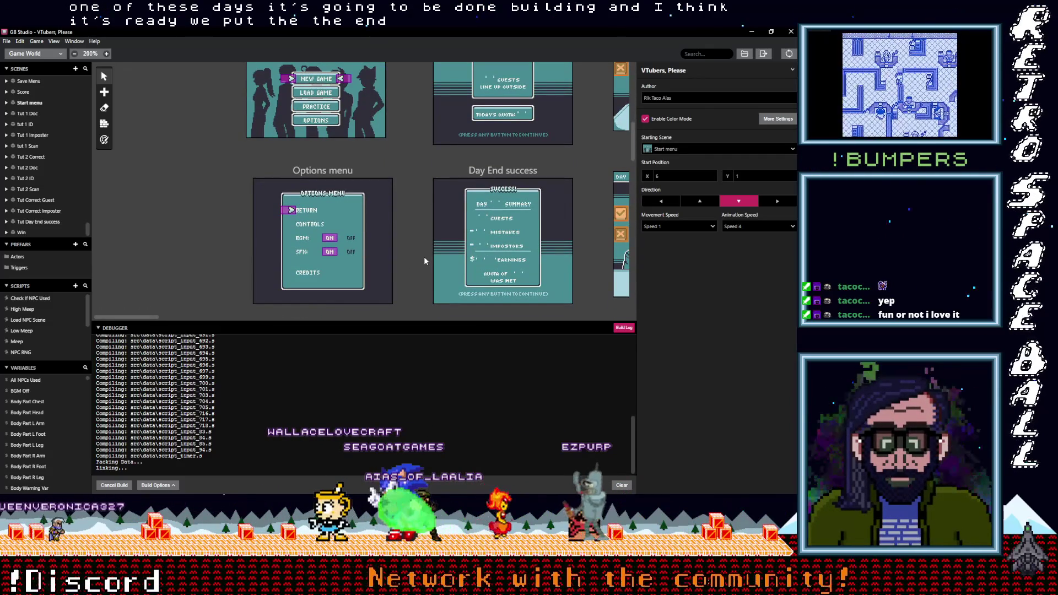
{"action": "scroll", "coordinate": [424, 257], "scroll_direction": "up", "scroll_amount": 5}
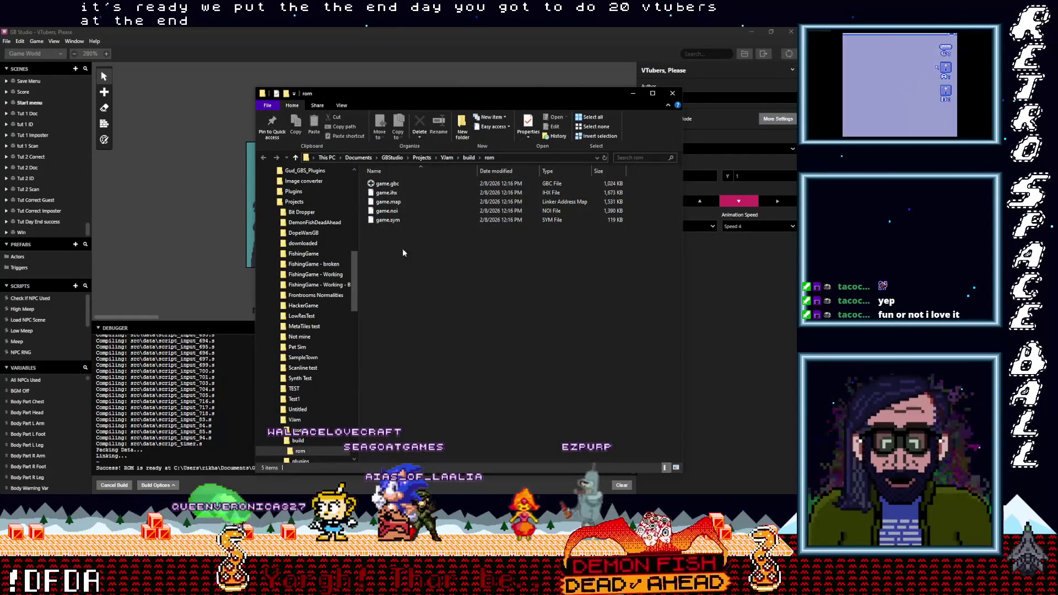
Step: Rename the exported game.gbc ROM to 'VTubers Please 0.1.gbc' and return to GB Studio
{"action": "left_click", "coordinate": [384, 184]}
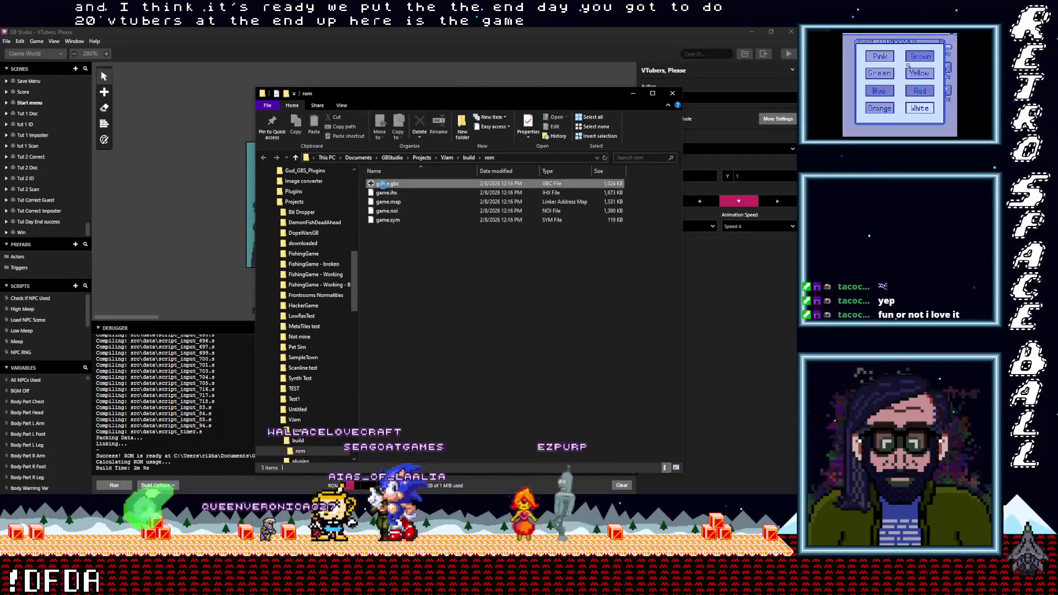
{"action": "left_click", "coordinate": [384, 185]}
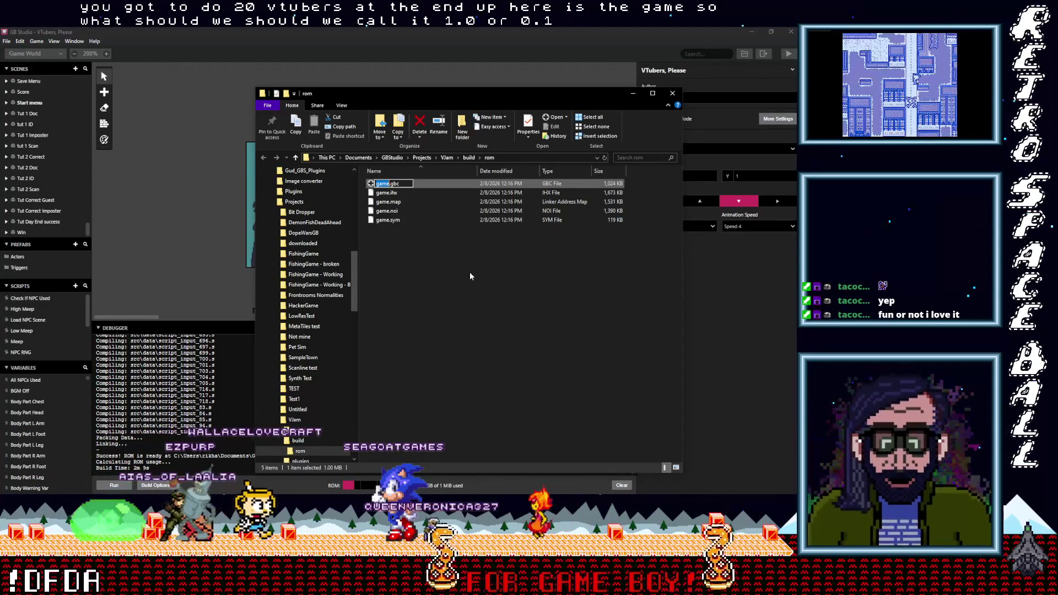
{"action": "type", "text": "VTuber"}
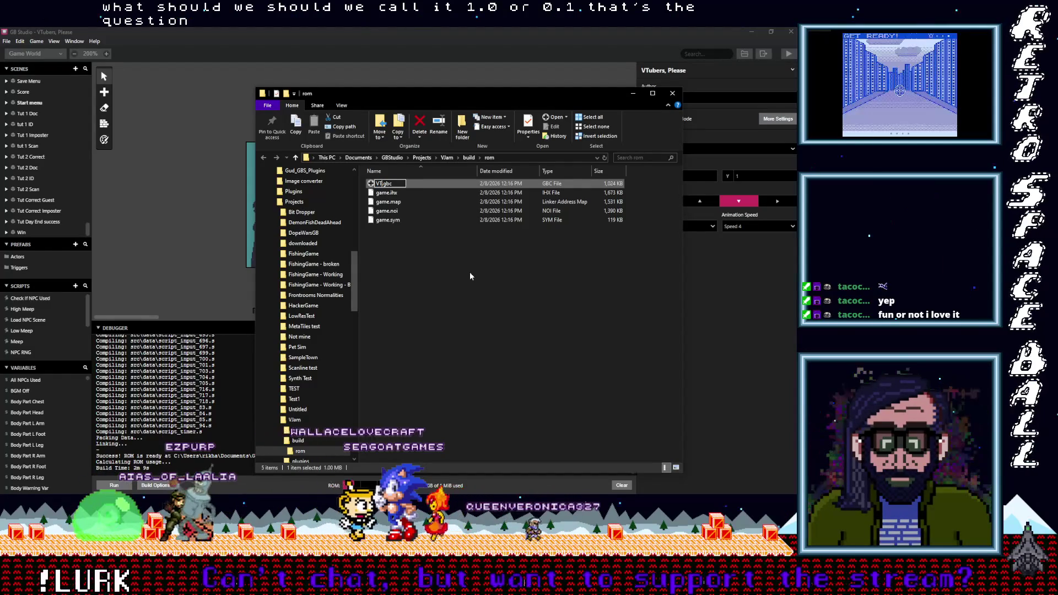
{"action": "type", "text": "s Plea"}
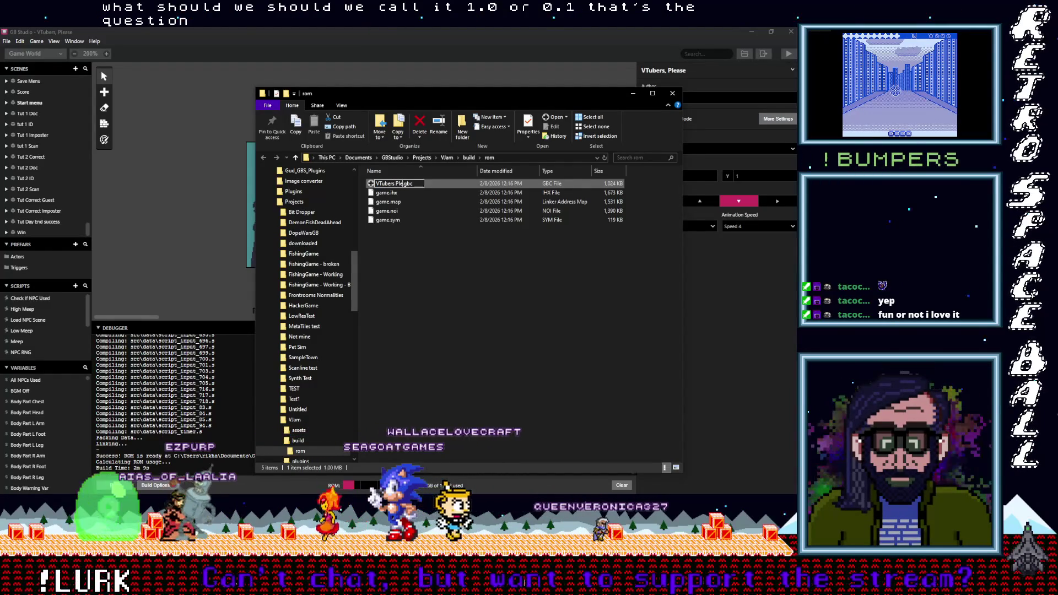
{"action": "type", "text": "se"}
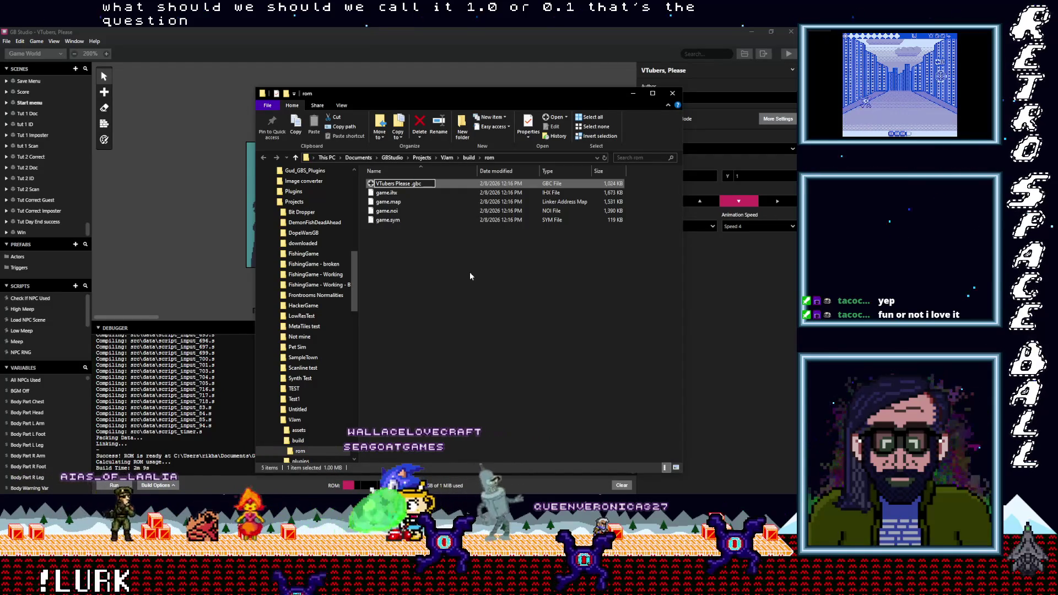
{"action": "type", "text": " 0"}
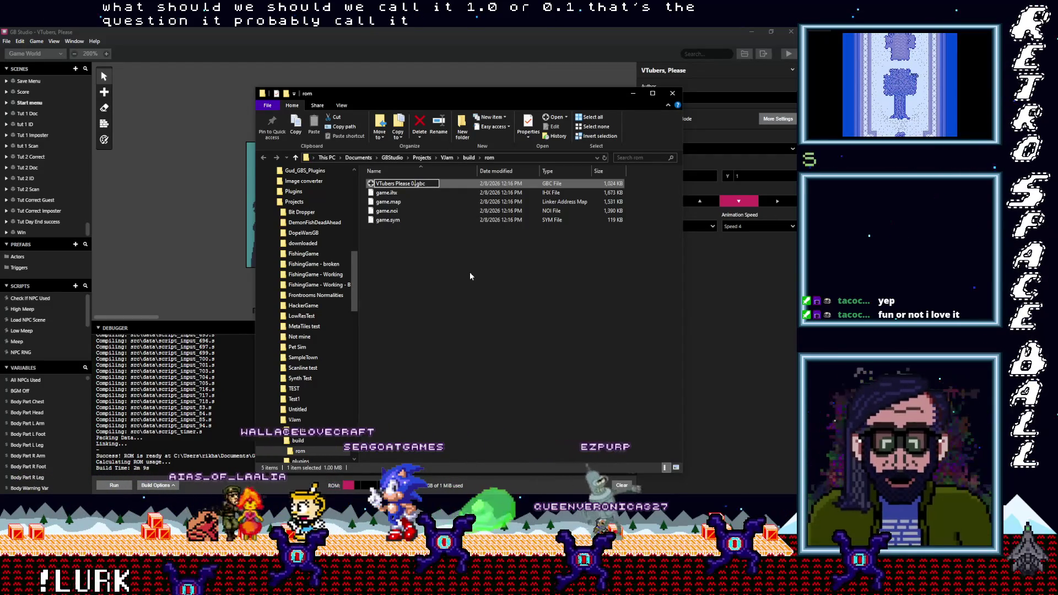
{"action": "type", "text": ".1"}
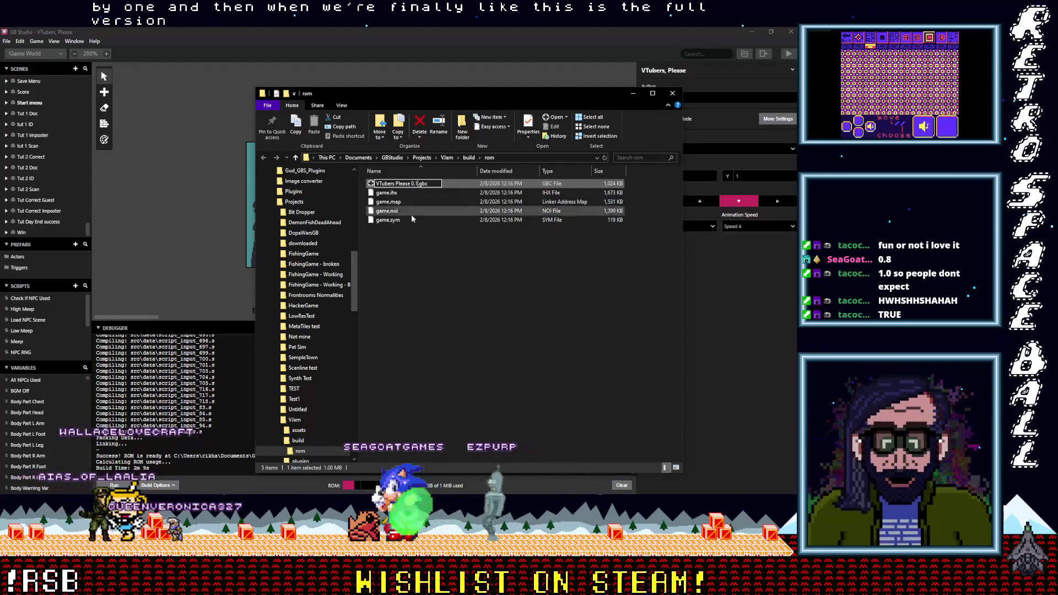
{"action": "left_click", "coordinate": [409, 254]}
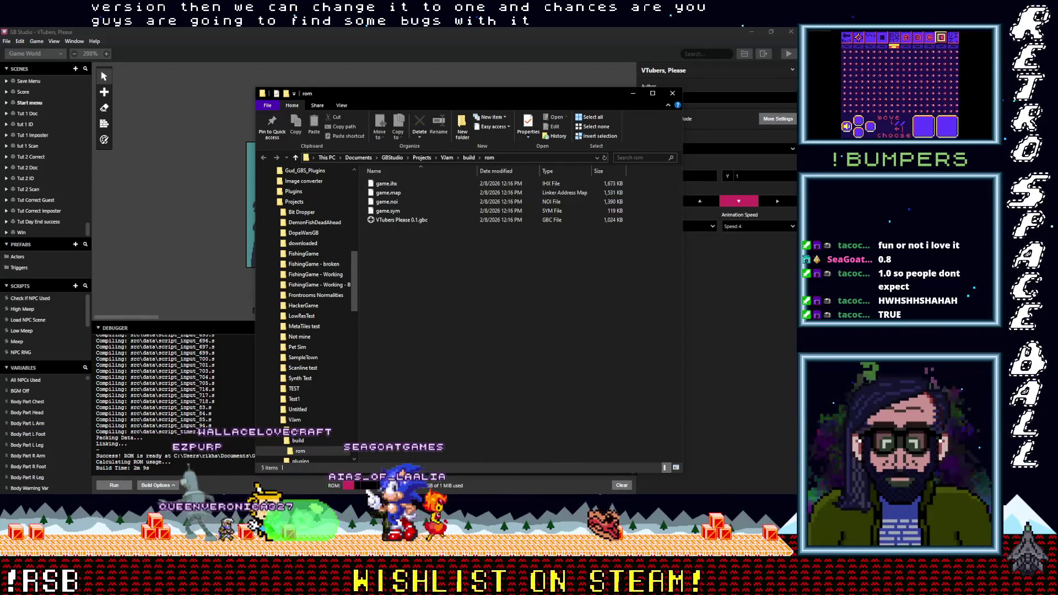
{"action": "key", "text": "alt+Tab"}
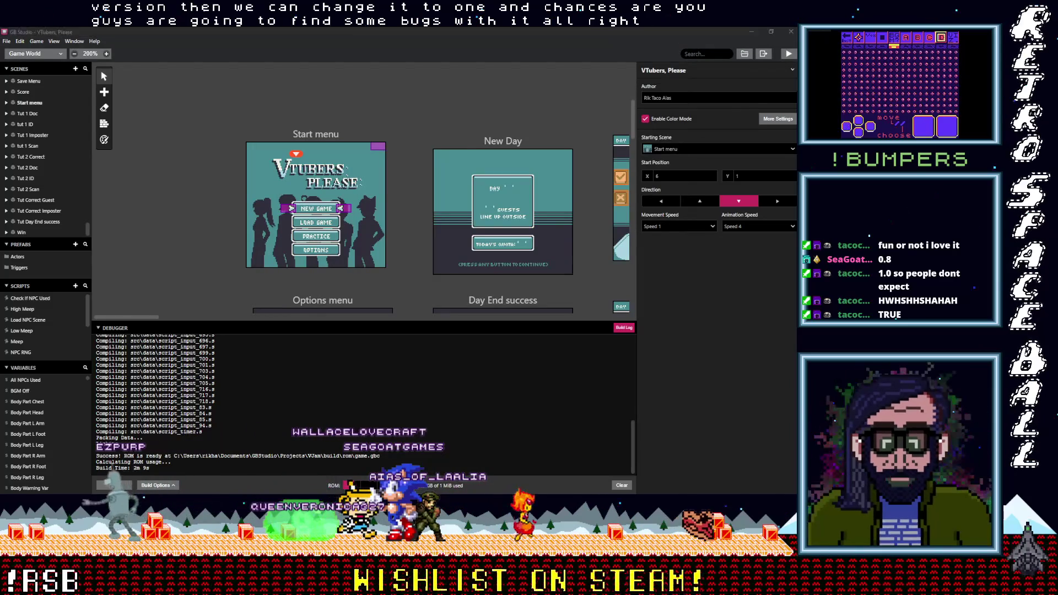
{"action": "key", "text": "alt+Tab"}
{"action": "key", "text": "alt+Tab"}
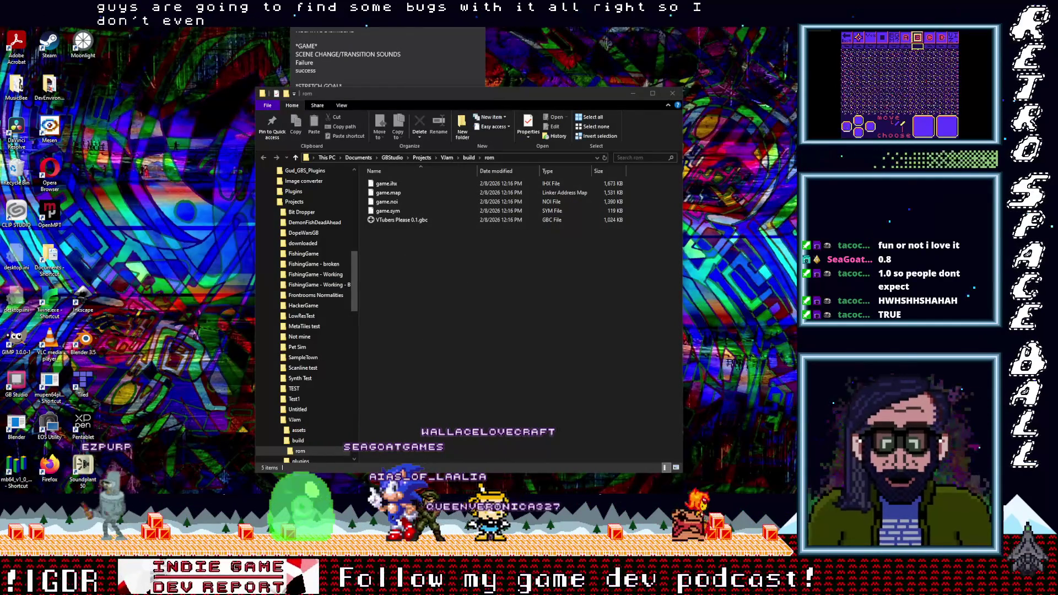
{"action": "key", "text": "alt+Tab"}
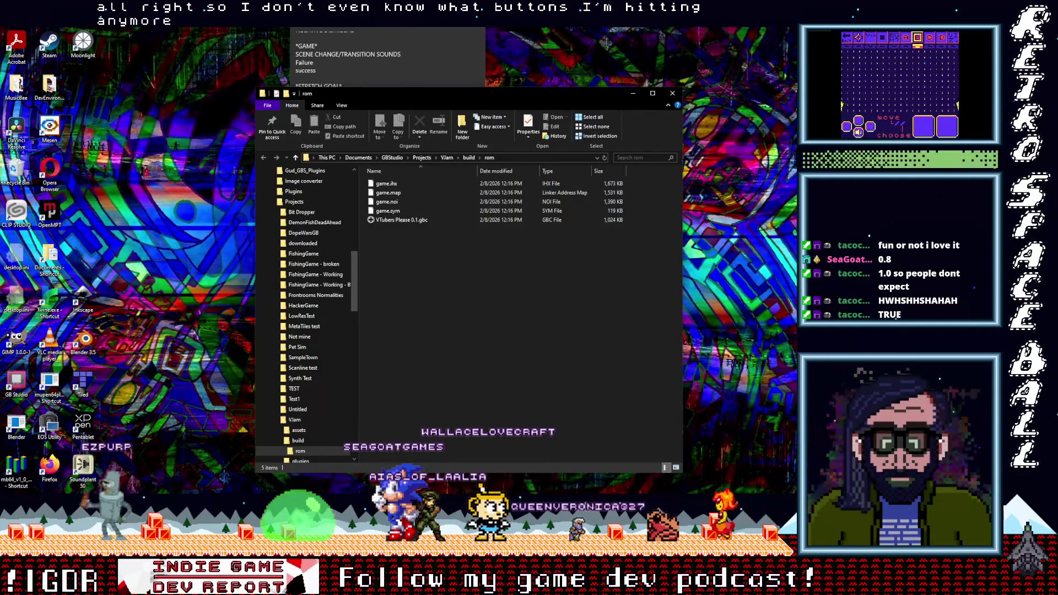
{"action": "key", "text": "alt+Tab"}
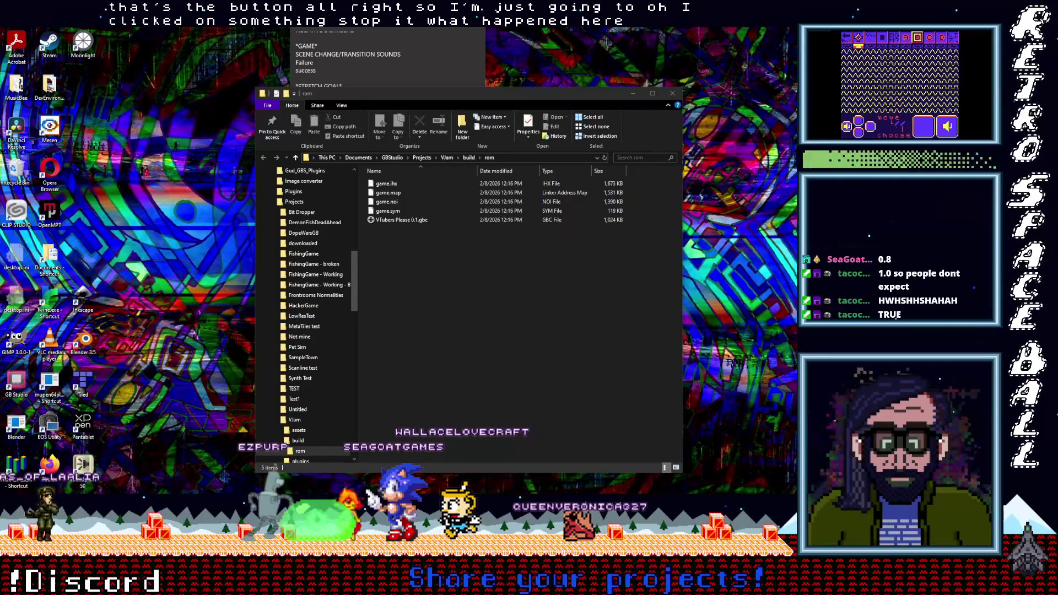
{"action": "left_click_drag", "start_coordinate": [400, 220], "coordinate": [414, 32]}
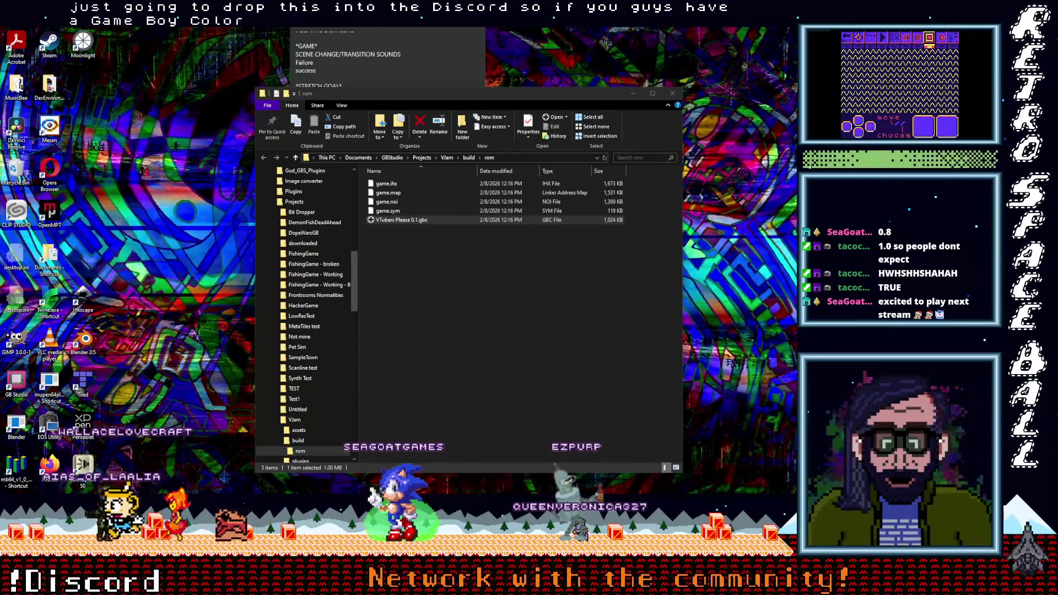
{"action": "left_click", "coordinate": [431, 260]}
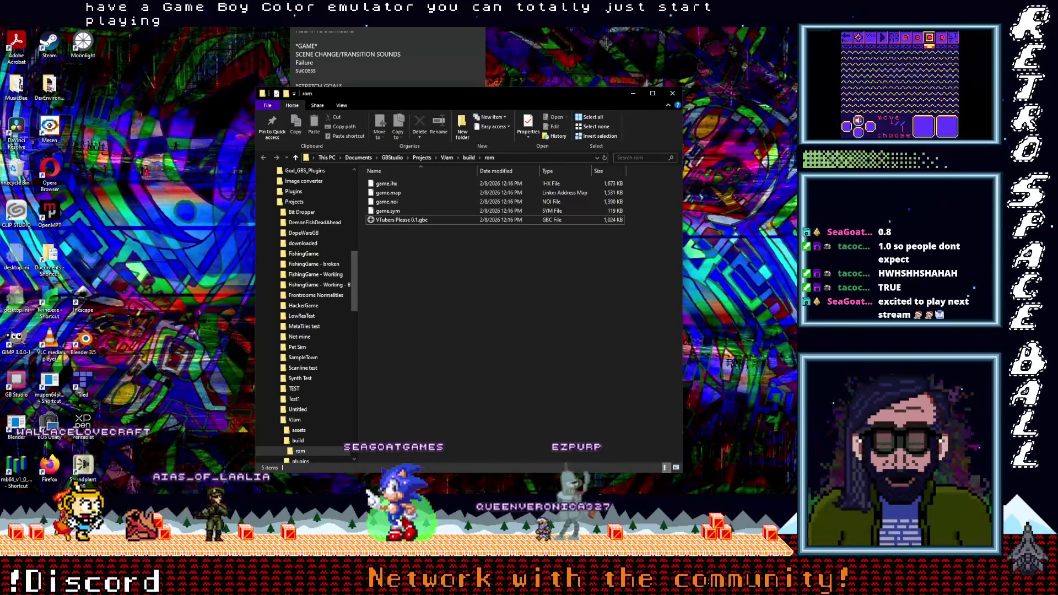
{"action": "mouse_move", "coordinate": [751, 11]}
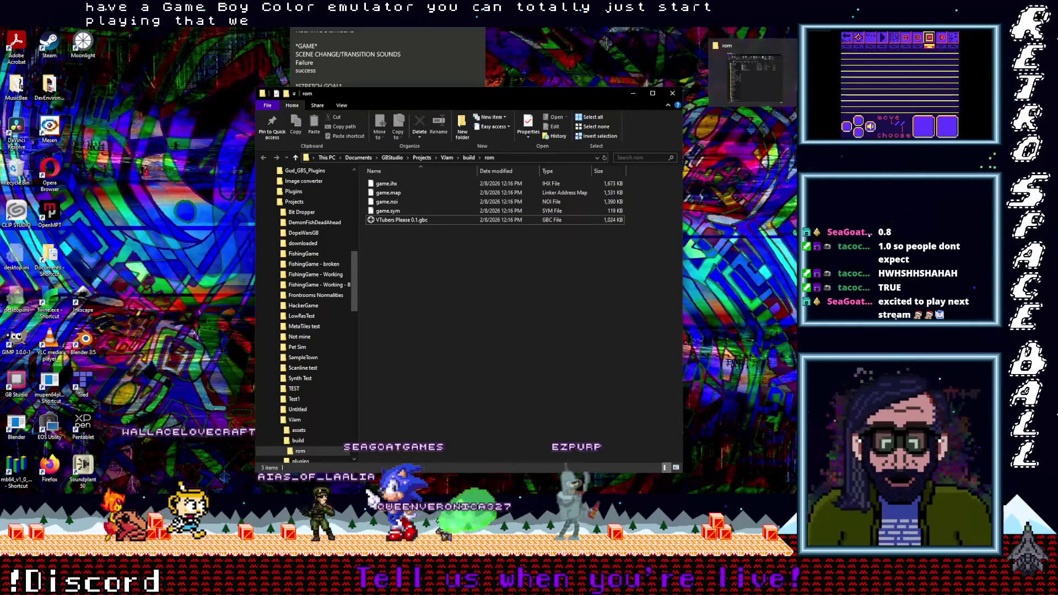
{"action": "mouse_move", "coordinate": [804, 218]}
{"action": "left_click", "coordinate": [752, 218]}
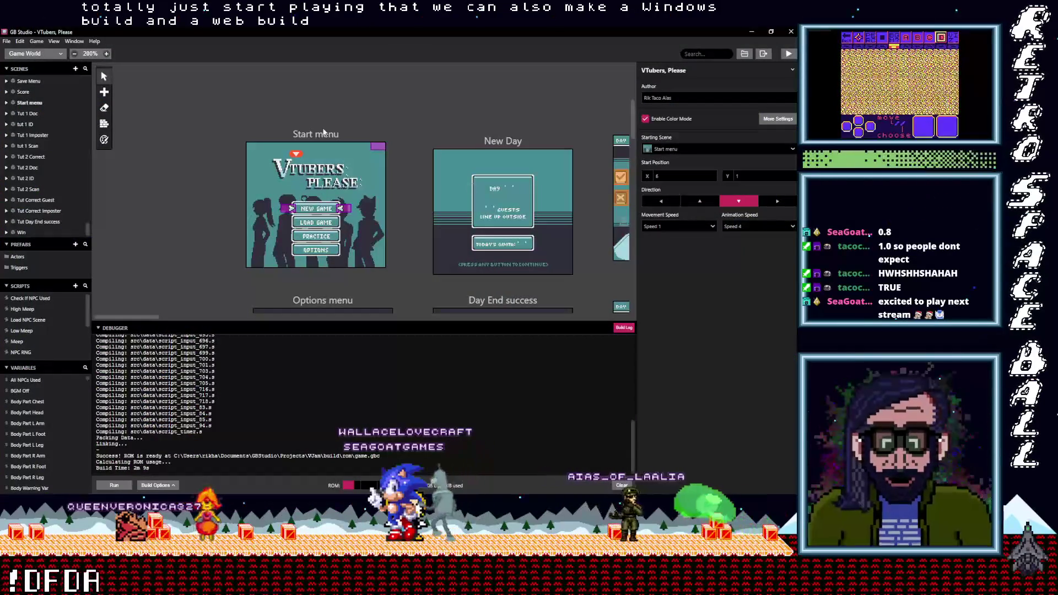
Step: Start a web build of VTubers, Please with the Export Web option
{"action": "left_click", "coordinate": [53, 42]}
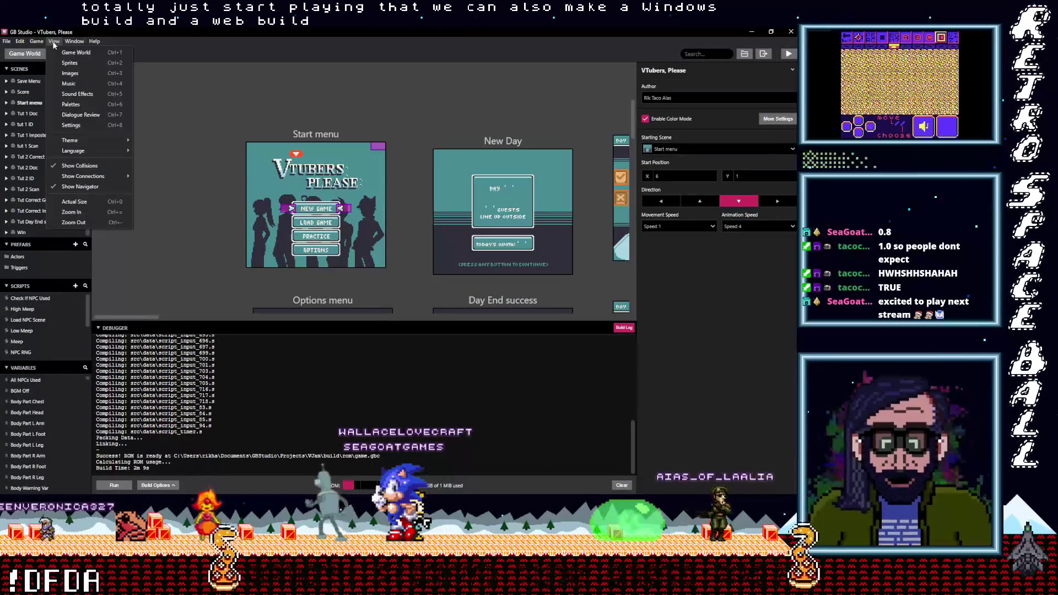
{"action": "mouse_move", "coordinate": [37, 42]}
{"action": "mouse_move", "coordinate": [105, 73]}
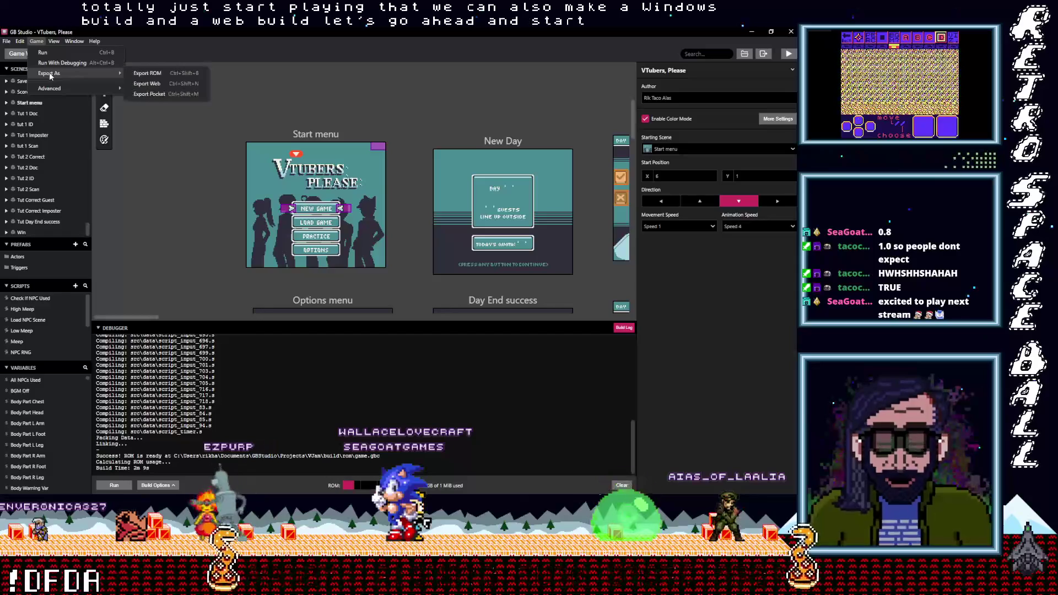
{"action": "left_click", "coordinate": [152, 84]}
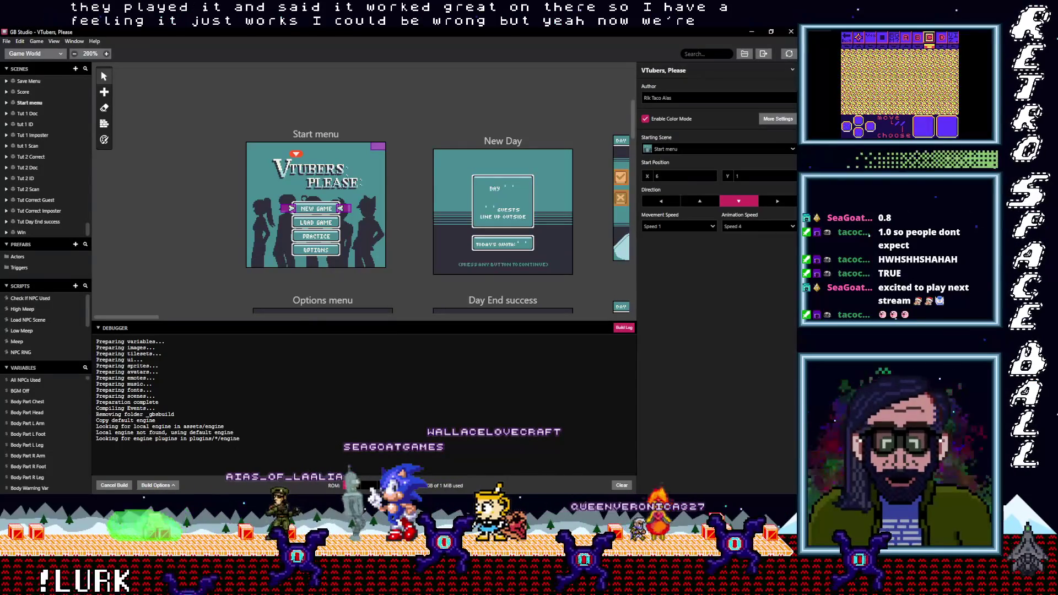
{"action": "key", "text": "alt+Tab"}
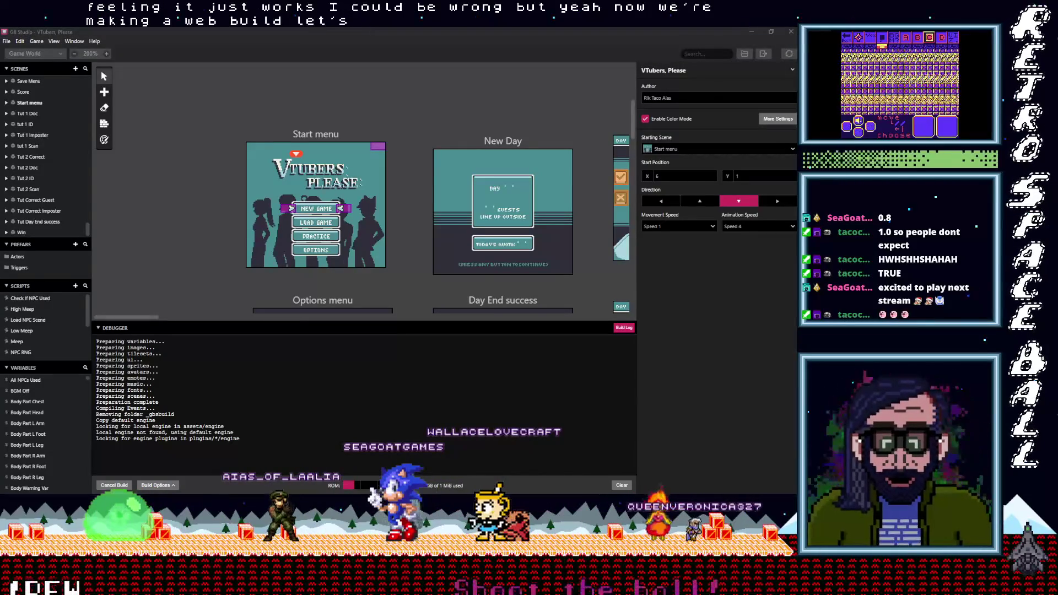
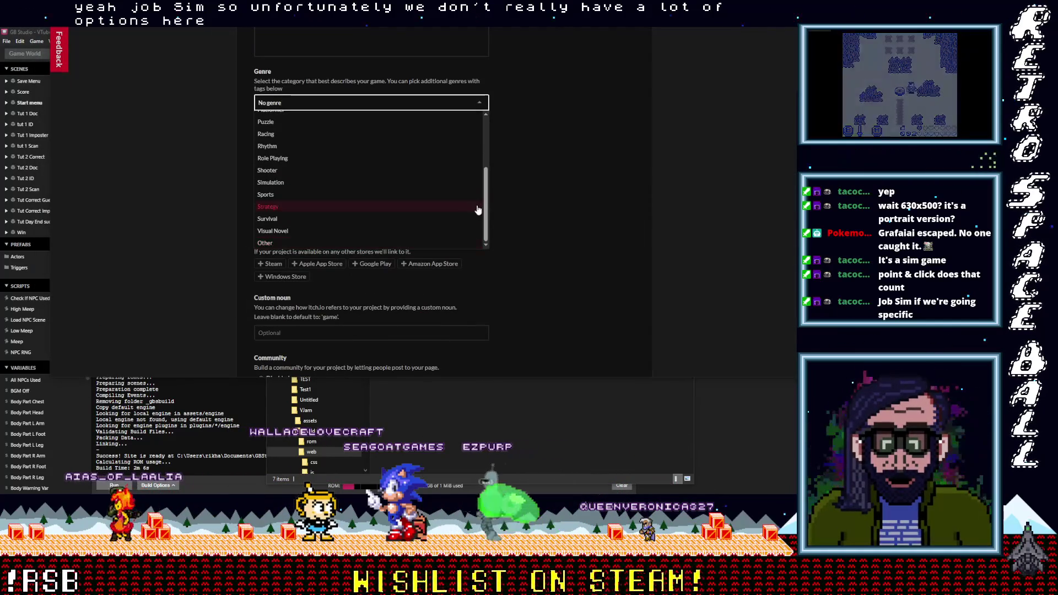
Step: Pick Simulation from the Genre dropdown on the game's itch.io edit page
{"action": "mouse_move", "coordinate": [486, 220]}
{"action": "left_mouse_down"}
{"action": "mouse_move", "coordinate": [489, 144]}
{"action": "mouse_move", "coordinate": [479, 220]}
{"action": "left_mouse_up"}
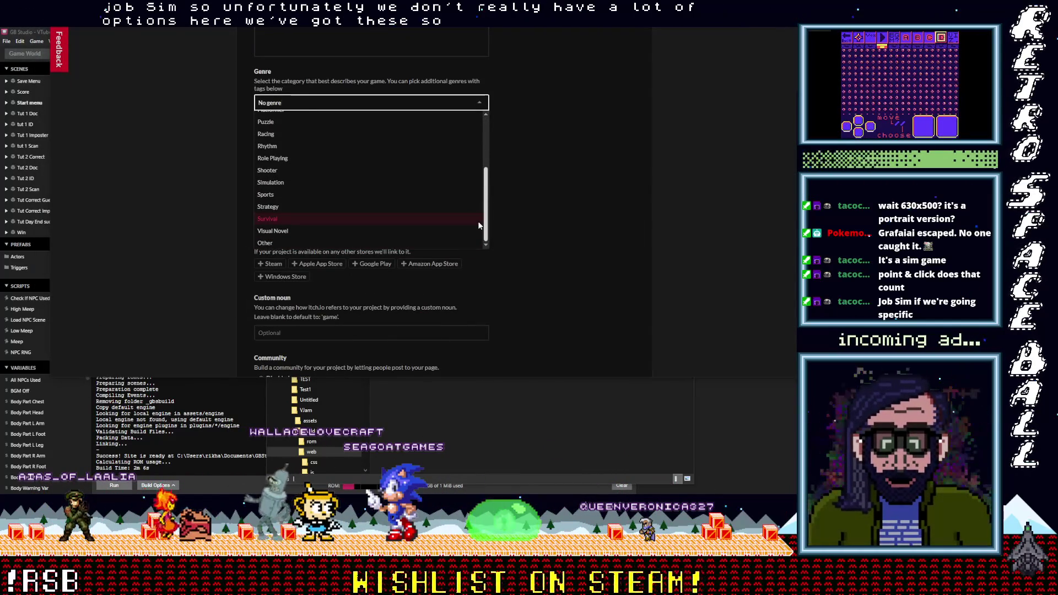
{"action": "scroll", "coordinate": [478, 215], "scroll_direction": "up", "scroll_amount": 1}
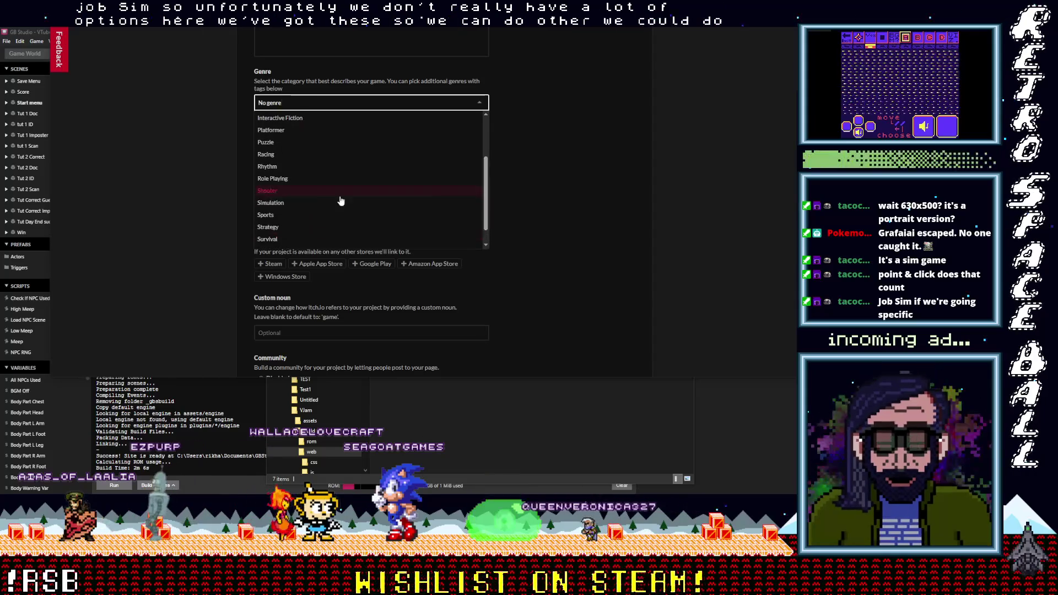
{"action": "left_click", "coordinate": [324, 201]}
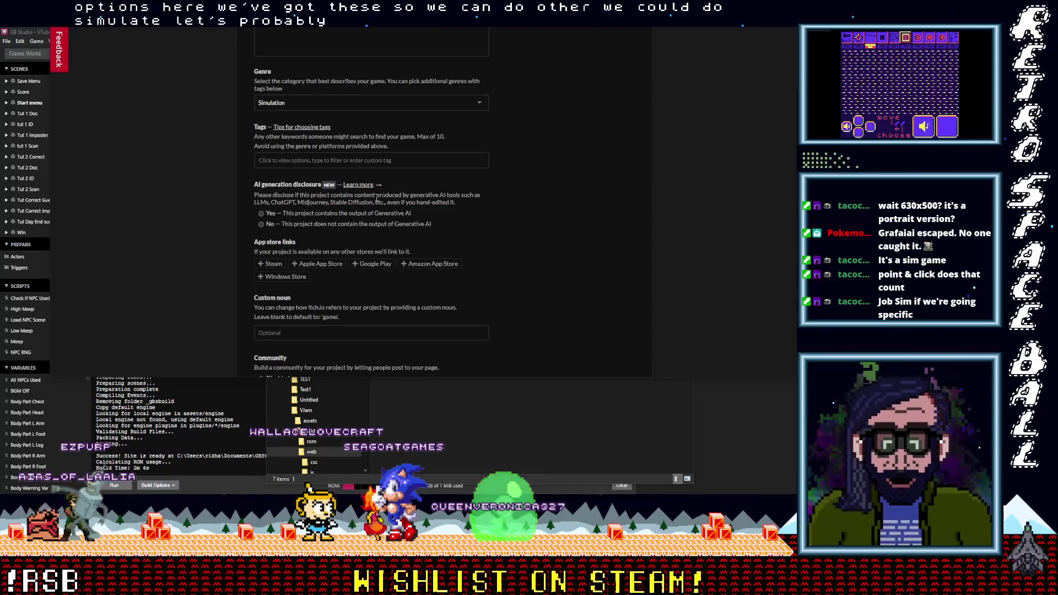
{"action": "scroll", "coordinate": [462, 226], "scroll_direction": "up", "scroll_amount": 3}
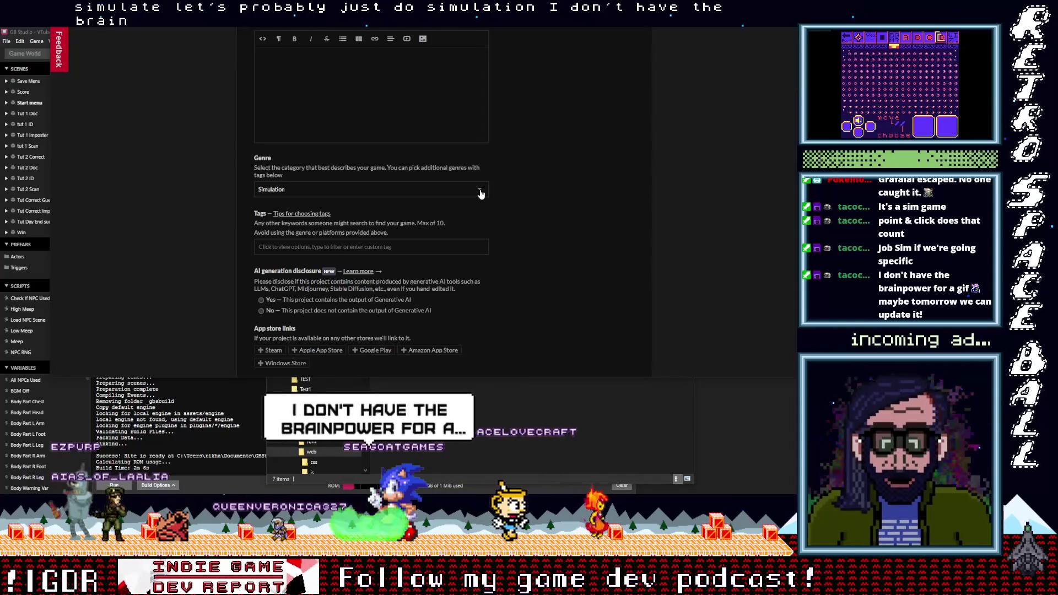
{"action": "left_click", "coordinate": [480, 193]}
{"action": "scroll", "coordinate": [482, 203], "scroll_direction": "up", "scroll_amount": 3}
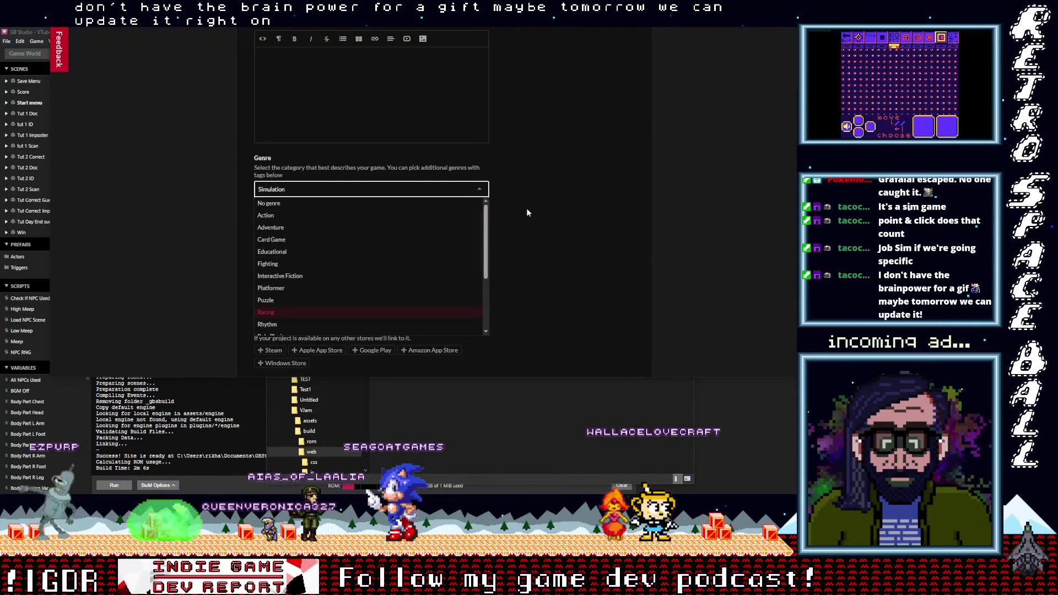
{"action": "left_click", "coordinate": [501, 204]}
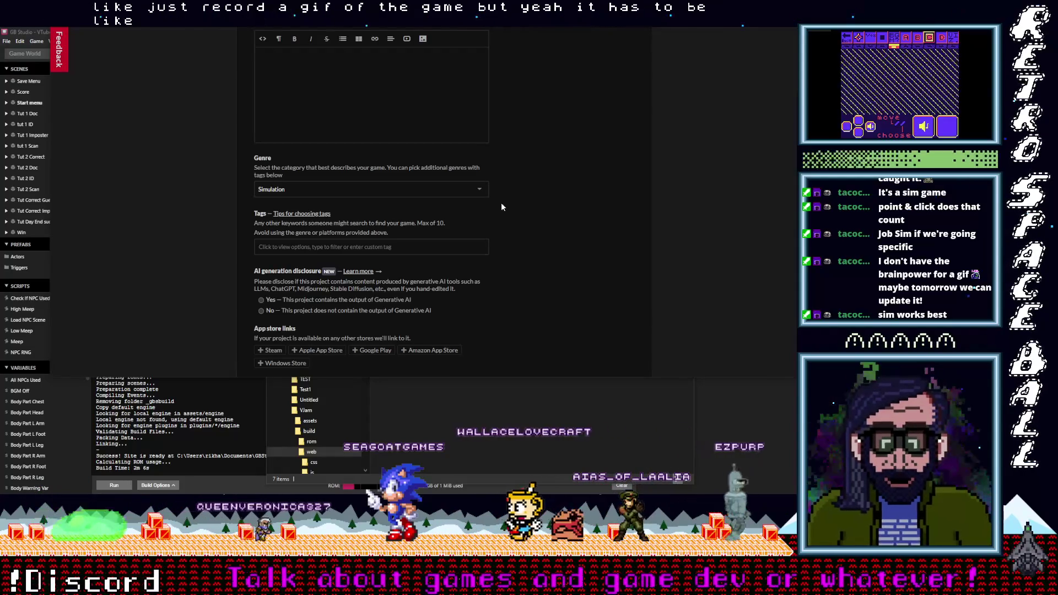
{"action": "scroll", "coordinate": [536, 220], "scroll_direction": "up", "scroll_amount": 5}
{"action": "scroll", "coordinate": [535, 226], "scroll_direction": "up", "scroll_amount": 15}
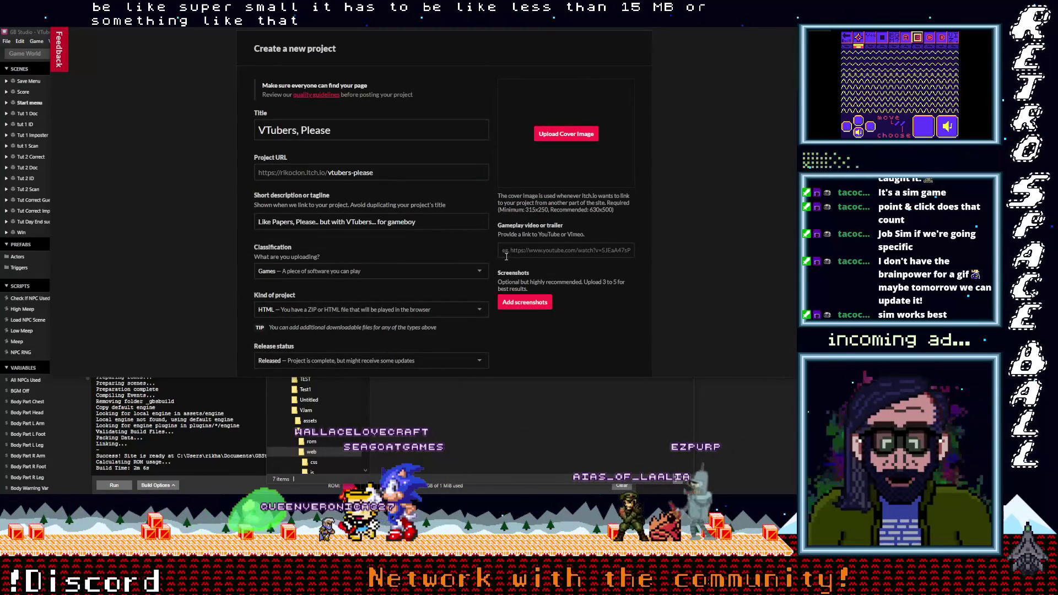
{"action": "scroll", "coordinate": [508, 270], "scroll_direction": "down", "scroll_amount": 5}
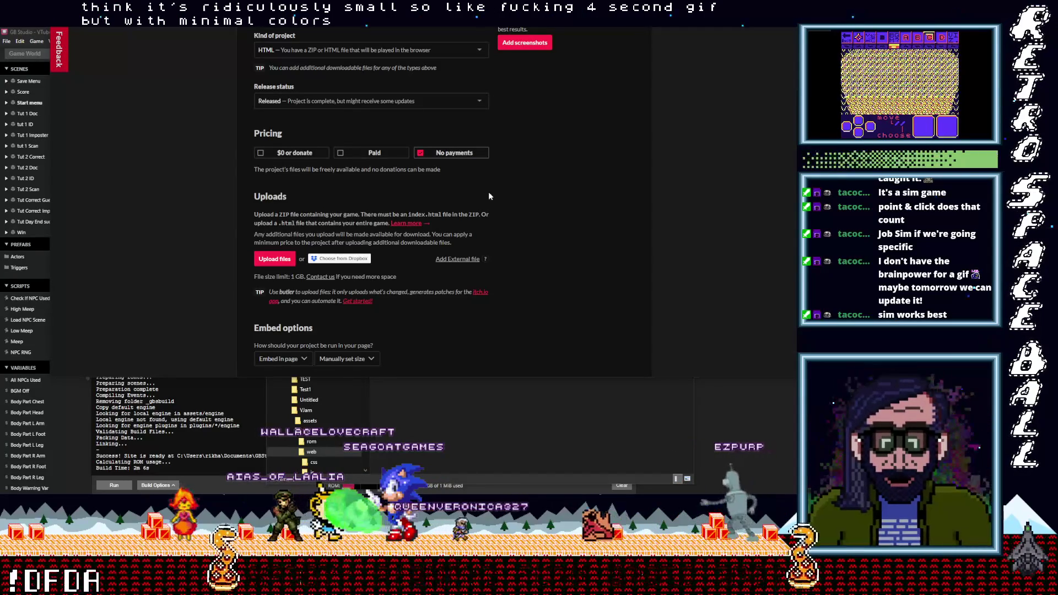
{"action": "scroll", "coordinate": [502, 193], "scroll_direction": "down", "scroll_amount": 1}
{"action": "scroll", "coordinate": [400, 270], "scroll_direction": "down", "scroll_amount": 2}
{"action": "scroll", "coordinate": [399, 268], "scroll_direction": "down", "scroll_amount": 2}
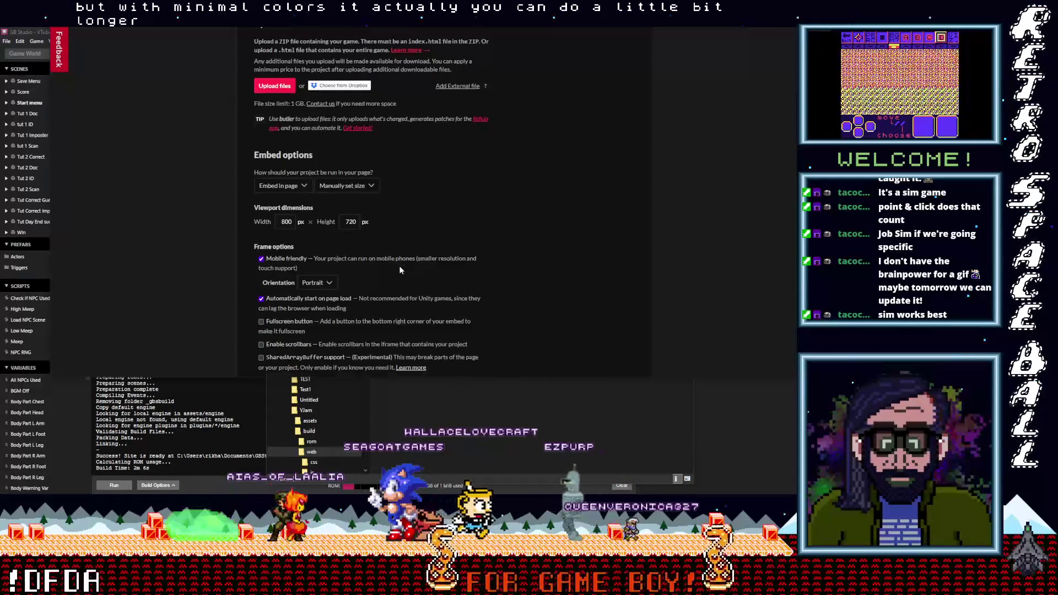
{"action": "scroll", "coordinate": [400, 270], "scroll_direction": "up", "scroll_amount": 3}
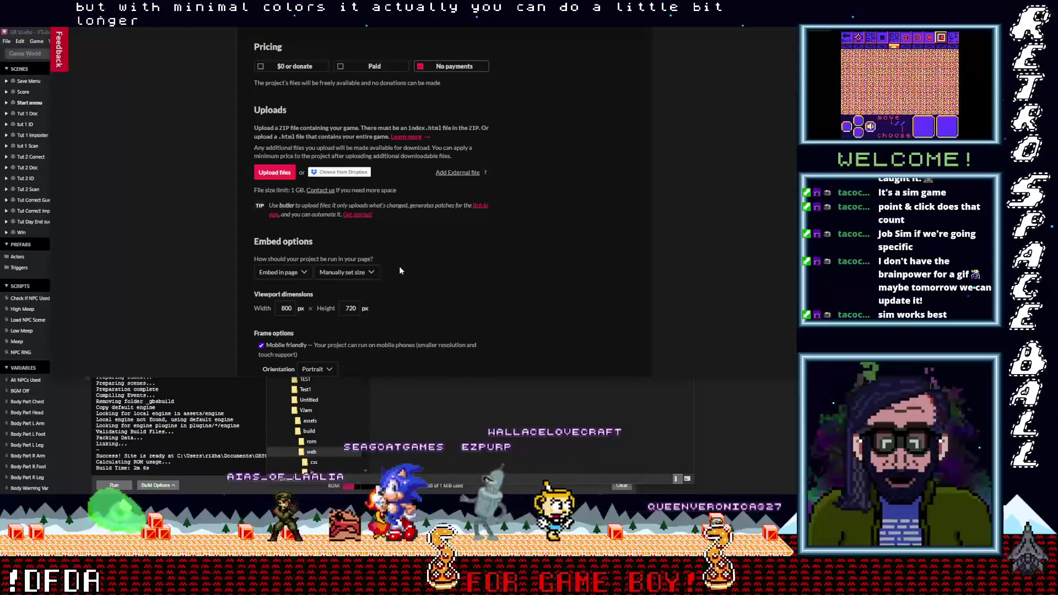
{"action": "scroll", "coordinate": [402, 270], "scroll_direction": "down", "scroll_amount": 6}
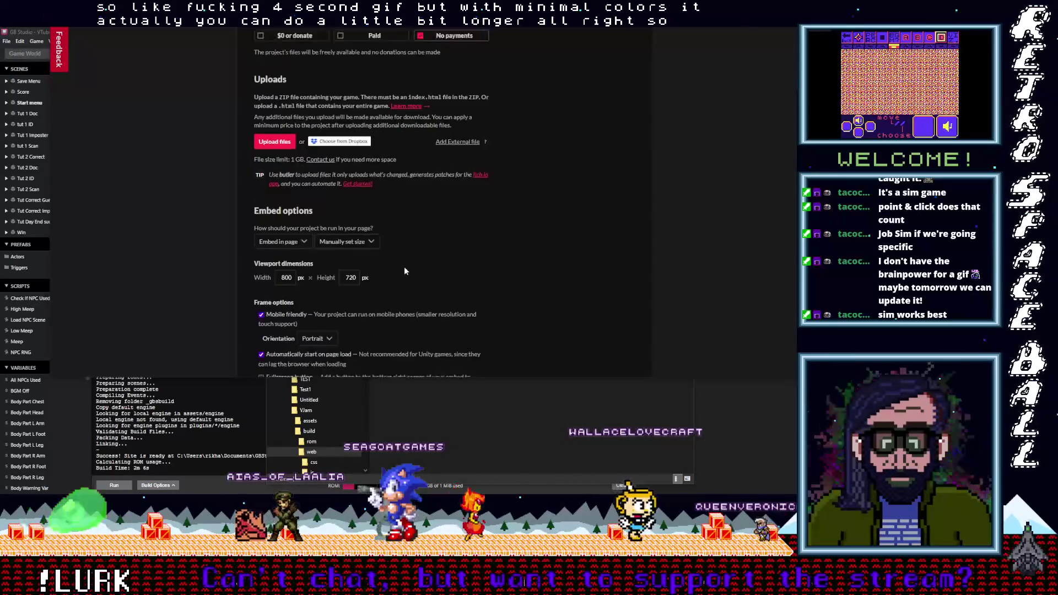
{"action": "scroll", "coordinate": [403, 270], "scroll_direction": "down", "scroll_amount": 2}
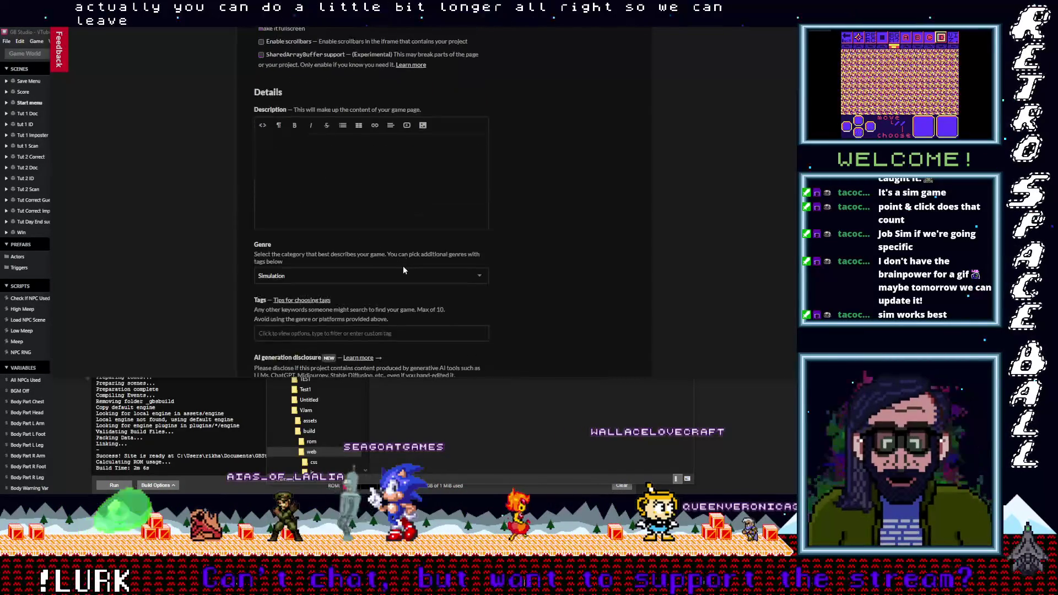
{"action": "left_click", "coordinate": [350, 292]}
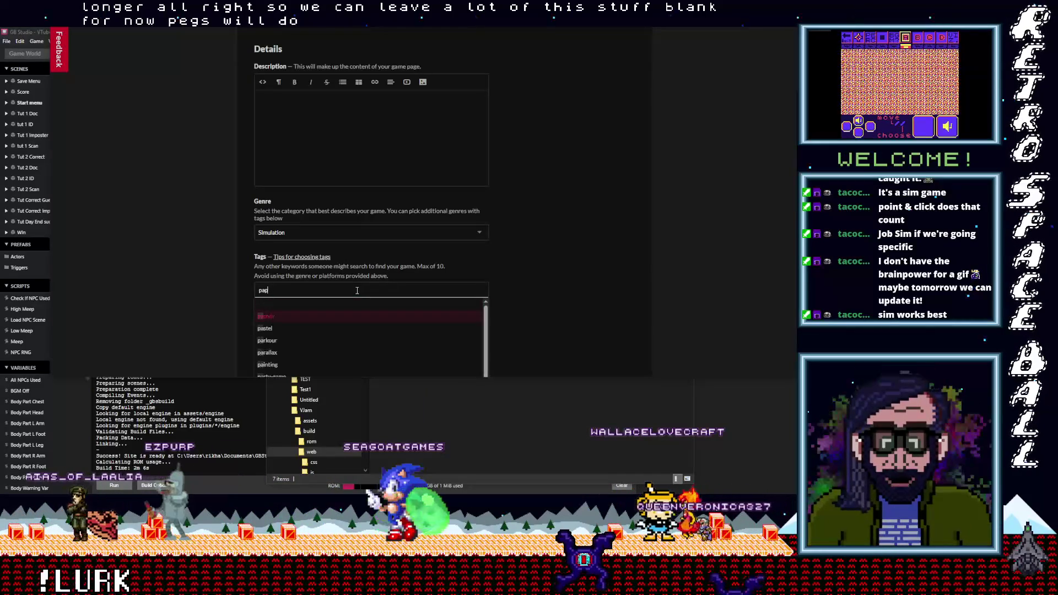
Step: Clear the stray tag text and add 'mystery' from the tag suggestions
{"action": "type", "text": "eers"}
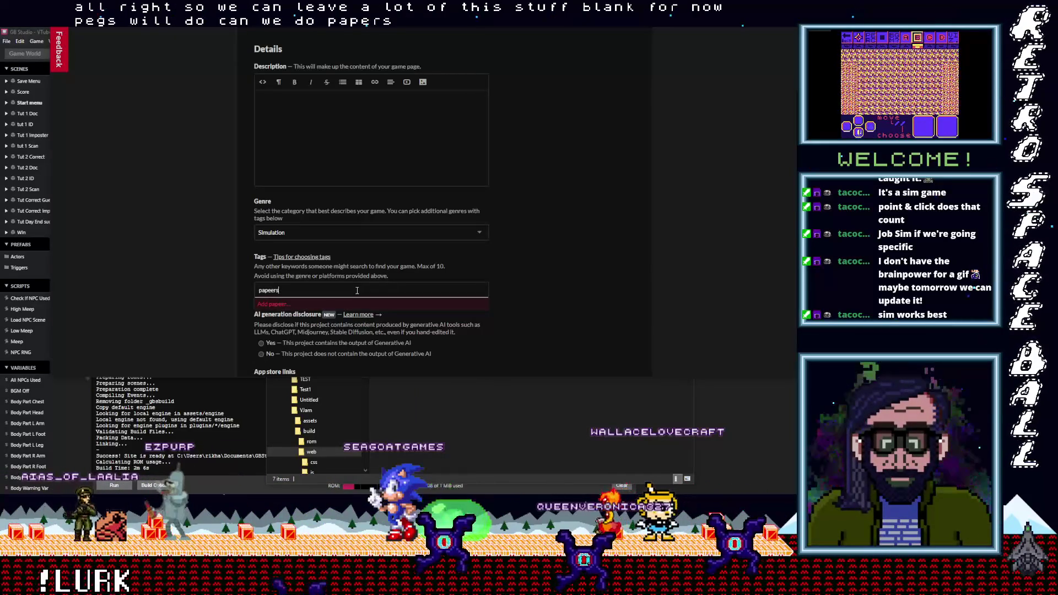
{"action": "key", "text": "BackSpace"}
{"action": "key", "text": "BackSpace"}
{"action": "key", "text": "BackSpace"}
{"action": "type", "text": "mys"}
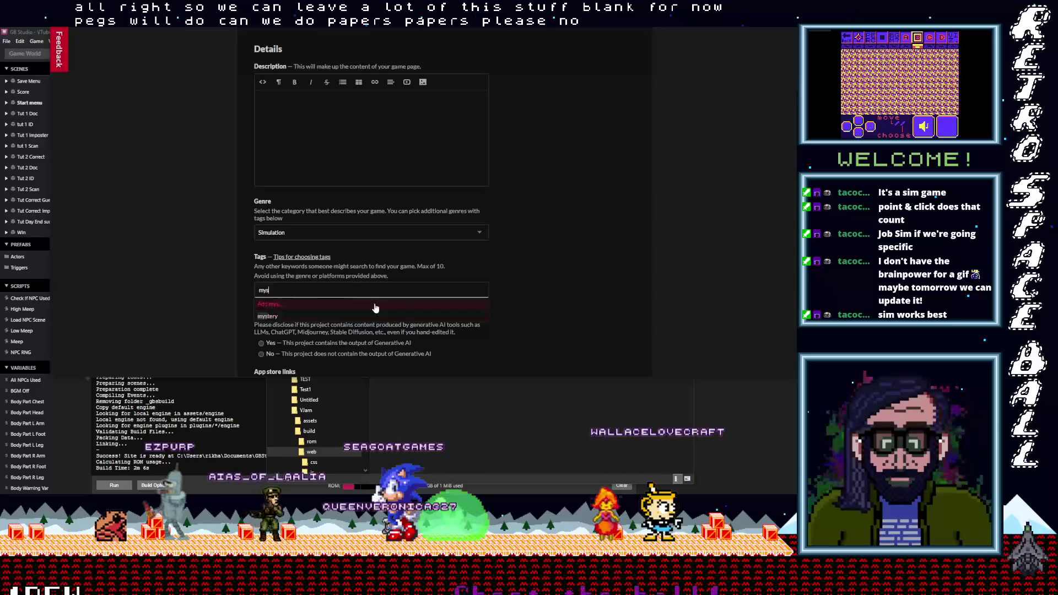
{"action": "left_click", "coordinate": [307, 315]}
Step: Try and discard 'vtuber' and 'secrets' tags, then minimize the browser
{"action": "left_click", "coordinate": [313, 293]}
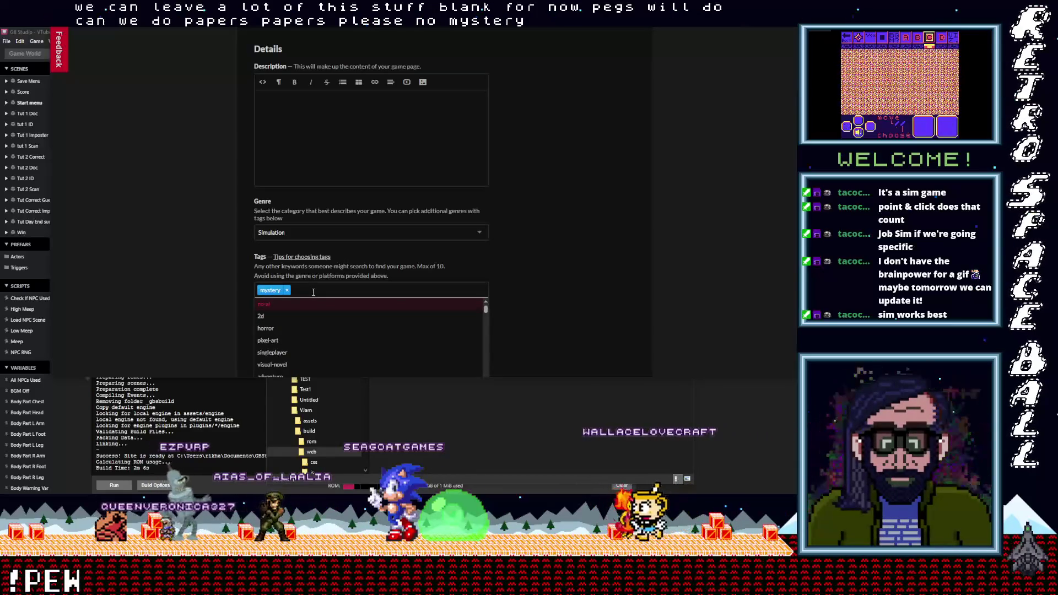
{"action": "type", "text": "vtub"}
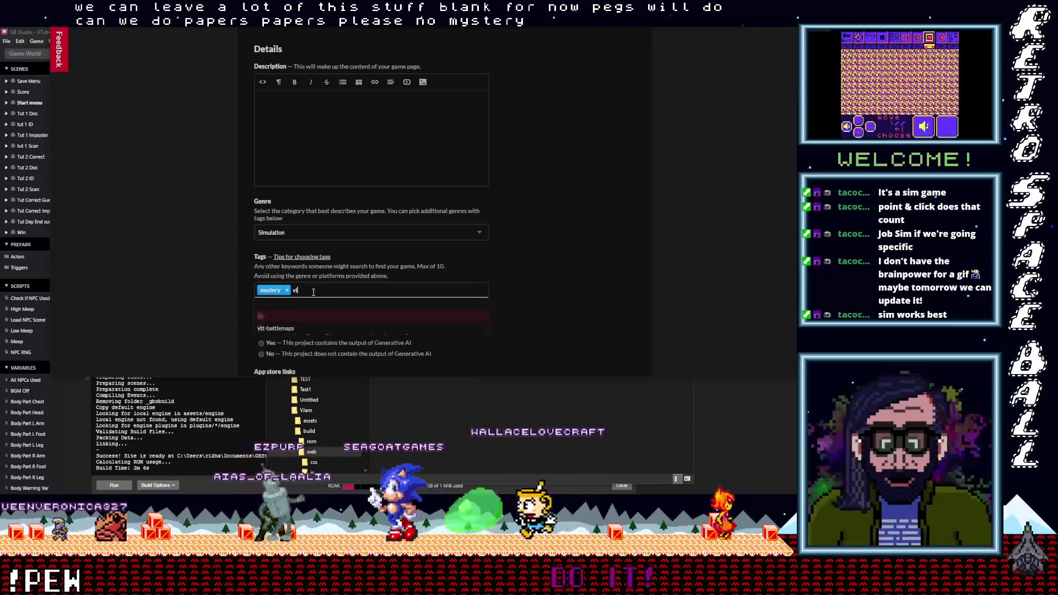
{"action": "key", "text": "BackSpace"}
{"action": "key", "text": "BackSpace"}
{"action": "key", "text": "BackSpace"}
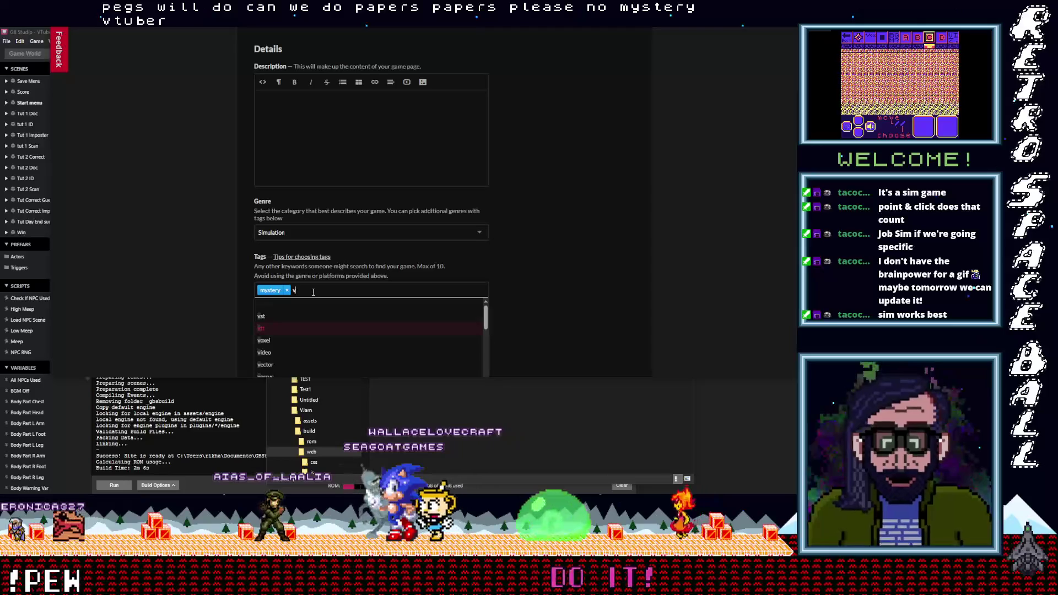
{"action": "type", "text": "b"}
{"action": "key", "text": "BackSpace"}
{"action": "type", "text": "vtu"}
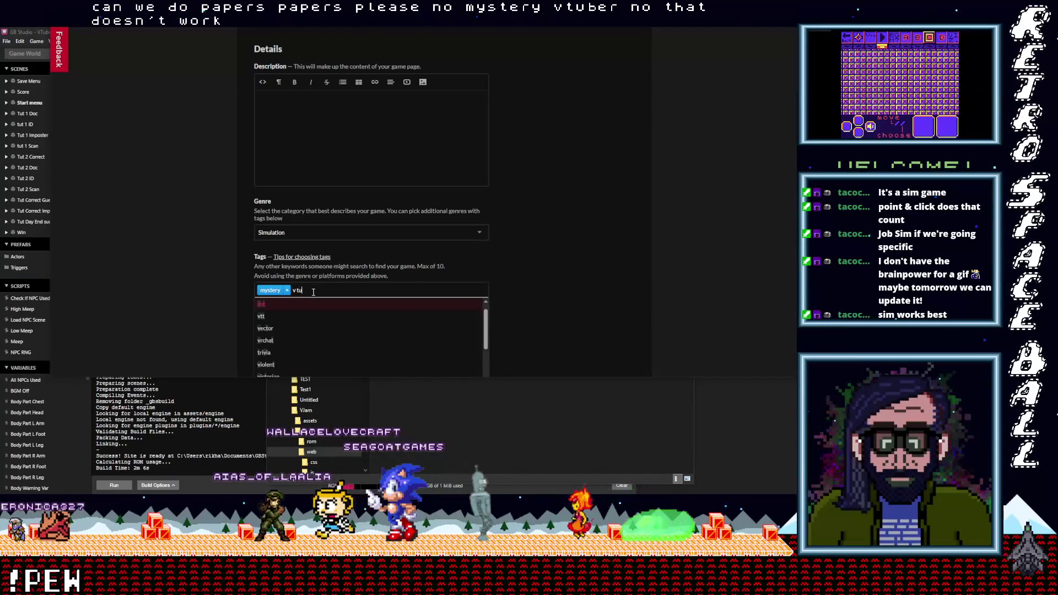
{"action": "key", "text": "BackSpace"}
{"action": "key", "text": "BackSpace"}
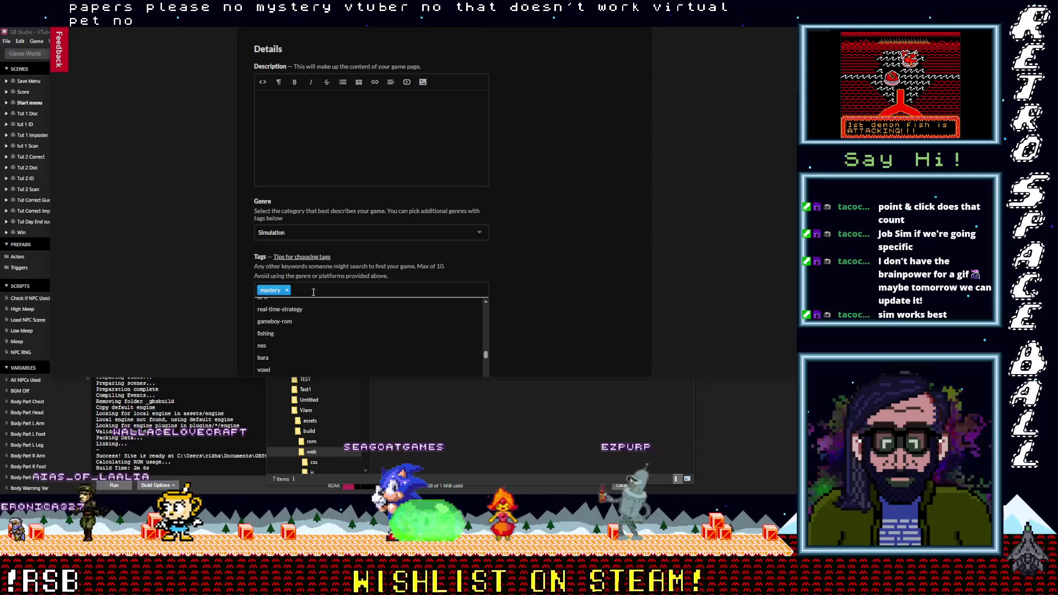
{"action": "type", "text": "sec"}
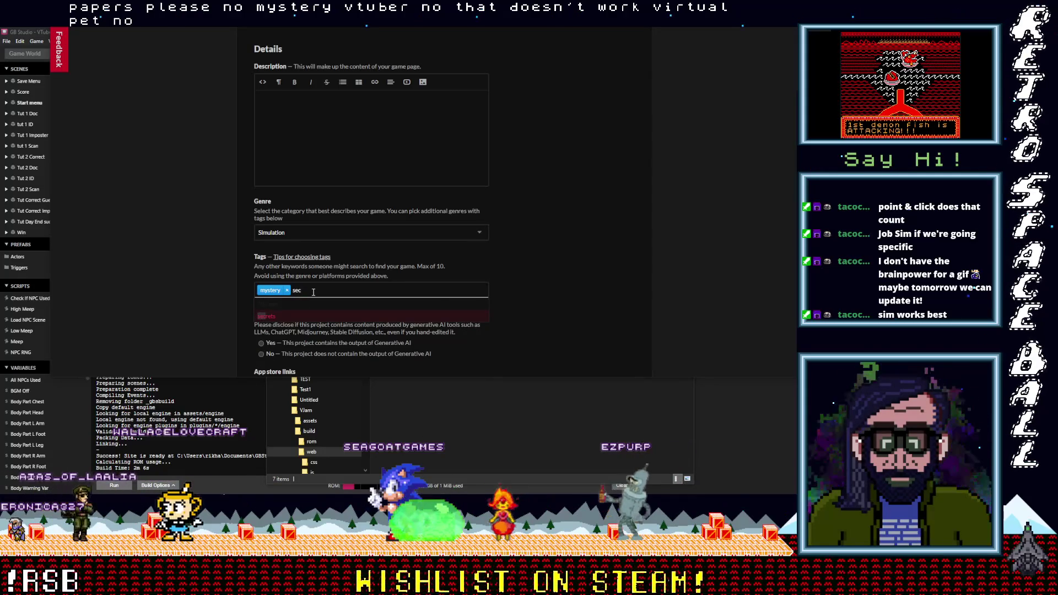
{"action": "key", "text": "BackSpace"}
{"action": "key", "text": "BackSpace"}
{"action": "key", "text": "BackSpace"}
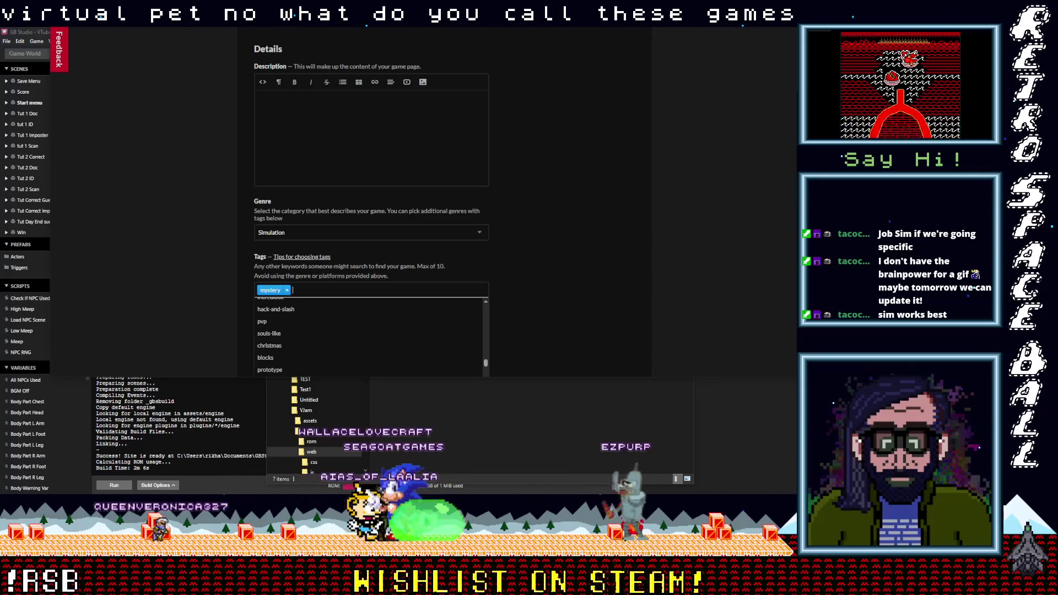
{"action": "key", "text": "super+Down"}
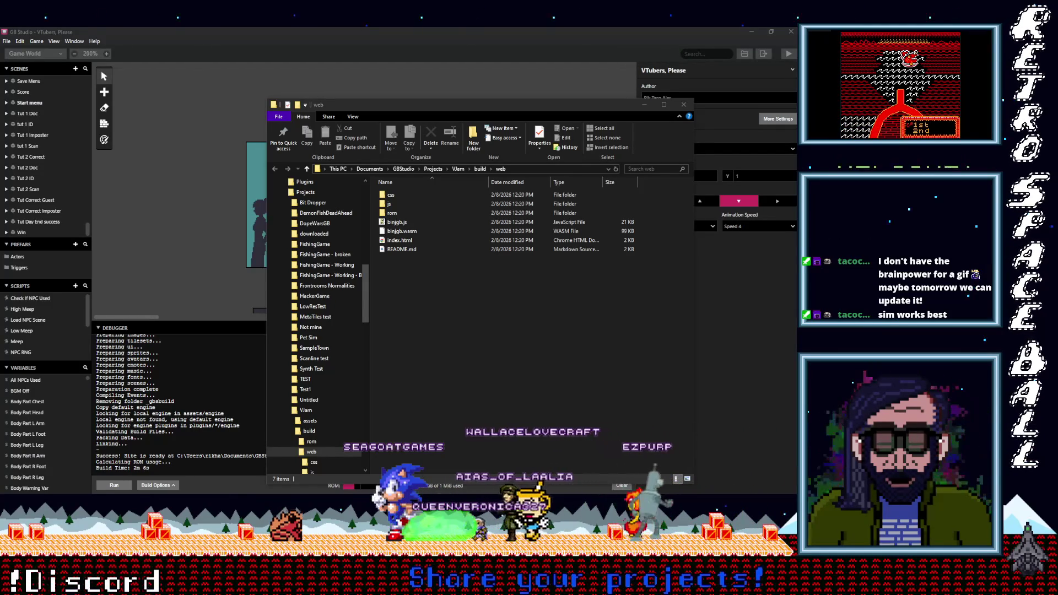
{"action": "mouse_move", "coordinate": [386, 104]}
{"action": "left_mouse_down"}
{"action": "mouse_move", "coordinate": [428, 91]}
{"action": "mouse_move", "coordinate": [376, 61]}
{"action": "mouse_move", "coordinate": [336, 63]}
{"action": "left_mouse_up"}
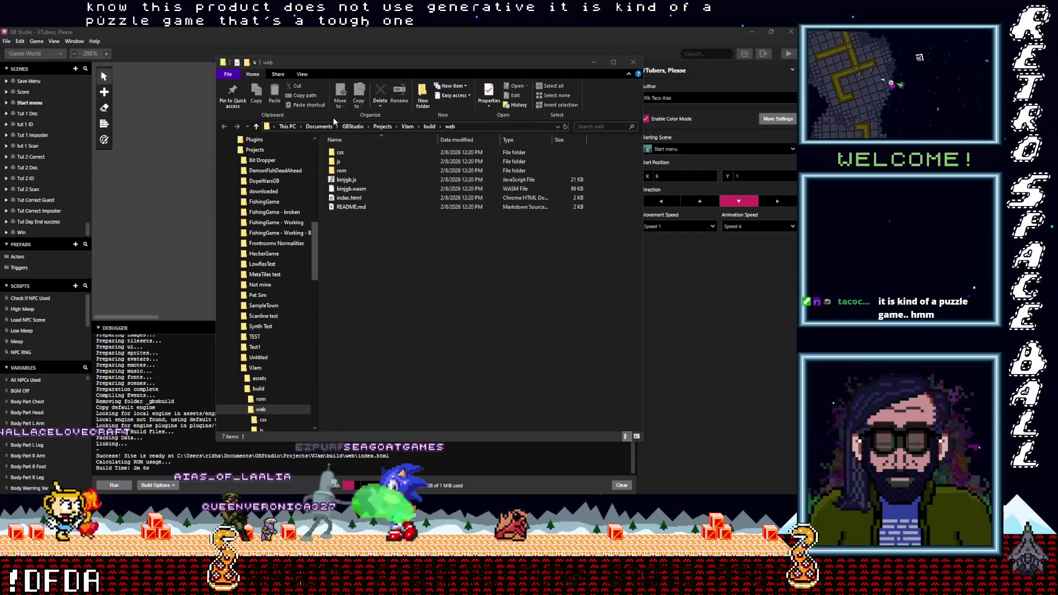
Step: Check the VTubers Please 0.1.gbc file in the rom folder, then return to build
{"action": "left_click", "coordinate": [257, 128]}
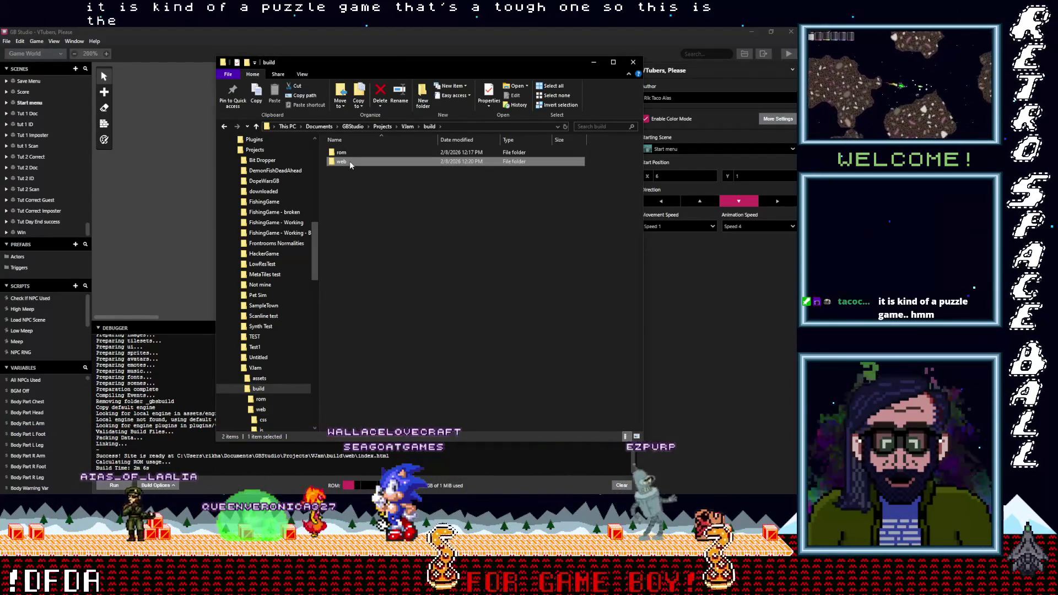
{"action": "left_click", "coordinate": [350, 162]}
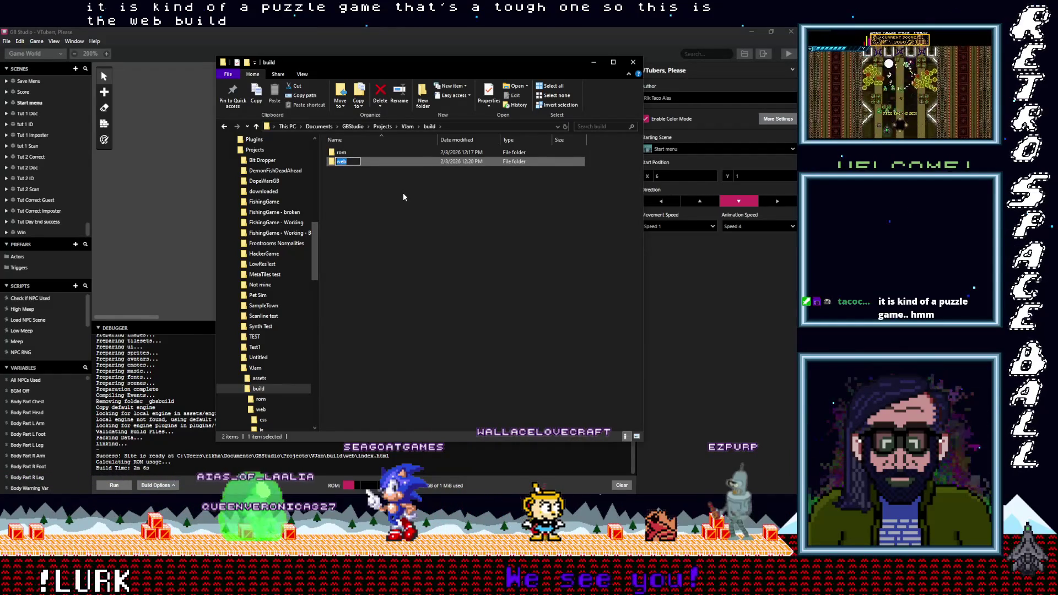
{"action": "double_click", "coordinate": [346, 153]}
{"action": "left_click", "coordinate": [354, 191]}
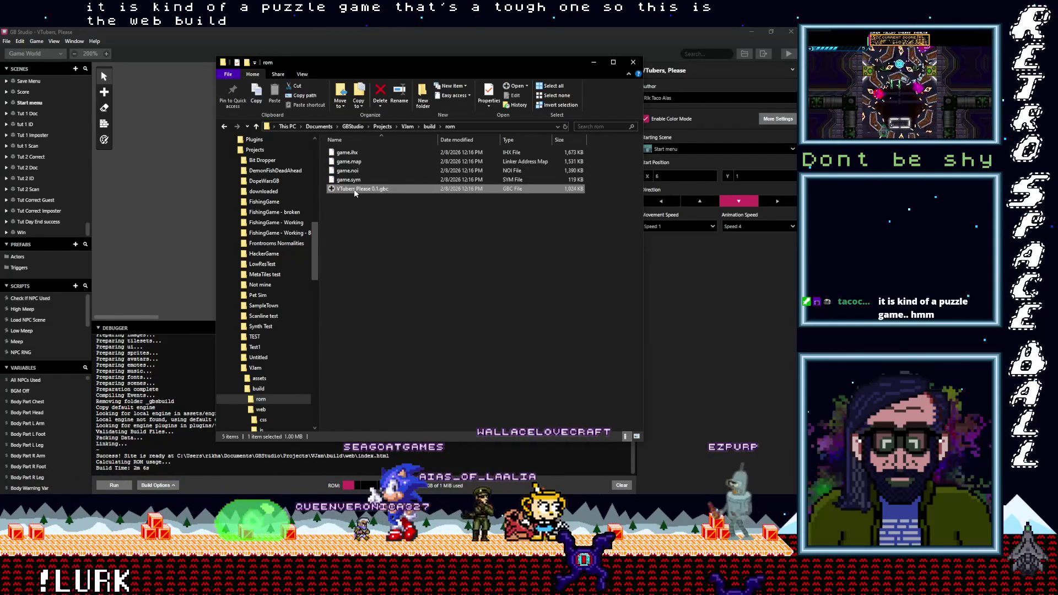
{"action": "left_click", "coordinate": [368, 196]}
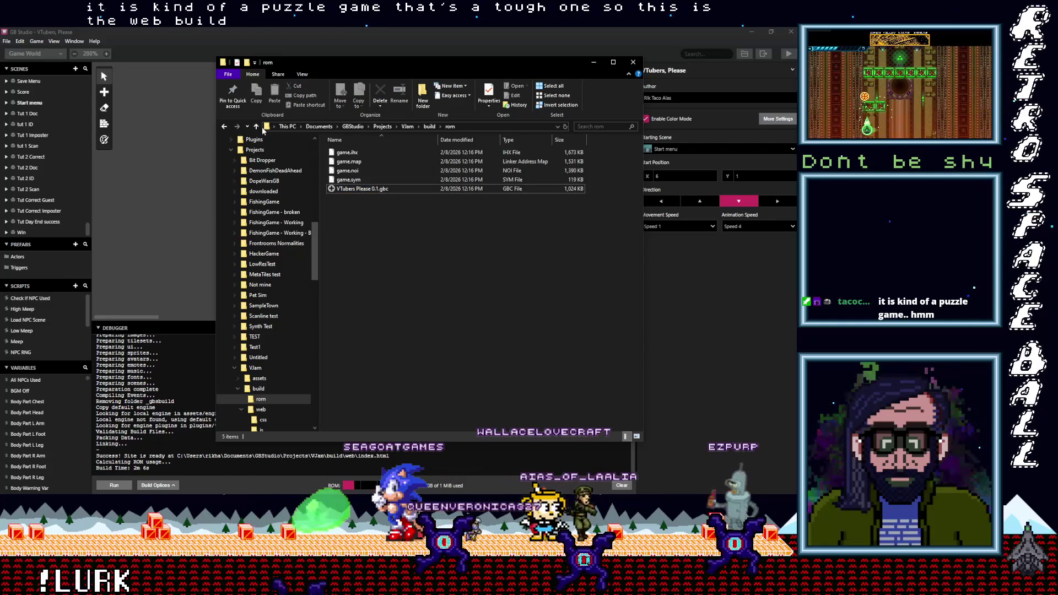
{"action": "left_click", "coordinate": [256, 126]}
{"action": "left_click", "coordinate": [342, 162]}
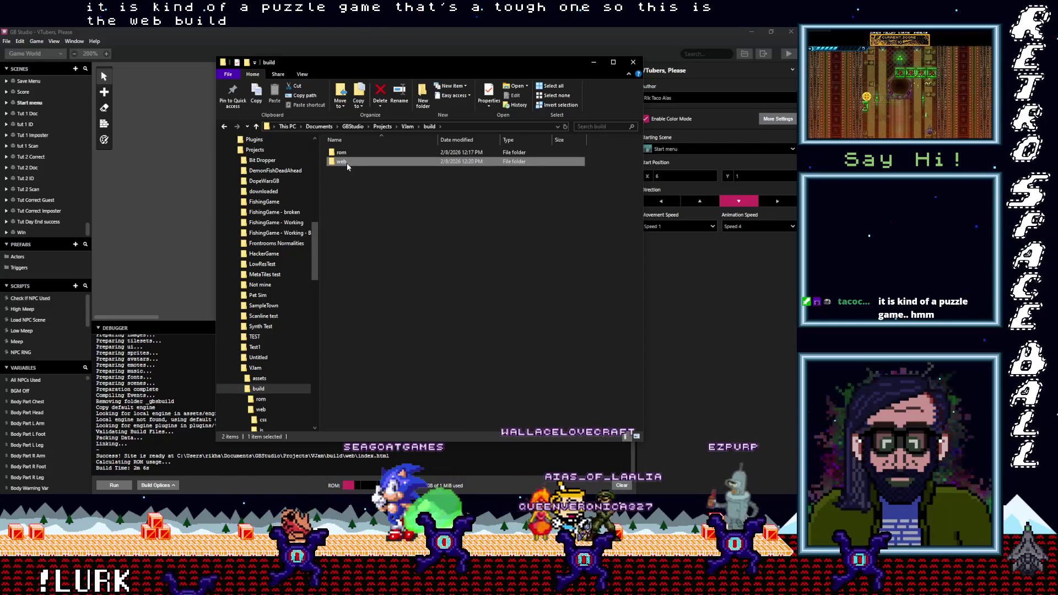
Step: Rename the web folder 'VTubers Please 0.1_Web' and compress it into a ZIP file
{"action": "left_click", "coordinate": [346, 162]}
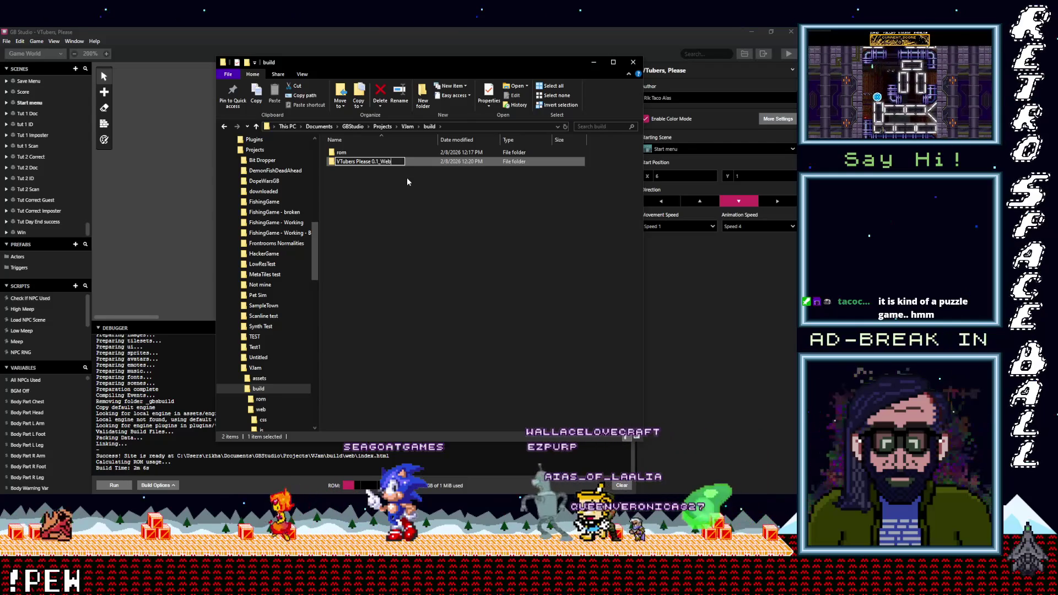
{"action": "key", "text": "Return"}
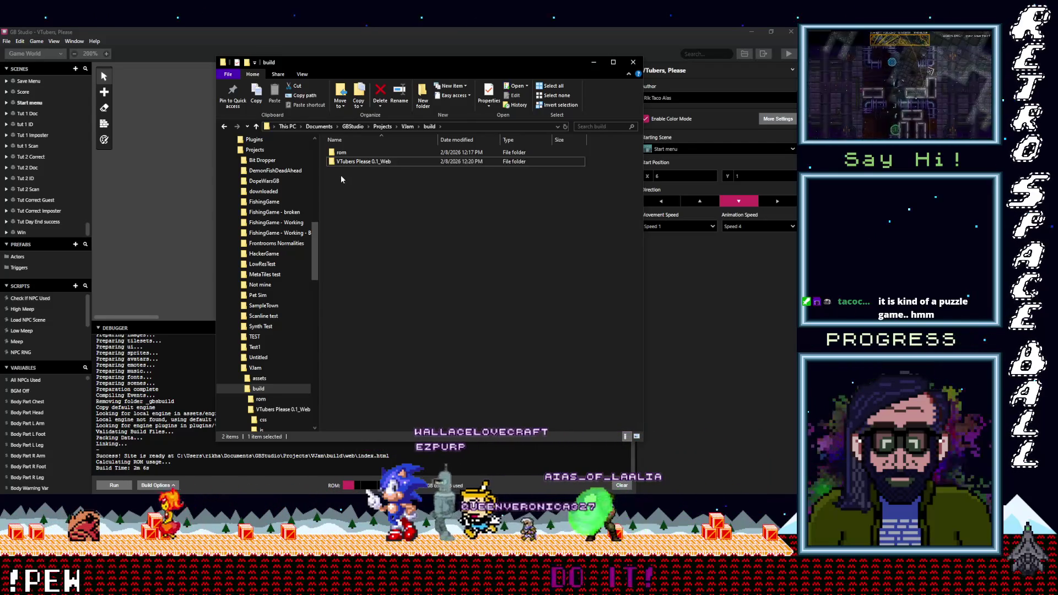
{"action": "right_click", "coordinate": [346, 161]}
{"action": "left_click", "coordinate": [276, 260]}
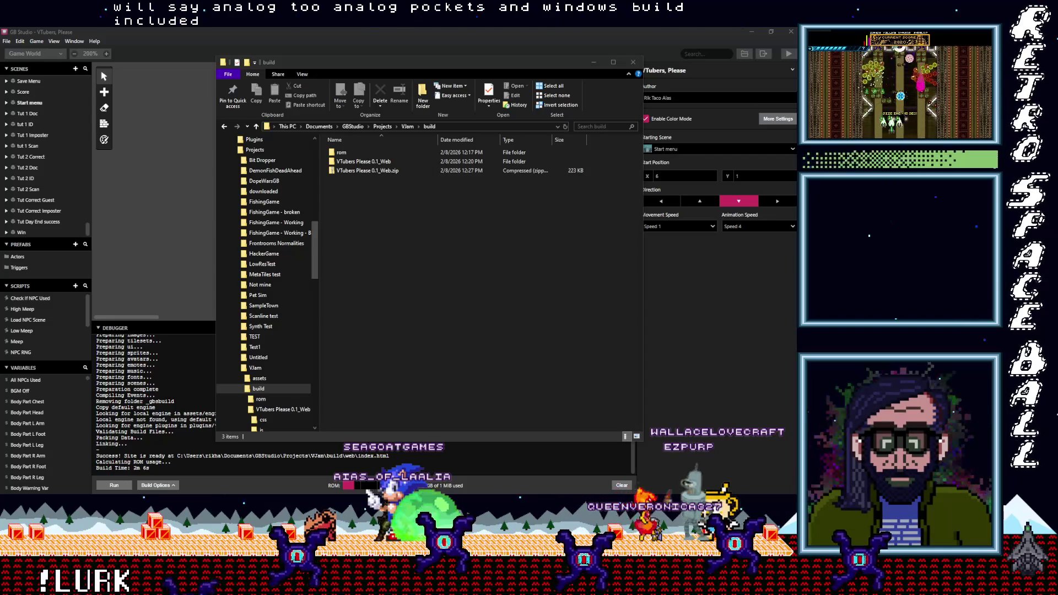
Step: Switch from File Explorer to Aseprite with Alt+Tab
{"action": "mouse_move", "coordinate": [753, 25]}
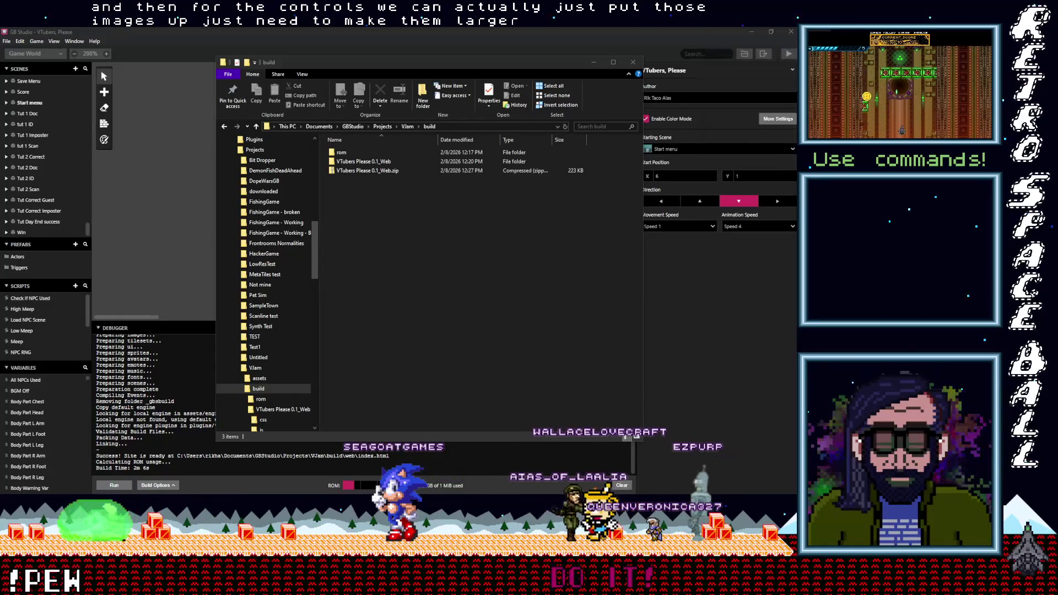
{"action": "key", "text": "alt+Tab"}
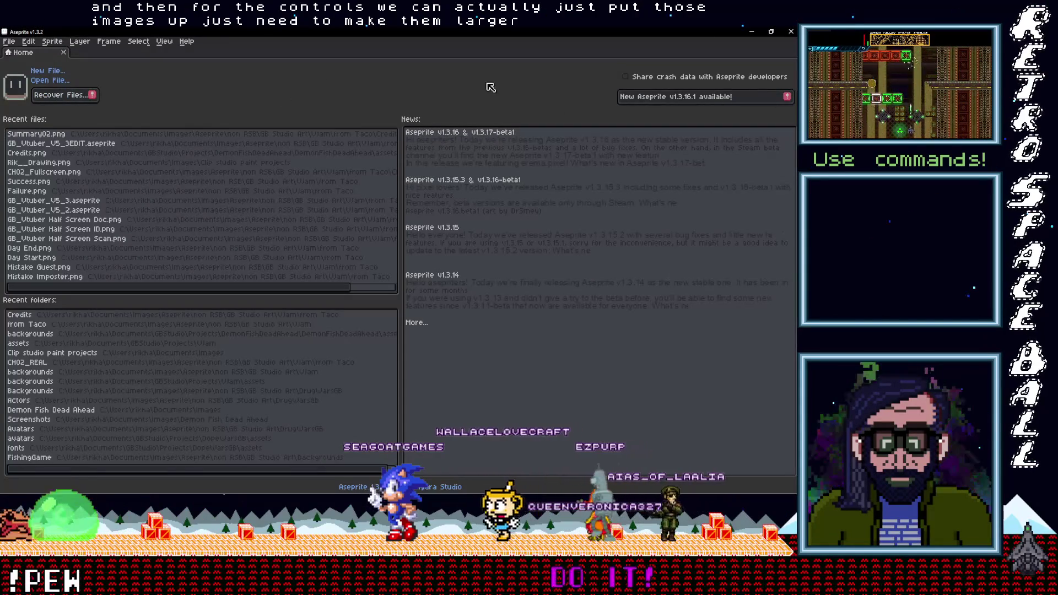
Step: Open GamepadControls.png and KeyboardControls.png from the from Taco folder
{"action": "left_click", "coordinate": [50, 80]}
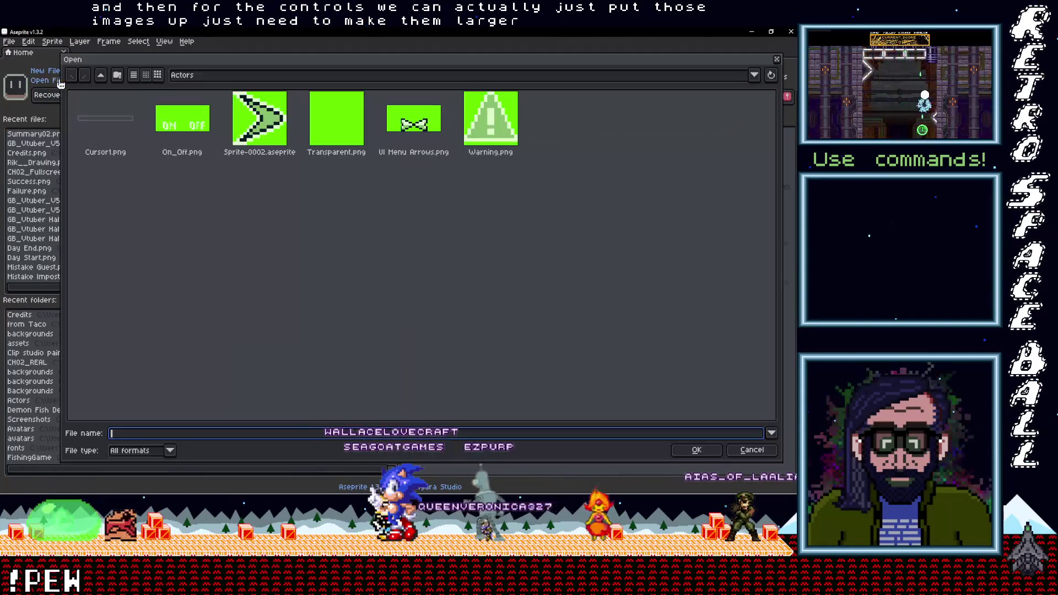
{"action": "key", "text": "BackSpace"}
{"action": "key", "text": "BackSpace"}
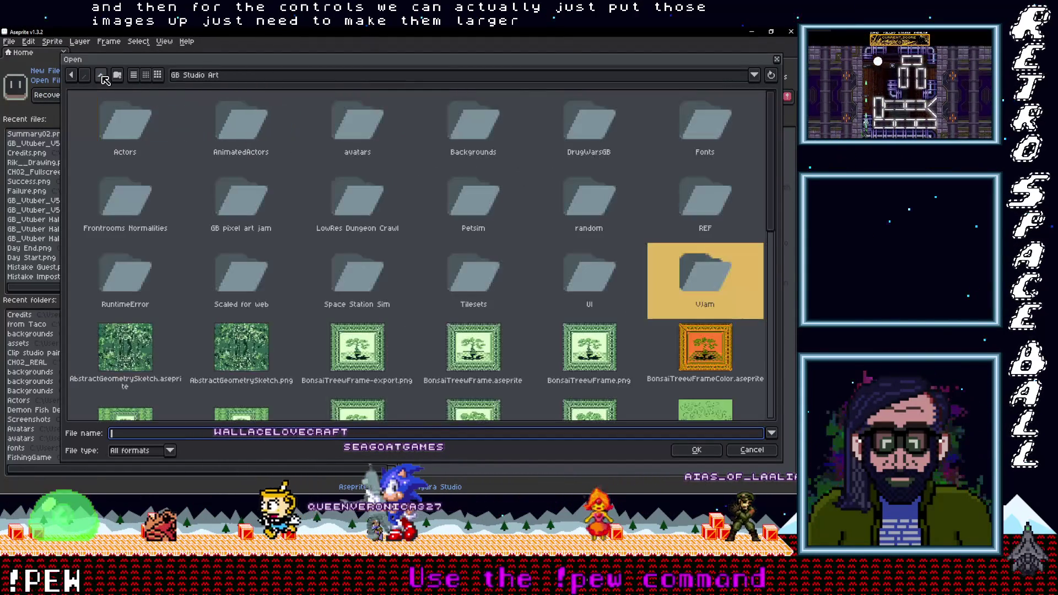
{"action": "left_click", "coordinate": [73, 76]}
{"action": "double_click", "coordinate": [270, 124]}
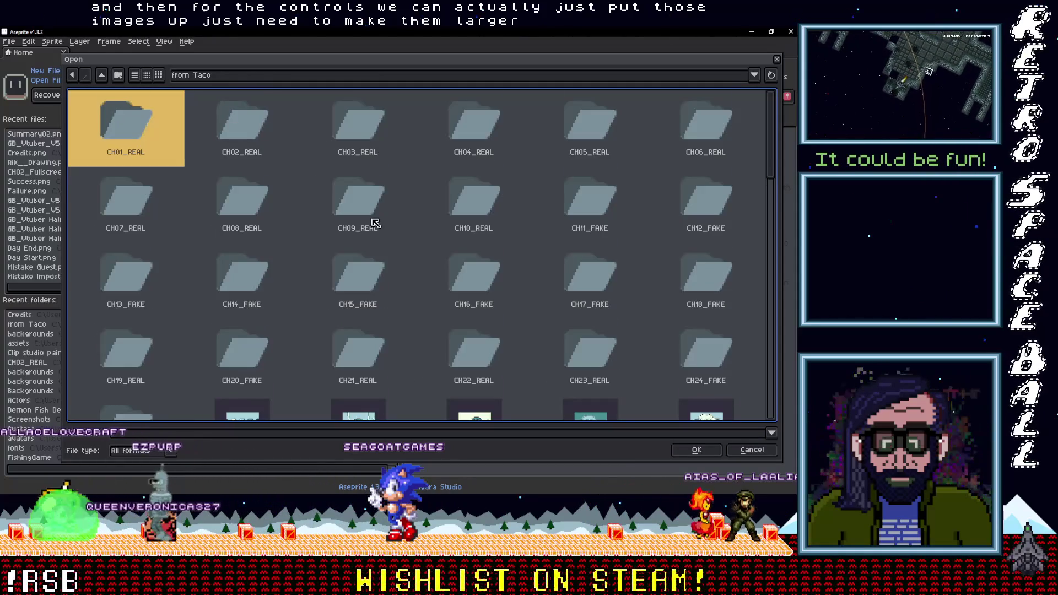
{"action": "scroll", "coordinate": [375, 226], "scroll_direction": "down", "scroll_amount": 4}
{"action": "scroll", "coordinate": [379, 227], "scroll_direction": "down", "scroll_amount": 3}
{"action": "left_click", "coordinate": [470, 218]}
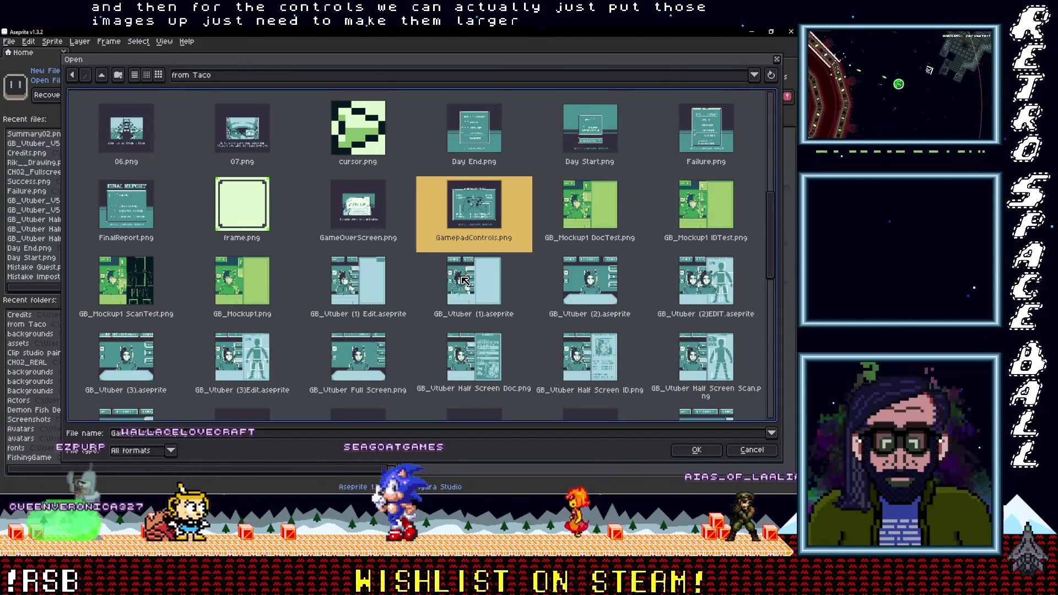
{"action": "scroll", "coordinate": [464, 278], "scroll_direction": "down", "scroll_amount": 3}
{"action": "scroll", "coordinate": [456, 277], "scroll_direction": "down", "scroll_amount": 3}
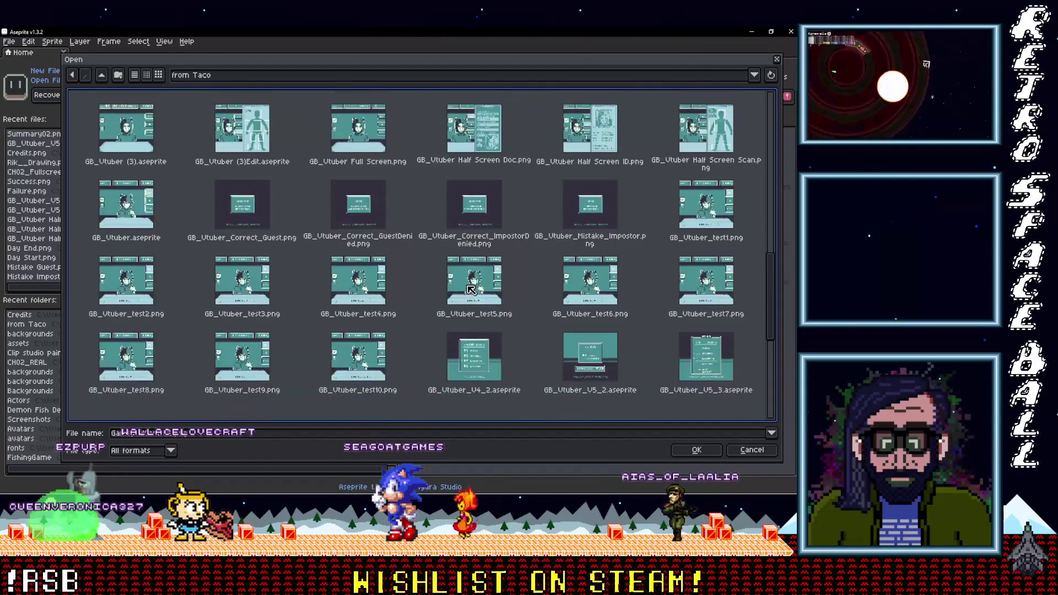
{"action": "double_click", "coordinate": [371, 318]}
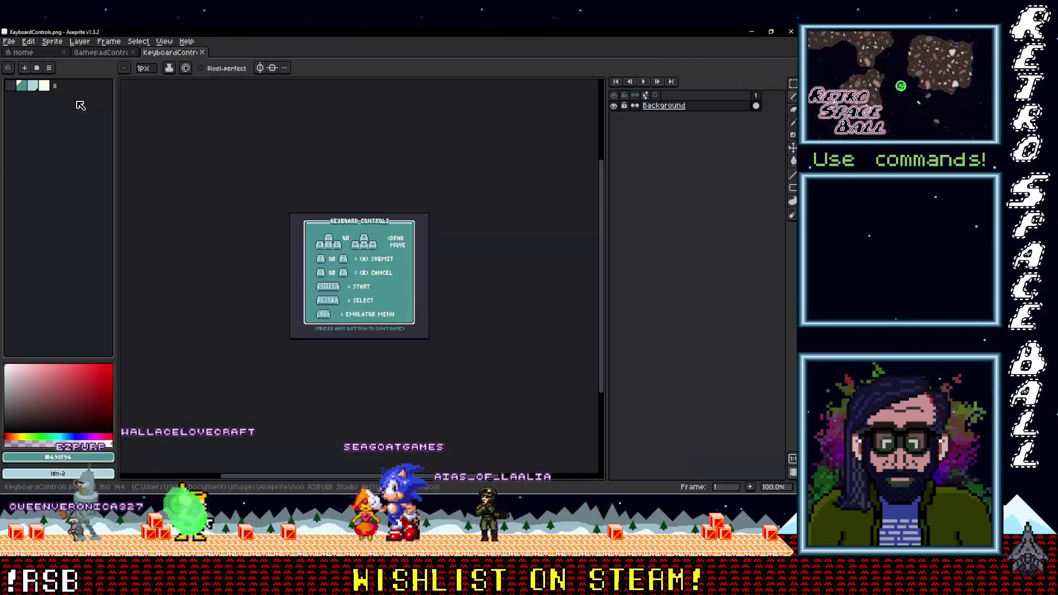
{"action": "left_click", "coordinate": [10, 41]}
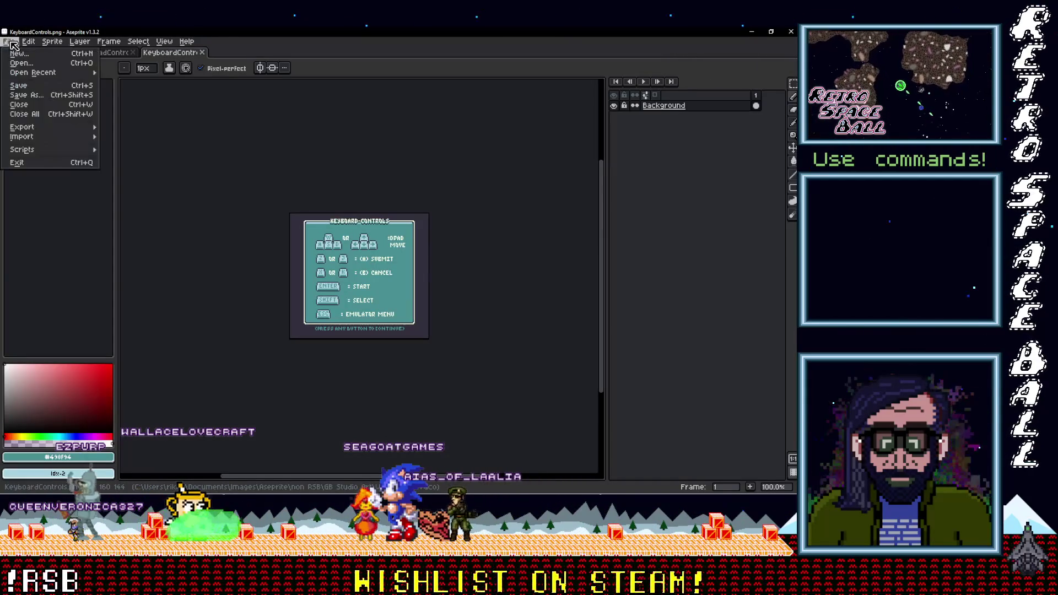
Step: Export KeyboardControls at 1000% resize into the folder above from Taco
{"action": "mouse_move", "coordinate": [82, 129]}
{"action": "left_click", "coordinate": [144, 130]}
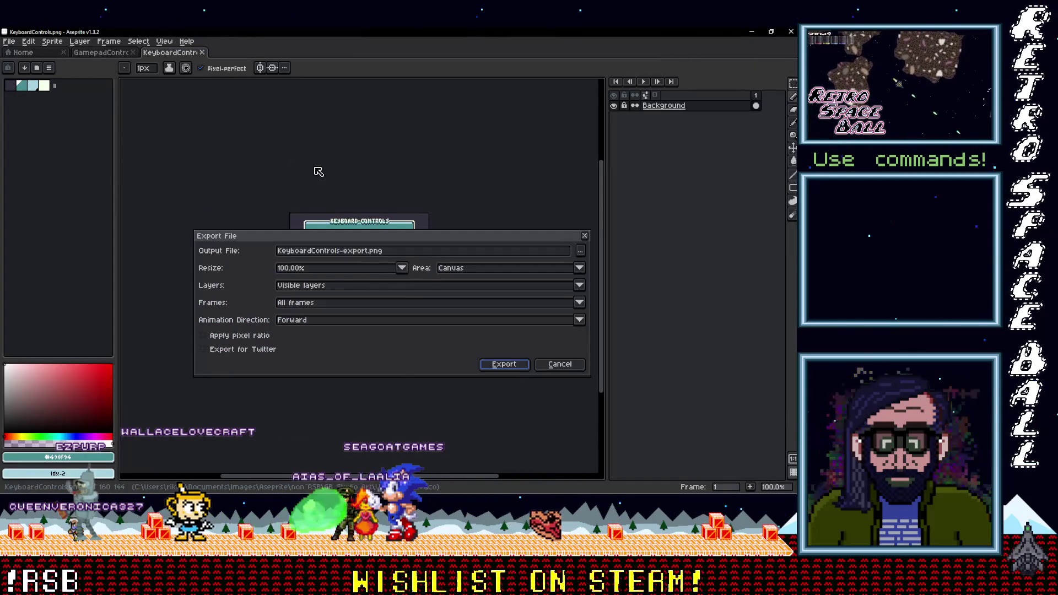
{"action": "left_click", "coordinate": [402, 268]}
{"action": "left_click", "coordinate": [348, 369]}
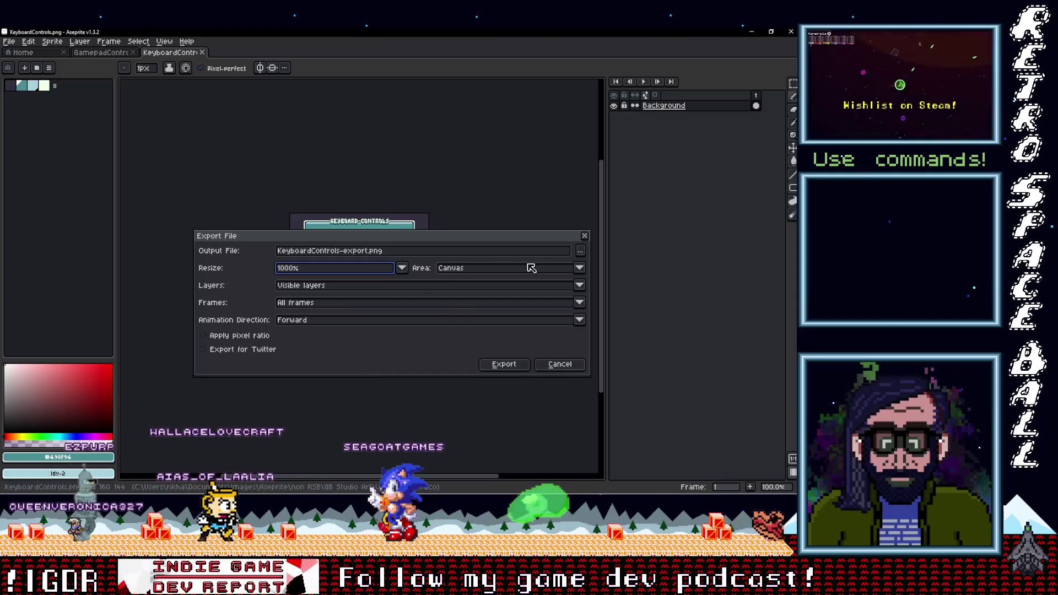
{"action": "left_click", "coordinate": [581, 252]}
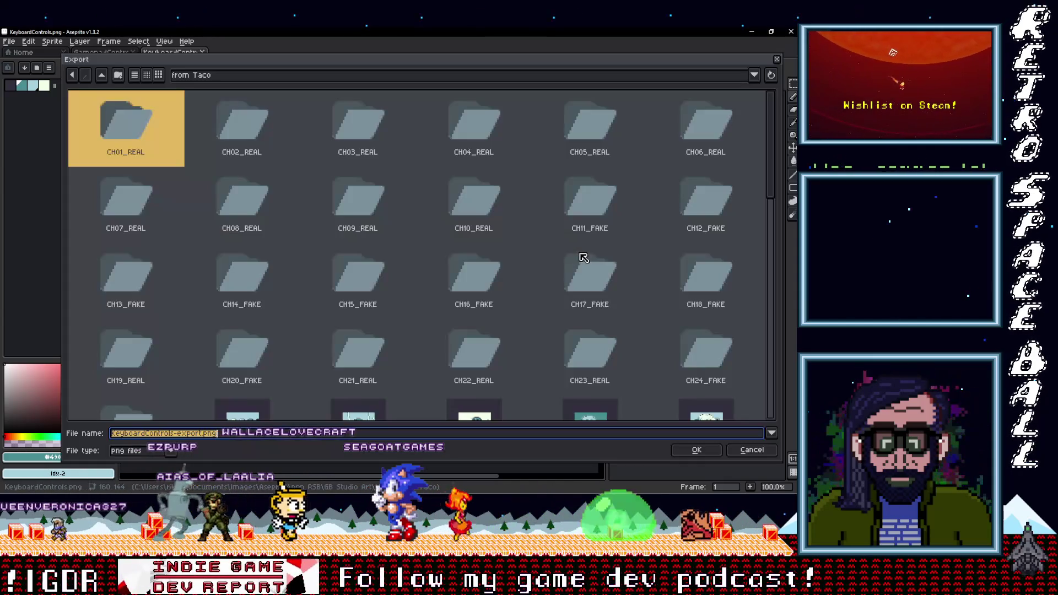
{"action": "left_click", "coordinate": [104, 78]}
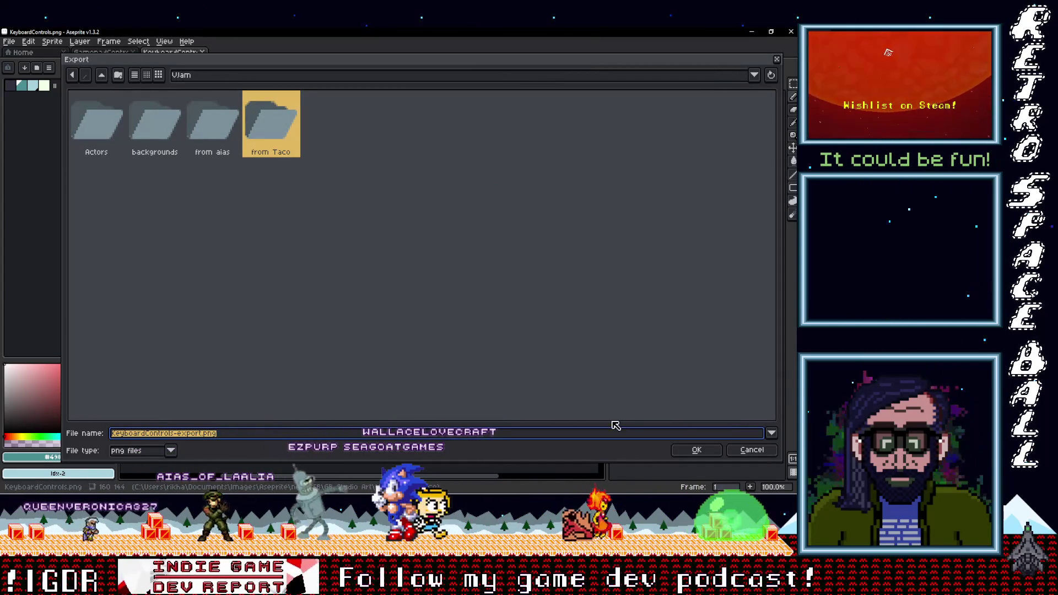
{"action": "left_click", "coordinate": [695, 452]}
{"action": "left_click", "coordinate": [498, 364]}
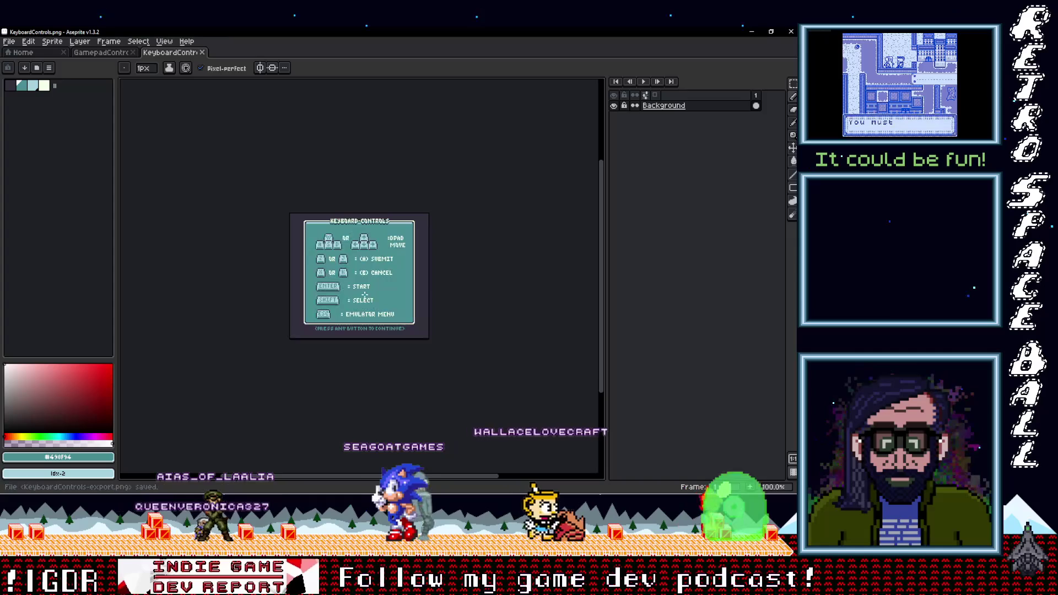
Step: Export the GamepadControls image at 1000% resize
{"action": "left_click", "coordinate": [105, 52]}
{"action": "left_click", "coordinate": [9, 41]}
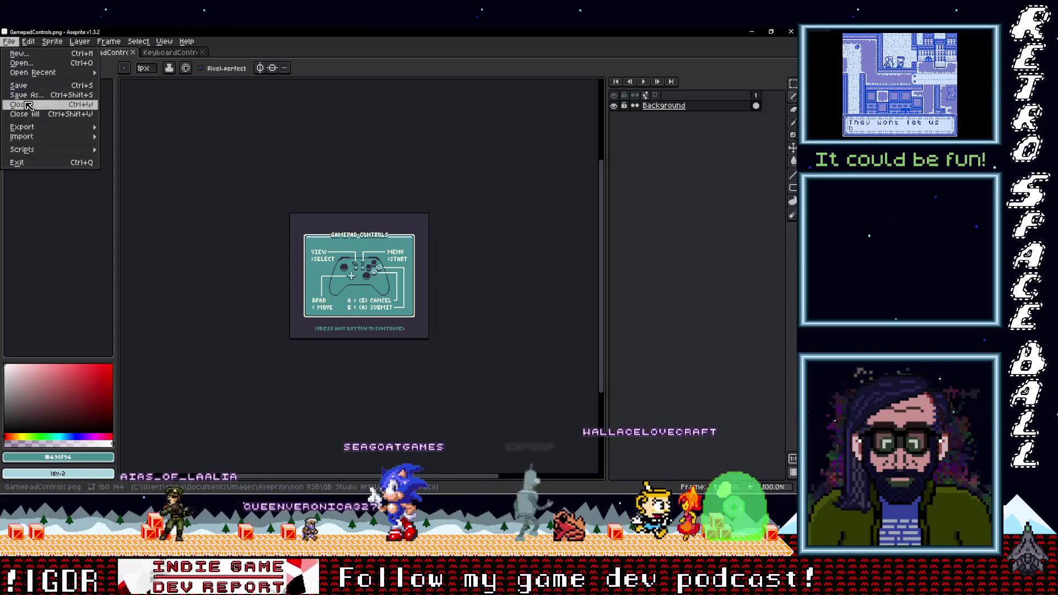
{"action": "mouse_move", "coordinate": [37, 131]}
{"action": "left_click", "coordinate": [129, 127]}
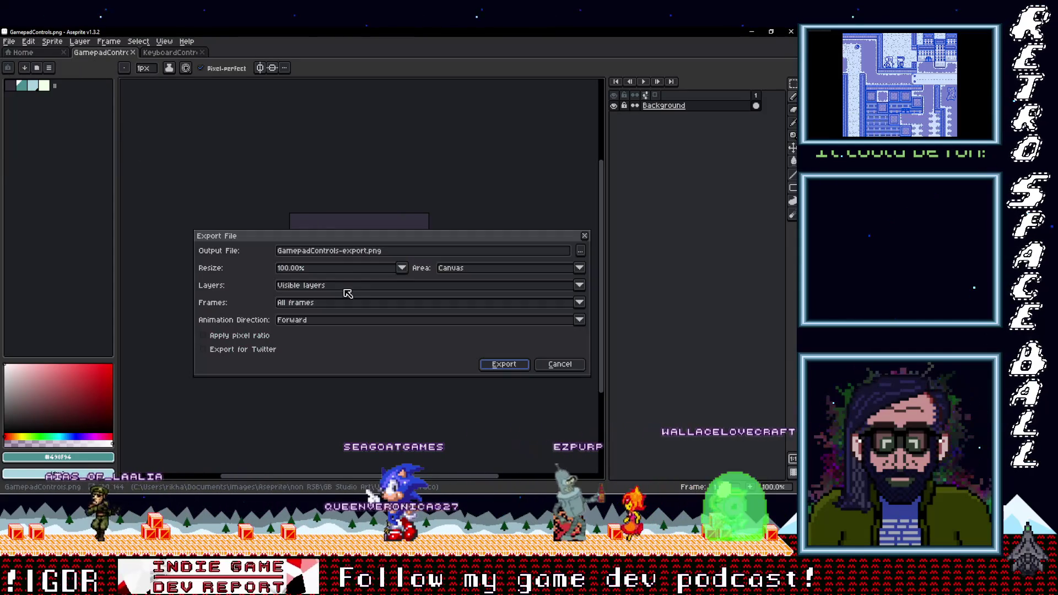
{"action": "left_click", "coordinate": [402, 268]}
{"action": "left_click", "coordinate": [306, 384]}
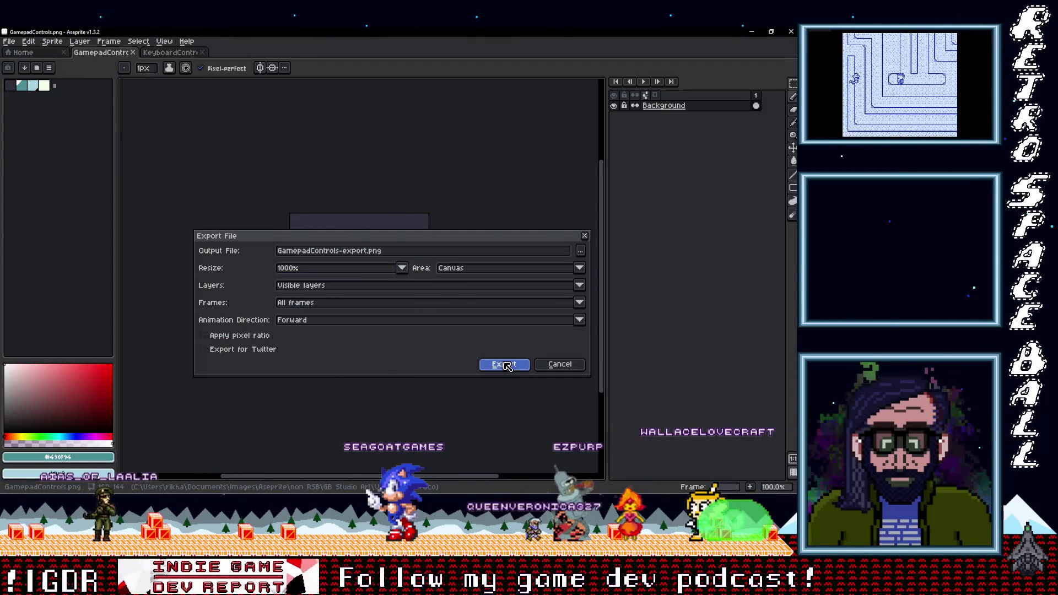
{"action": "left_click", "coordinate": [503, 364]}
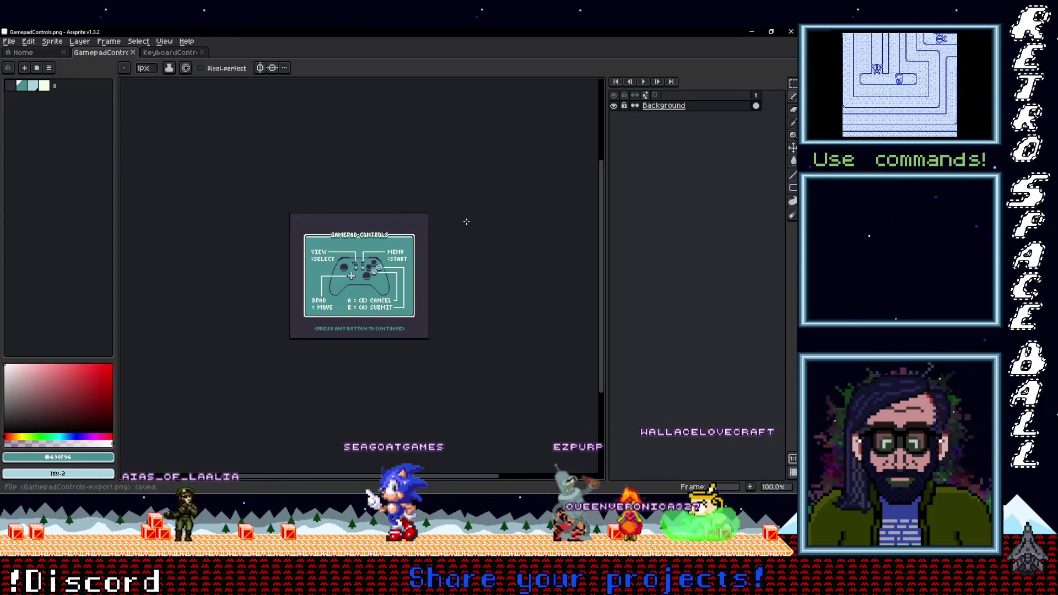
Step: Re-export GamepadControls into the folder above from Taco, then minimize Aseprite
{"action": "left_click", "coordinate": [9, 42]}
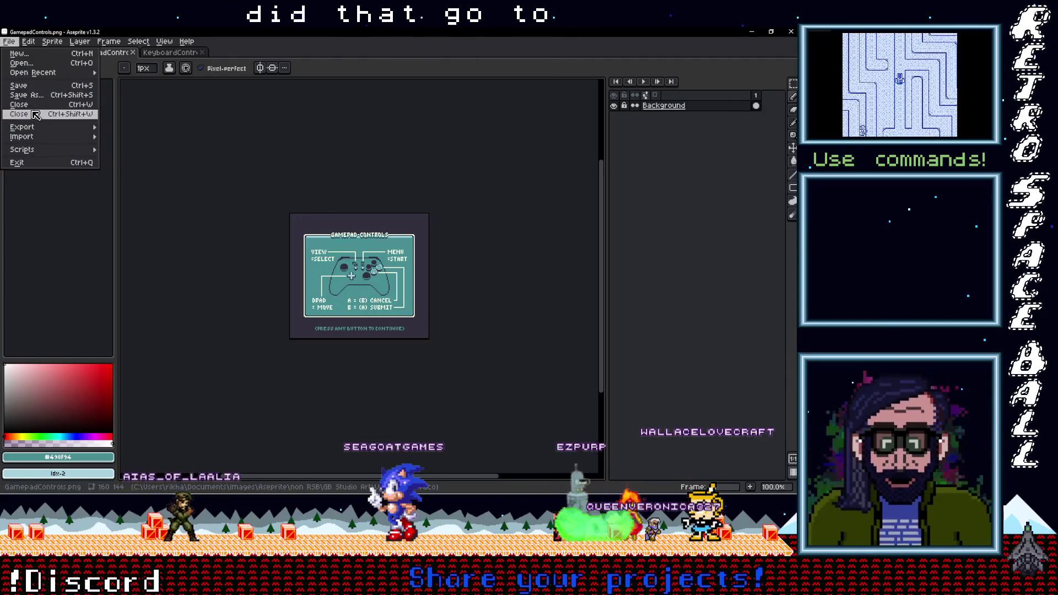
{"action": "mouse_move", "coordinate": [34, 127]}
{"action": "left_click", "coordinate": [129, 127]}
{"action": "left_click", "coordinate": [581, 251]}
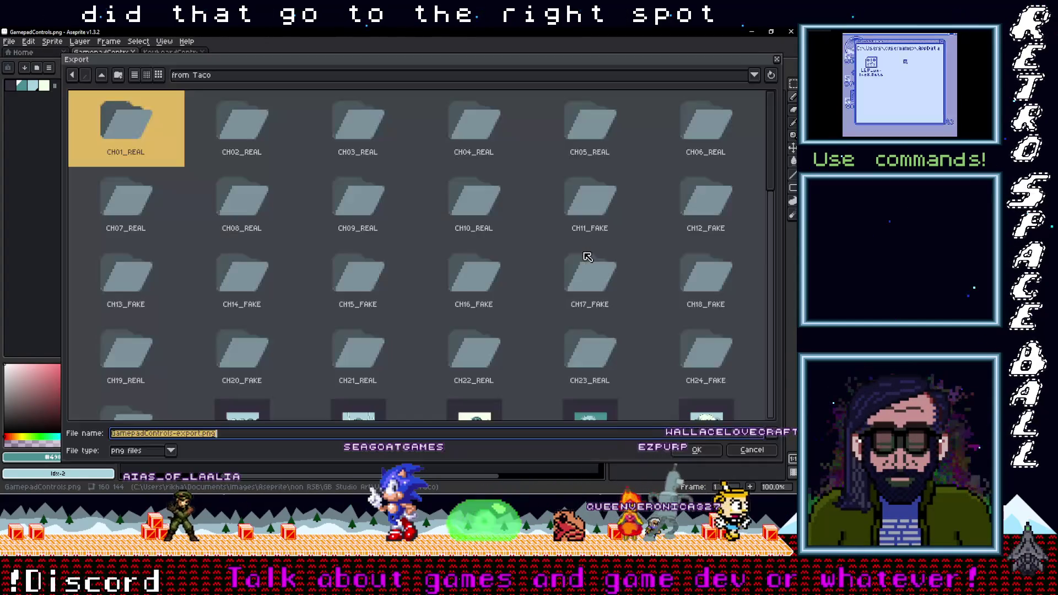
{"action": "scroll", "coordinate": [324, 243], "scroll_direction": "down", "scroll_amount": 5}
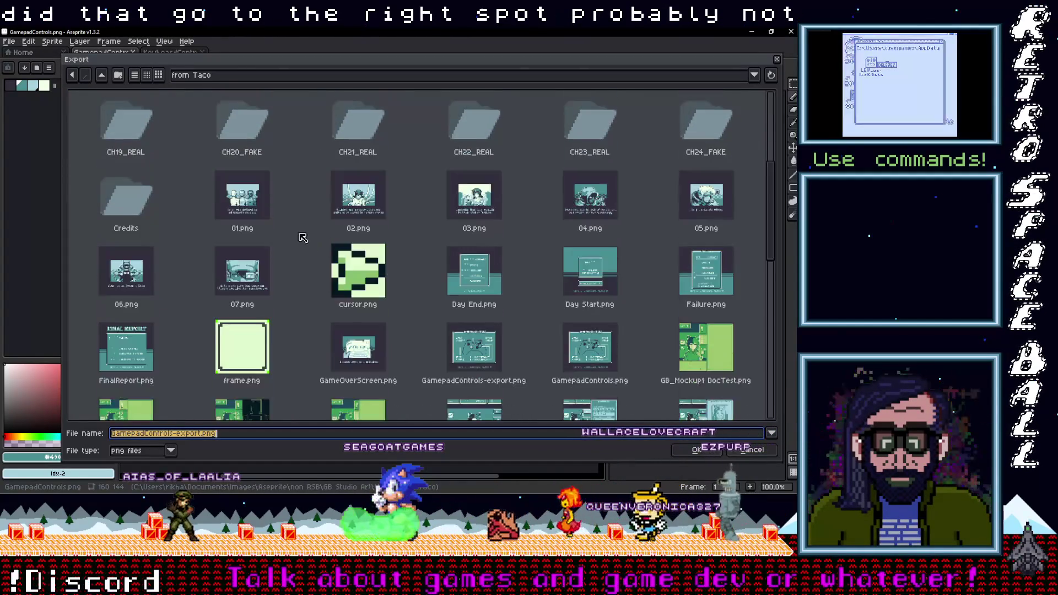
{"action": "scroll", "coordinate": [312, 241], "scroll_direction": "up", "scroll_amount": 10}
{"action": "left_click", "coordinate": [102, 75]}
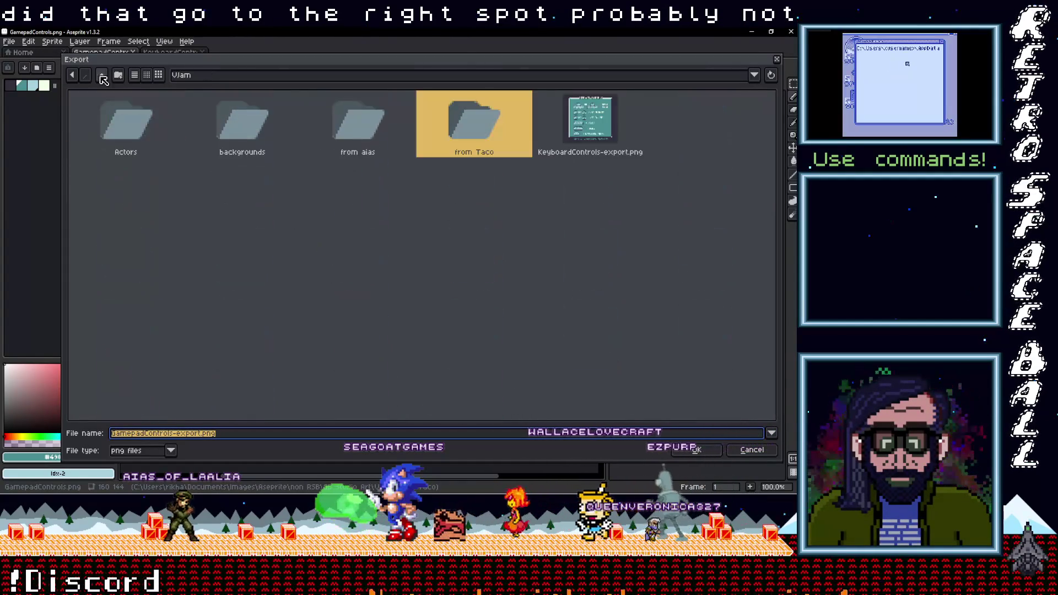
{"action": "left_click", "coordinate": [690, 452]}
{"action": "left_click", "coordinate": [503, 363]}
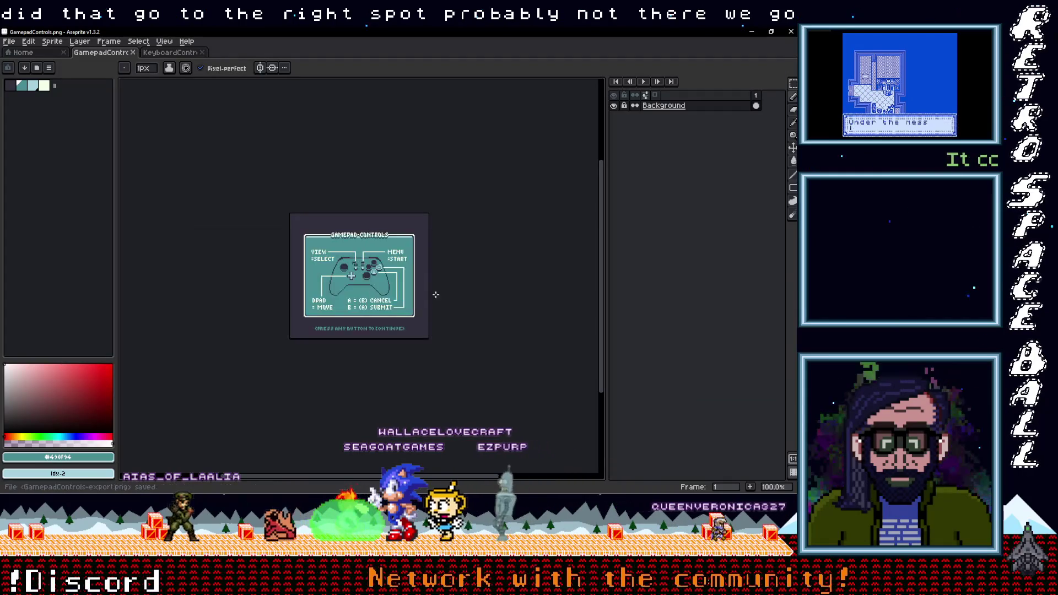
{"action": "left_click", "coordinate": [753, 34]}
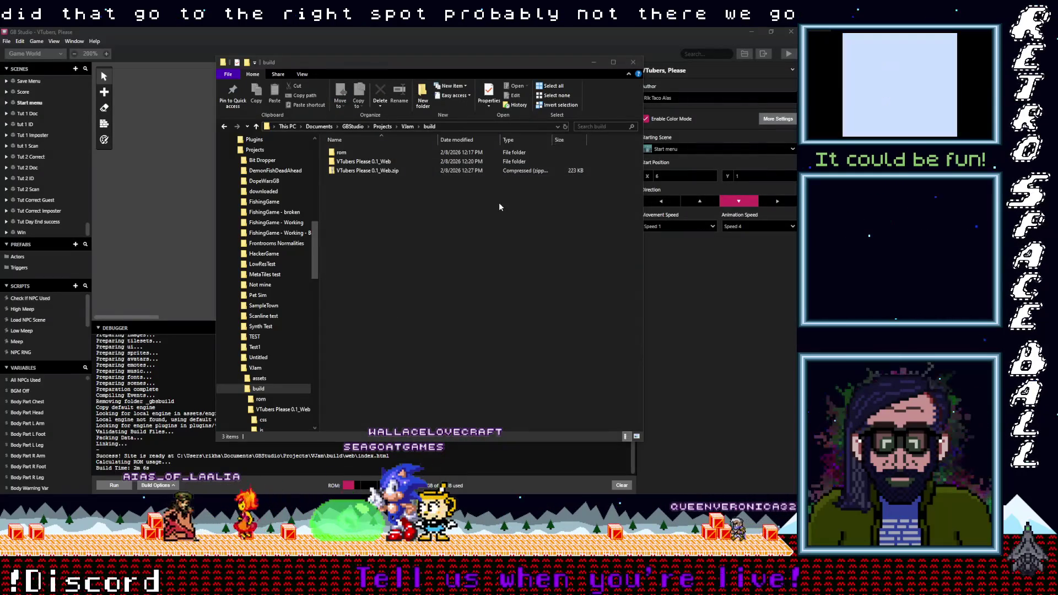